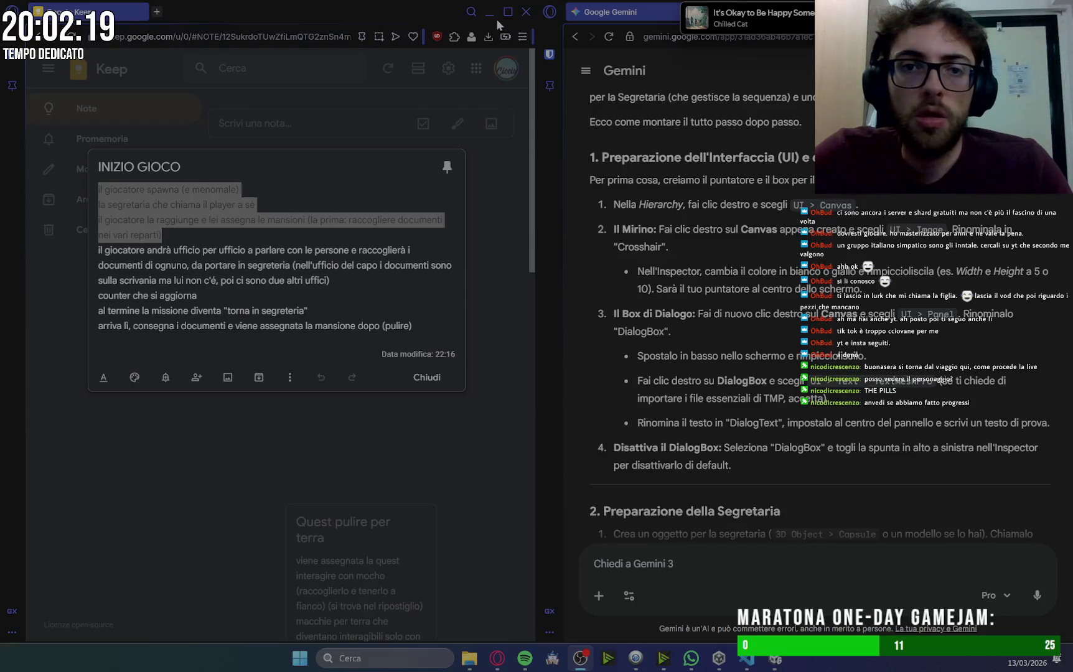
Open Google Gemini in a new Opera tab and load the 'Movimento e Visuale Giocatore' chat.
{"action": "left_click", "coordinate": [497, 661]}
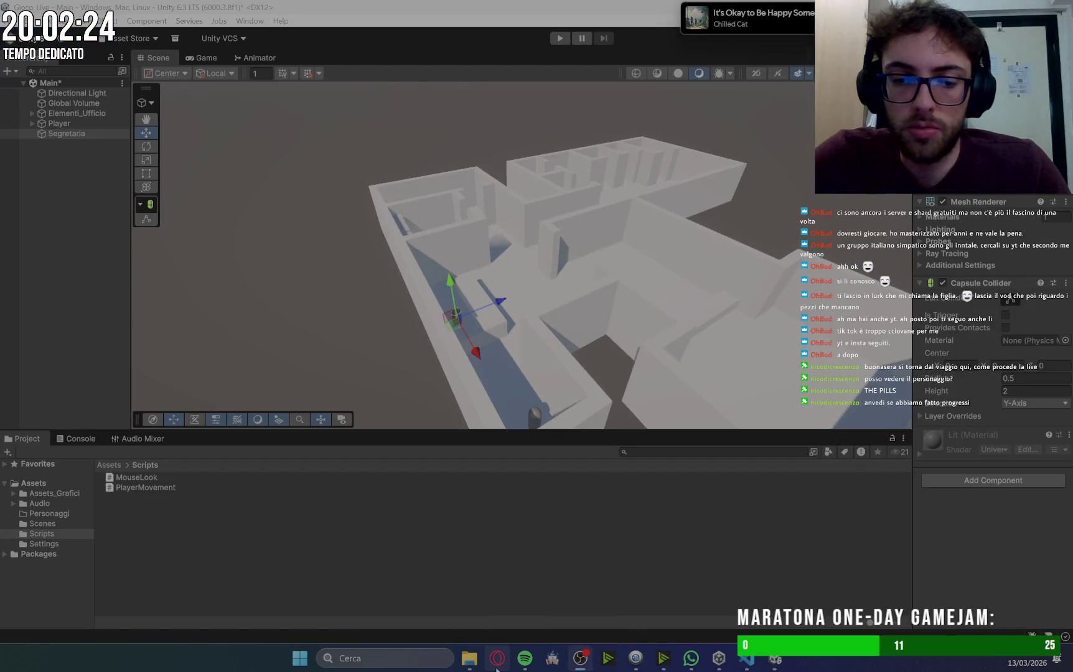
{"action": "left_click", "coordinate": [497, 658]}
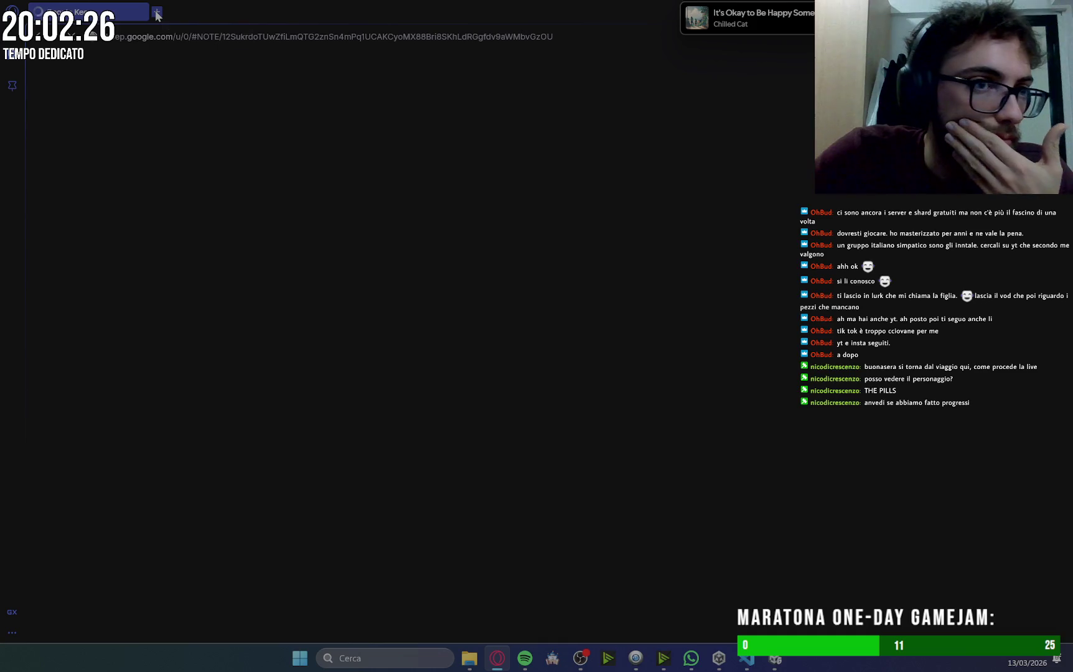
{"action": "left_click", "coordinate": [157, 15]}
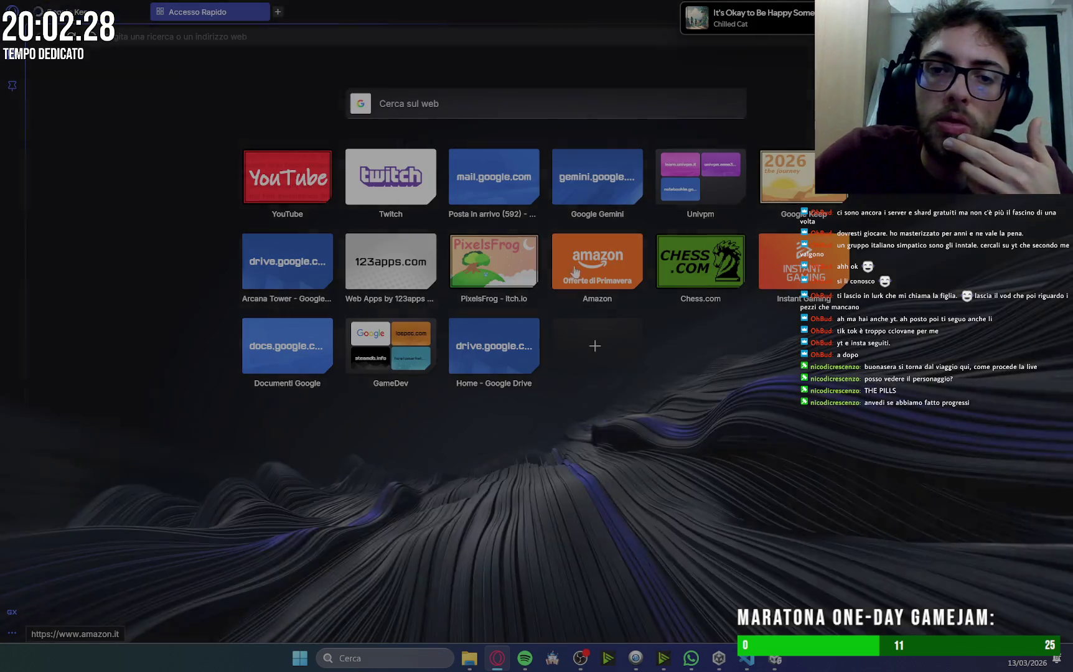
{"action": "left_click", "coordinate": [597, 176]}
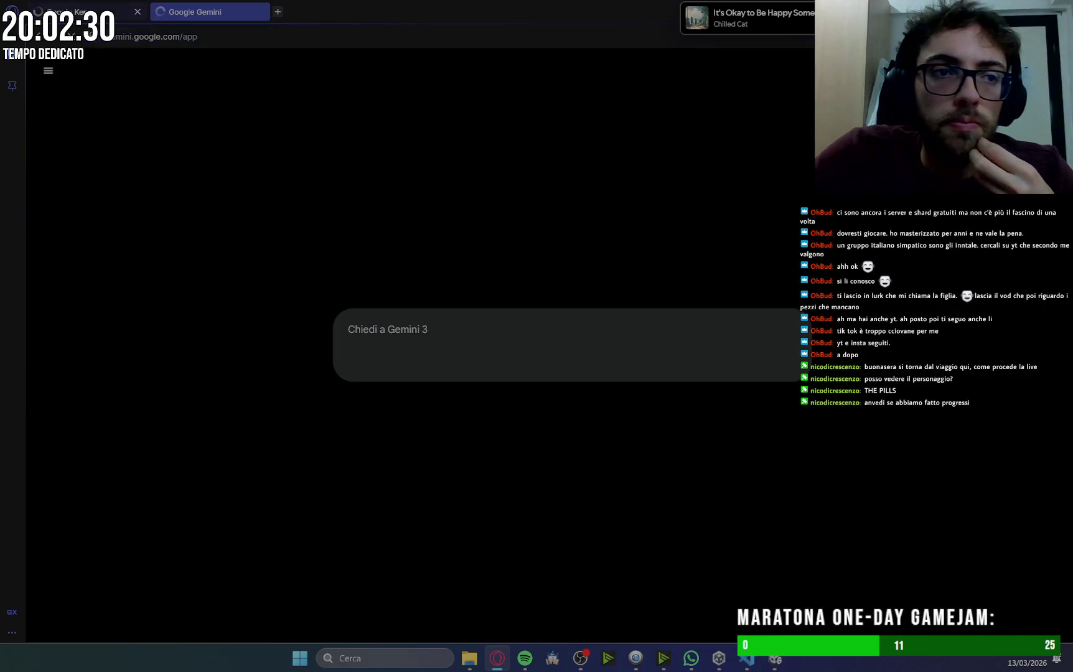
{"action": "left_click", "coordinate": [132, 16]}
{"action": "left_click", "coordinate": [186, 11]}
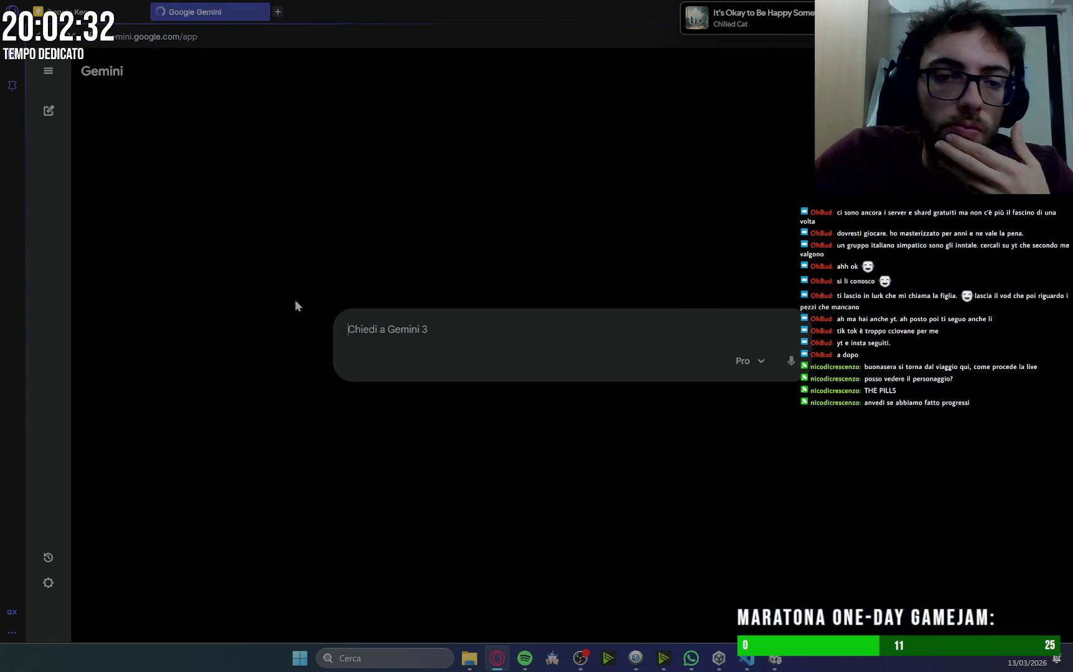
{"action": "left_click", "coordinate": [41, 78]}
{"action": "left_click", "coordinate": [138, 287]}
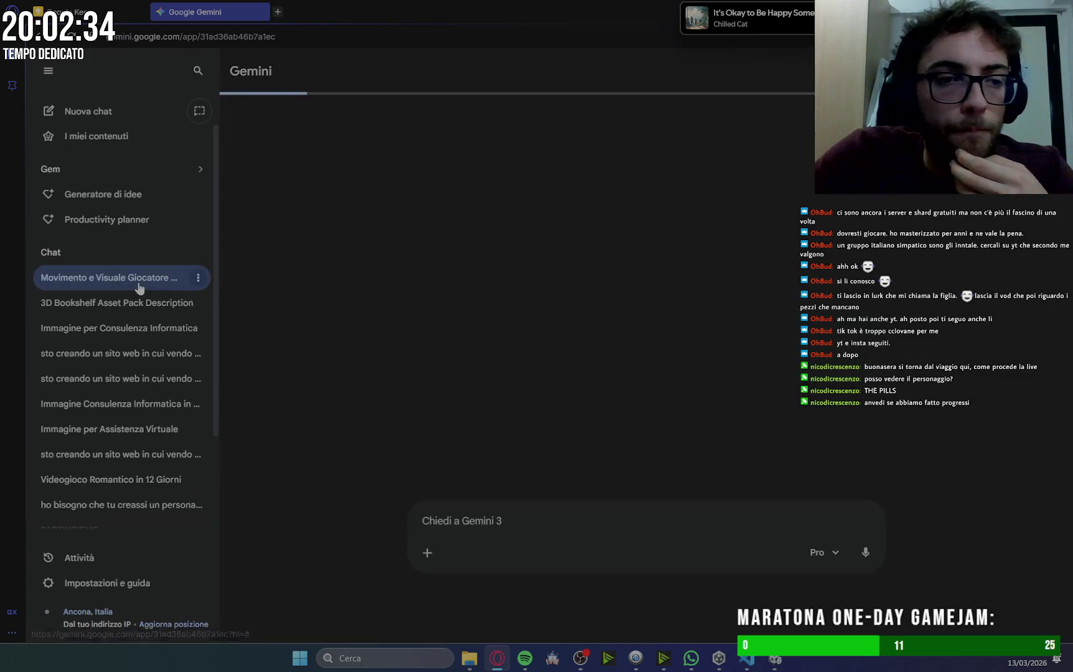
Read Gemini's crosshair and dialog-box steps, then return to Unity with Player deselected.
{"action": "left_click", "coordinate": [48, 71]}
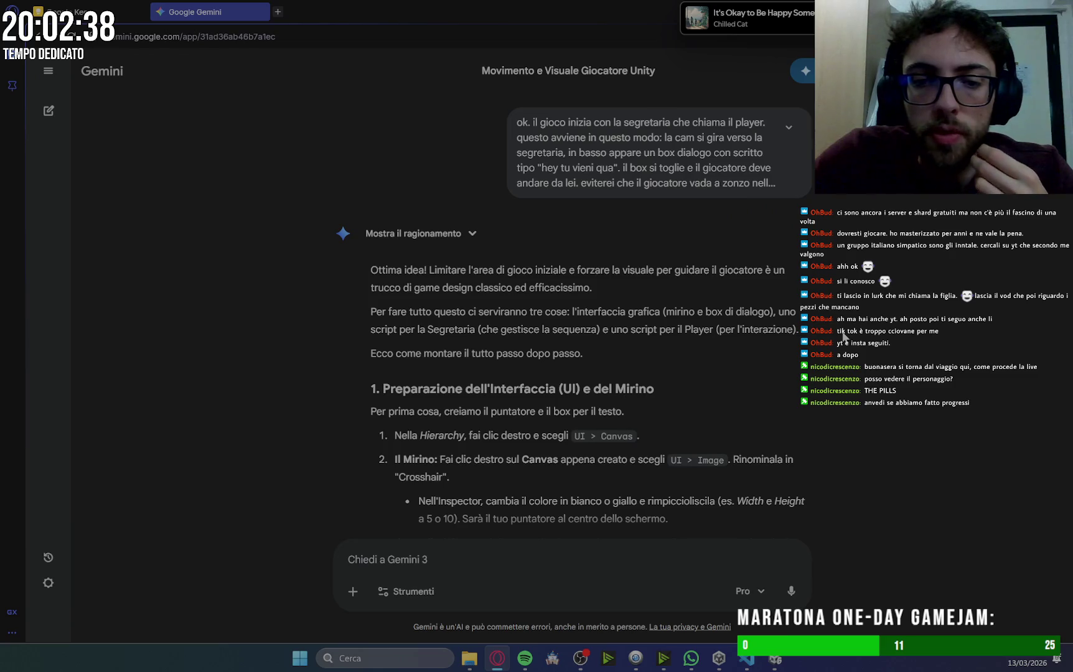
{"action": "scroll", "coordinate": [844, 336], "scroll_direction": "down", "scroll_amount": 4}
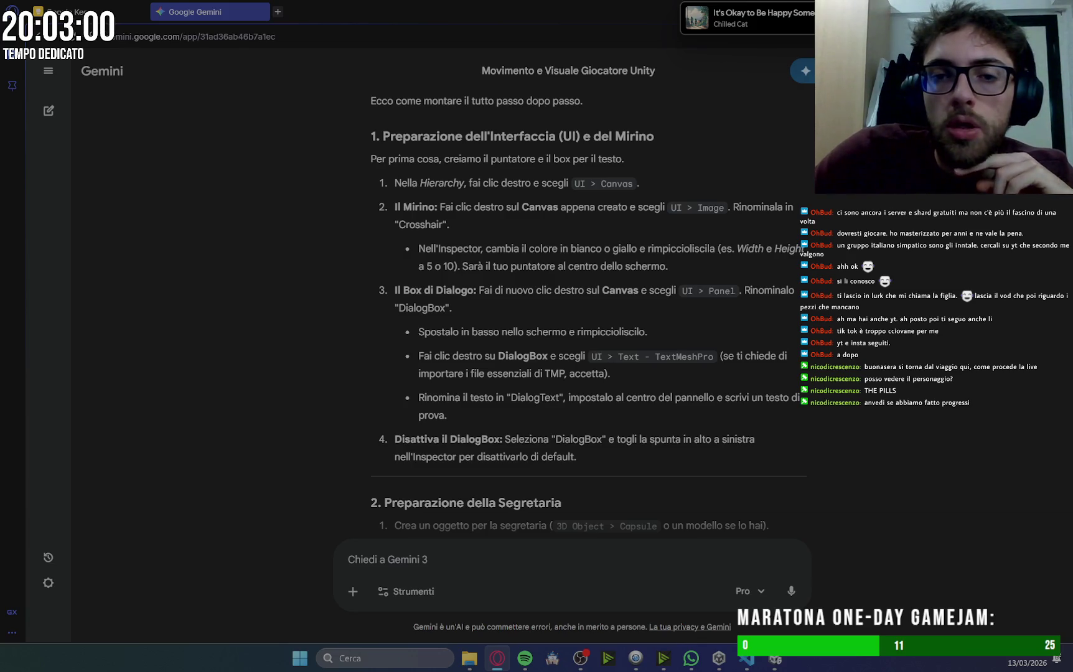
{"action": "key", "text": "alt+Tab"}
{"action": "left_click", "coordinate": [53, 168]}
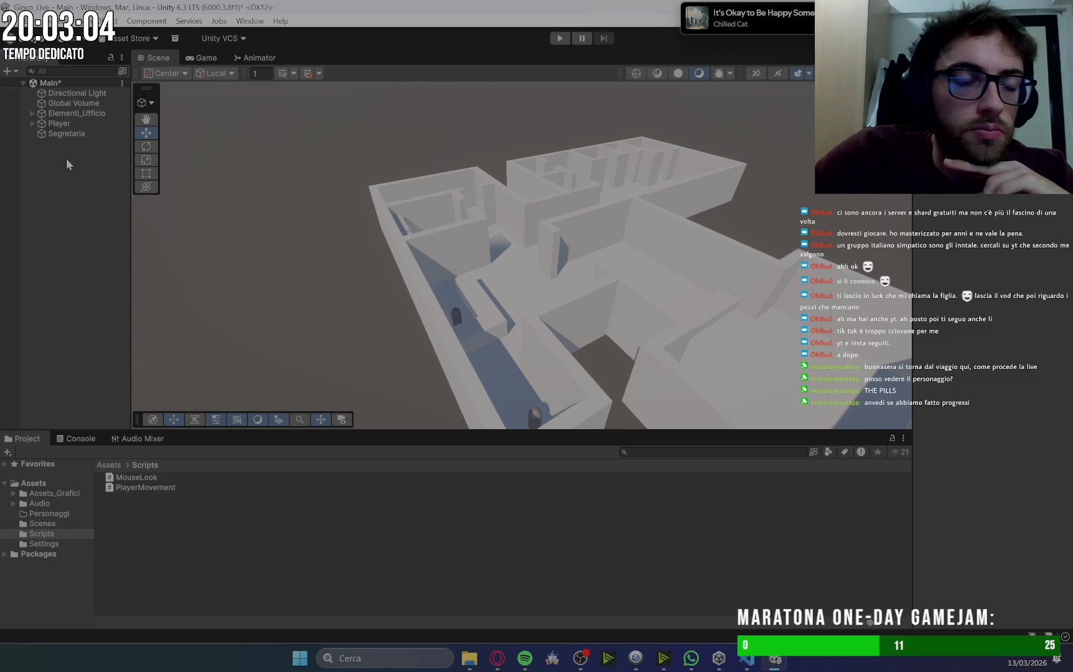
Create a UI Image inside a new Canvas and name it Puntatore.
{"action": "right_click", "coordinate": [57, 164]}
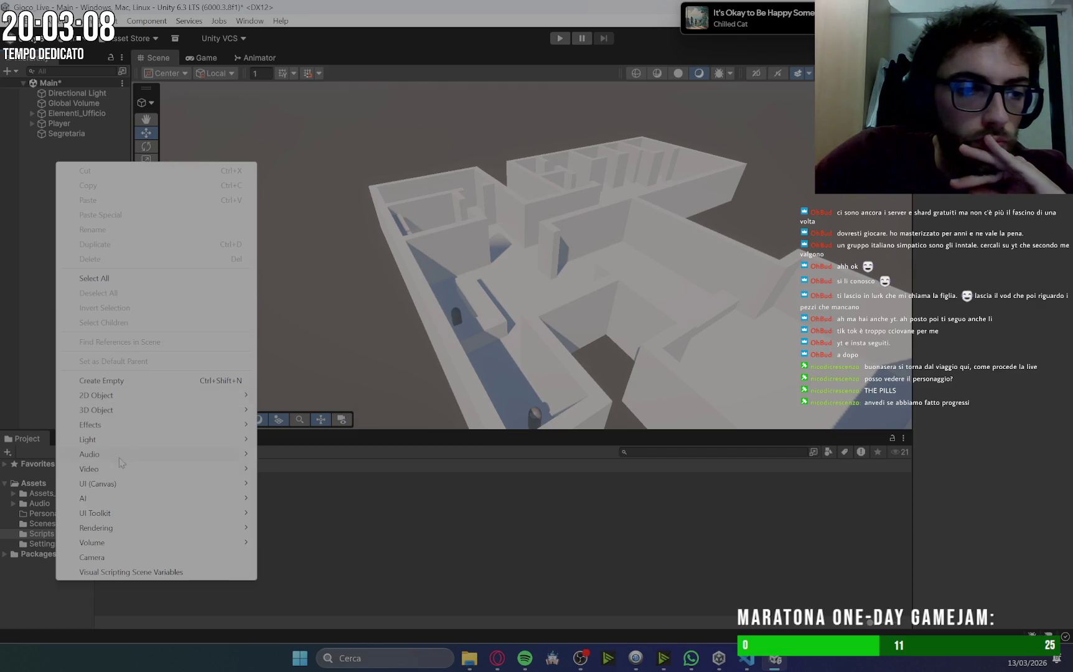
{"action": "mouse_move", "coordinate": [116, 485]}
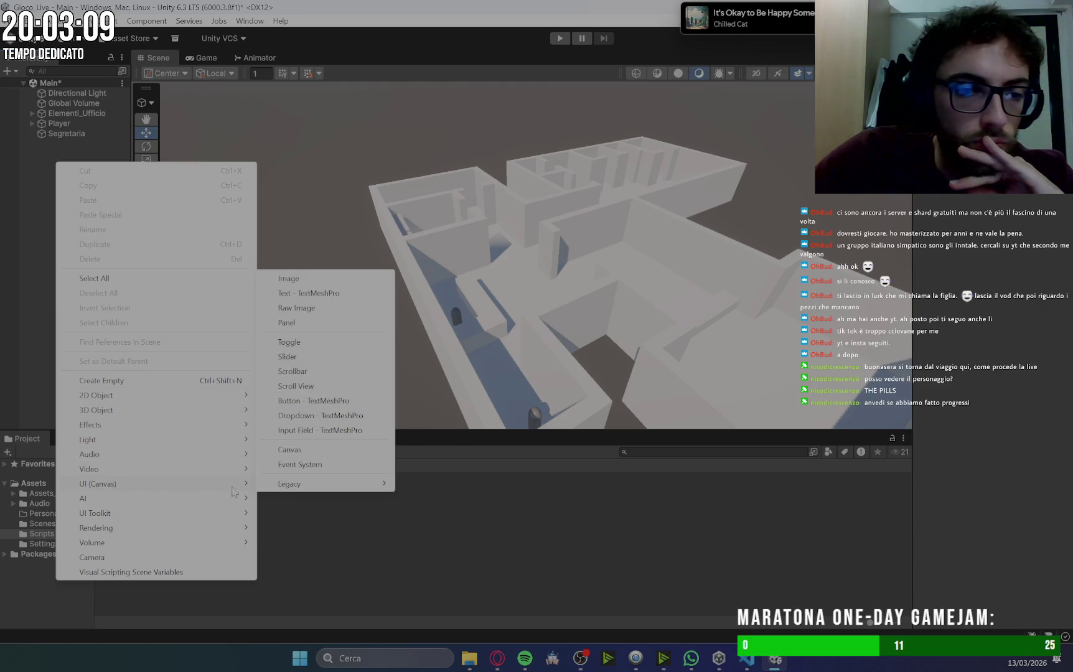
{"action": "left_click", "coordinate": [304, 281]}
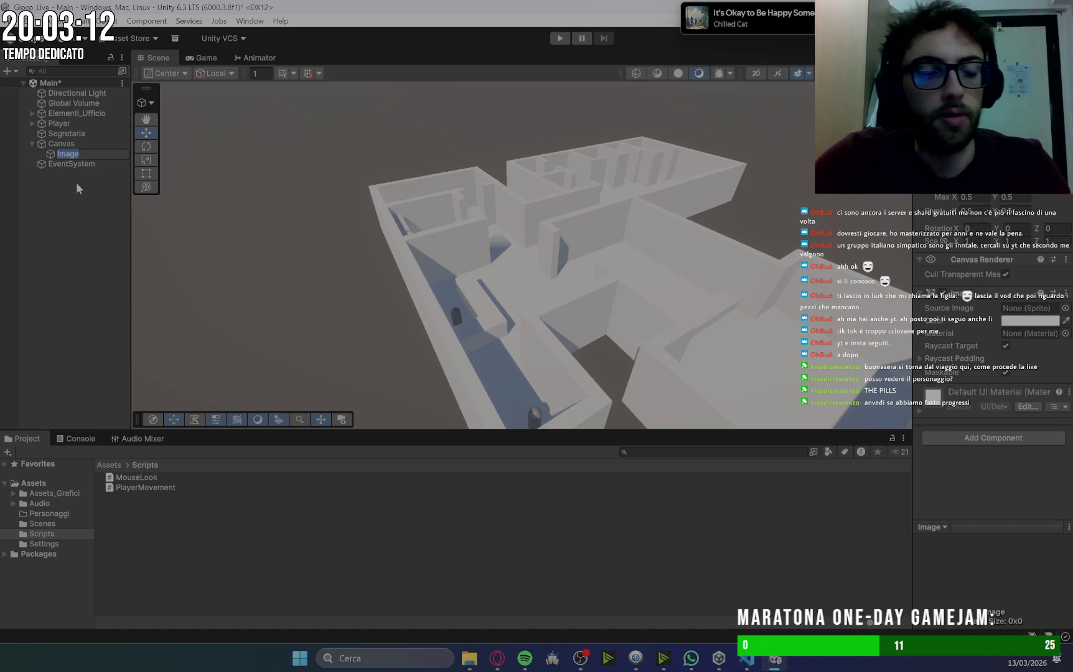
{"action": "type", "text": "Crosshai"}
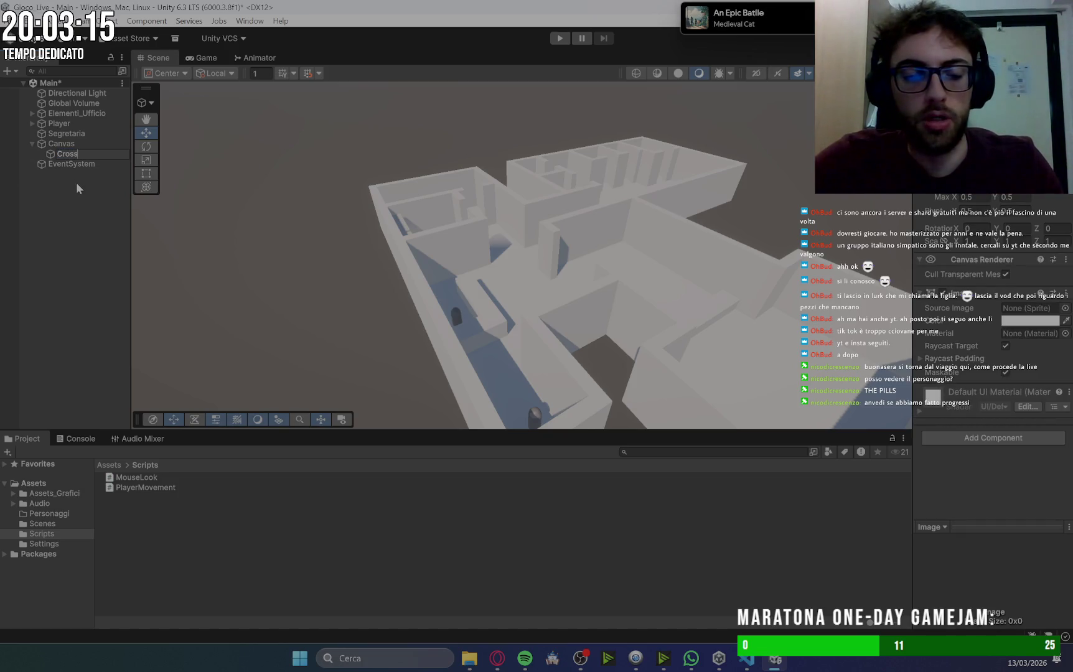
{"action": "key", "text": "BackSpace"}
{"action": "key", "text": "BackSpace"}
{"action": "key", "text": "BackSpace"}
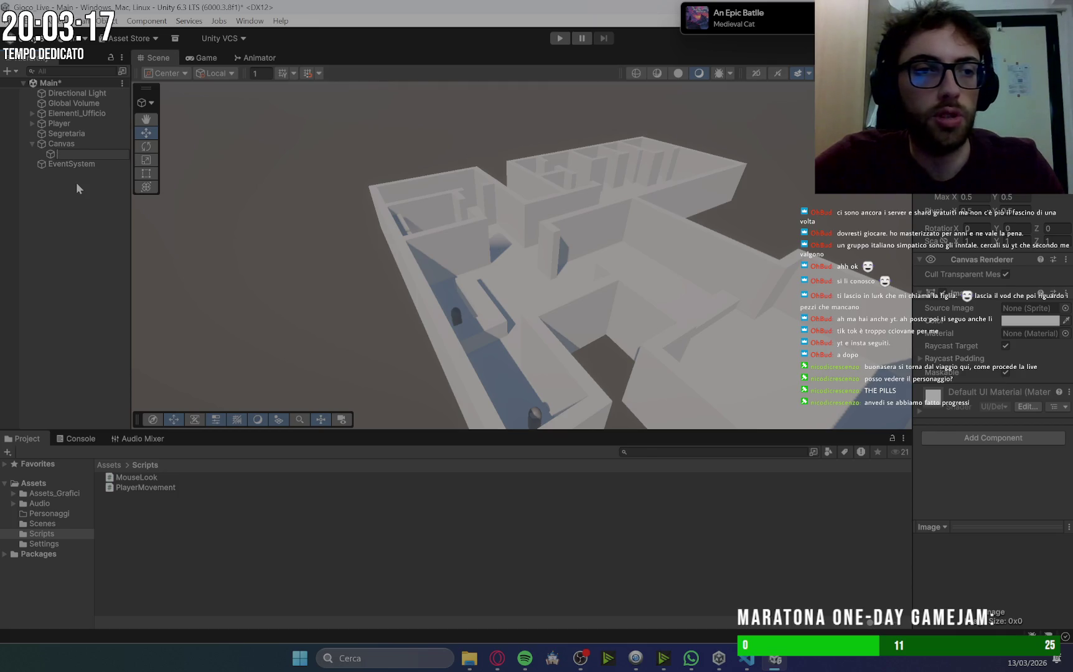
{"action": "type", "text": "Puntatore"}
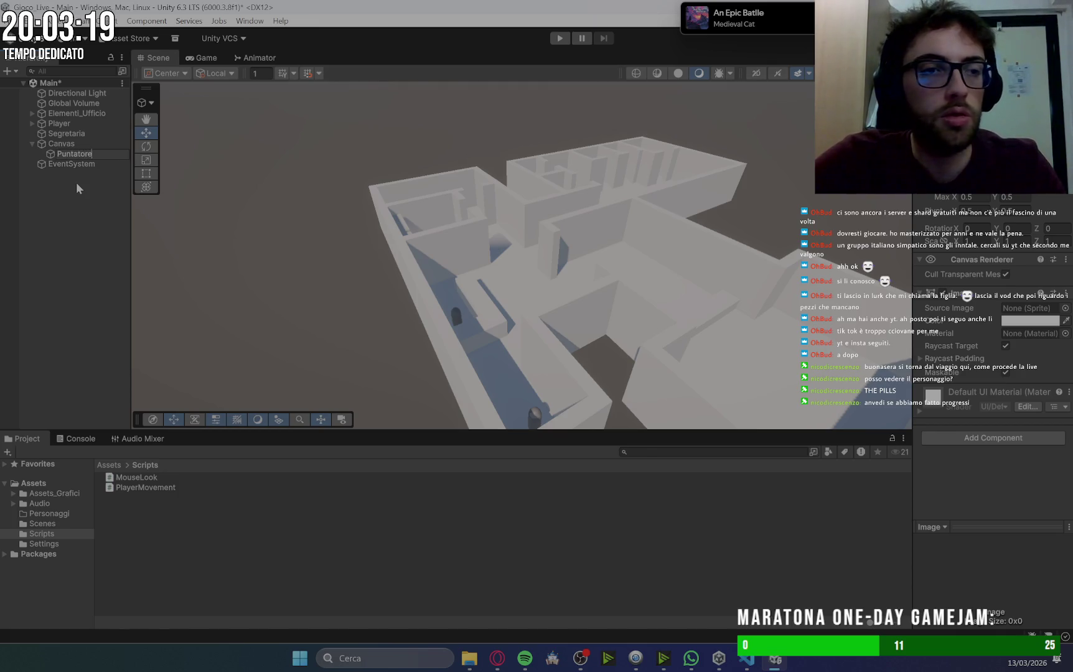
{"action": "key", "text": "Return"}
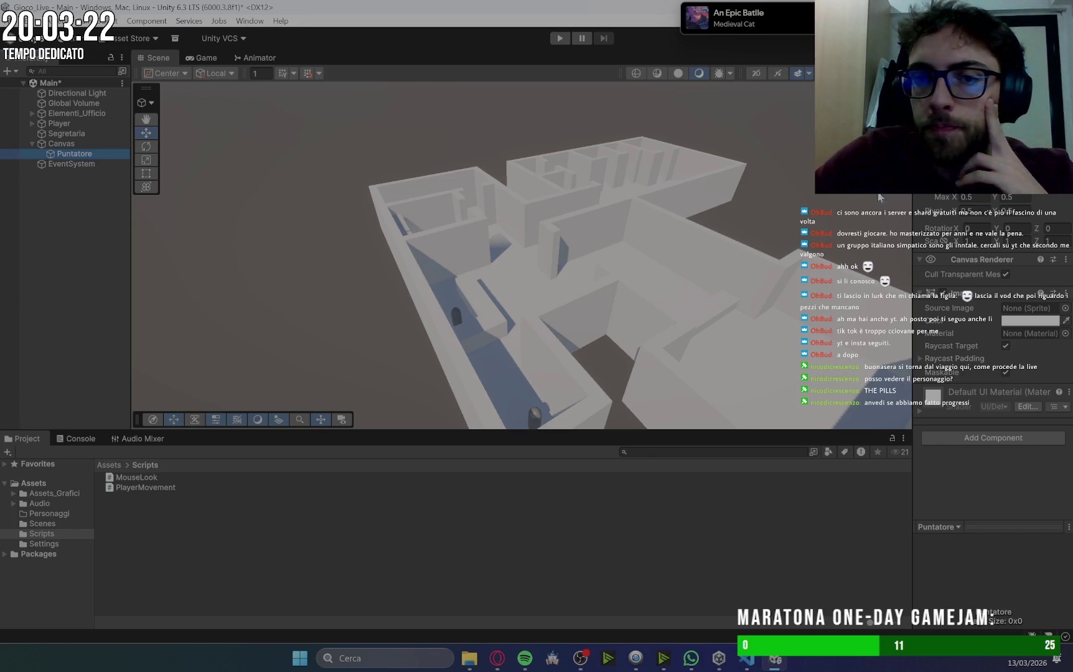
{"action": "mouse_move", "coordinate": [759, 248]}
{"action": "left_mouse_down"}
{"action": "mouse_move", "coordinate": [829, 434]}
{"action": "mouse_move", "coordinate": [439, 249]}
{"action": "mouse_move", "coordinate": [579, 233]}
{"action": "left_mouse_up"}
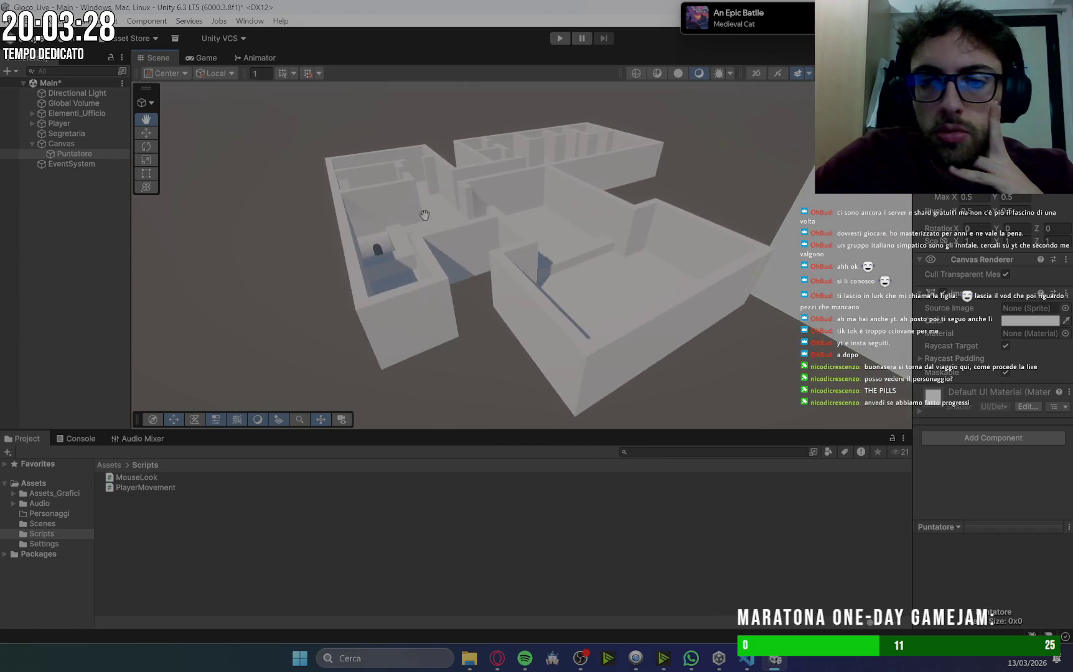
Zoom out over the office building, then bring the Gemini setup guide back up.
{"action": "scroll", "coordinate": [623, 224], "scroll_direction": "down", "scroll_amount": 3}
{"action": "scroll", "coordinate": [678, 206], "scroll_direction": "down", "scroll_amount": 2}
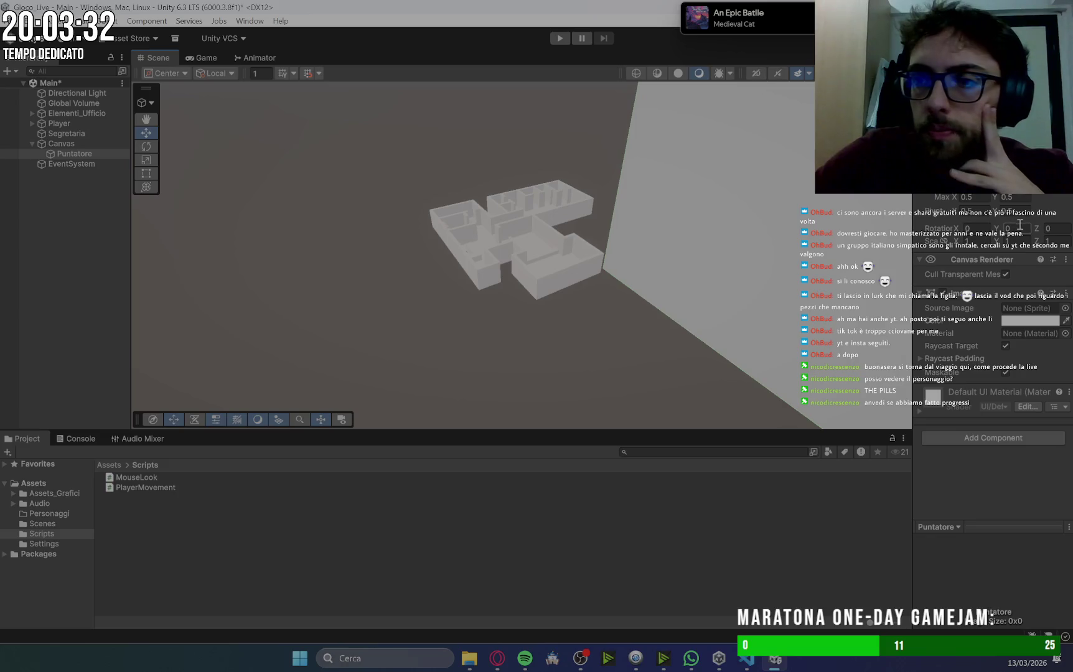
{"action": "left_click", "coordinate": [498, 665]}
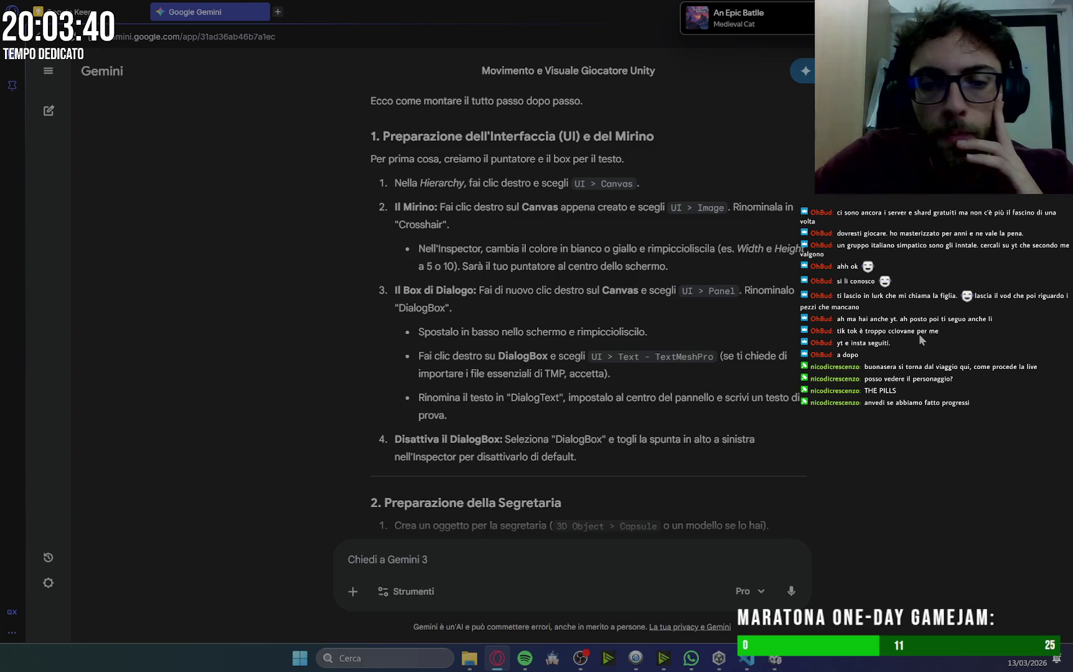
{"action": "scroll", "coordinate": [918, 334], "scroll_direction": "down", "scroll_amount": 3}
{"action": "scroll", "coordinate": [918, 334], "scroll_direction": "up", "scroll_amount": 5}
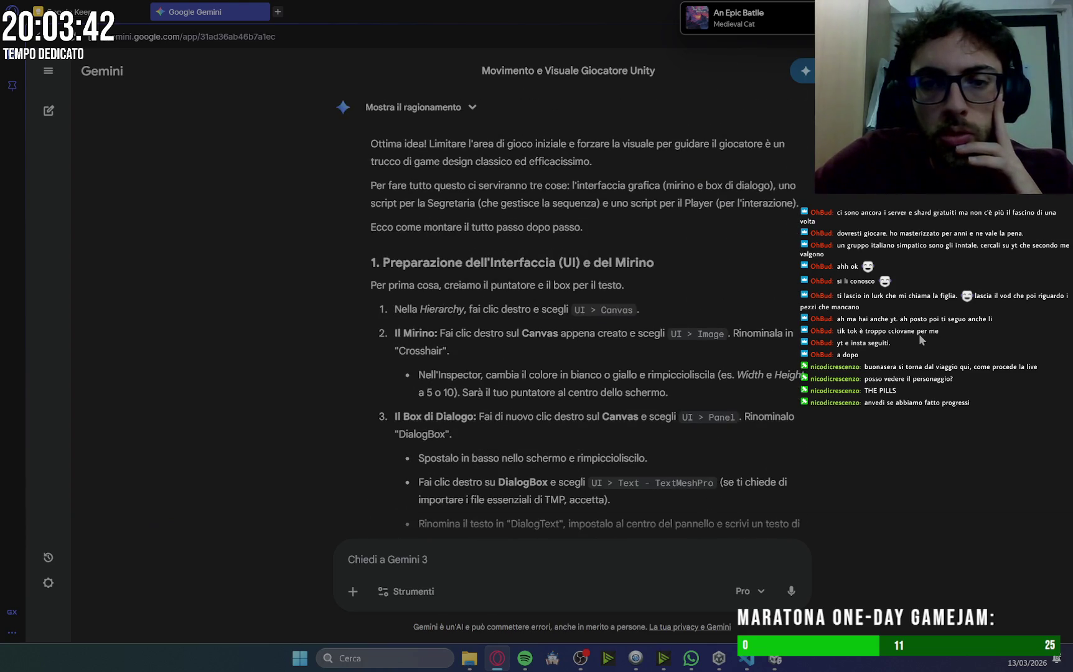
{"action": "scroll", "coordinate": [919, 334], "scroll_direction": "down", "scroll_amount": 1}
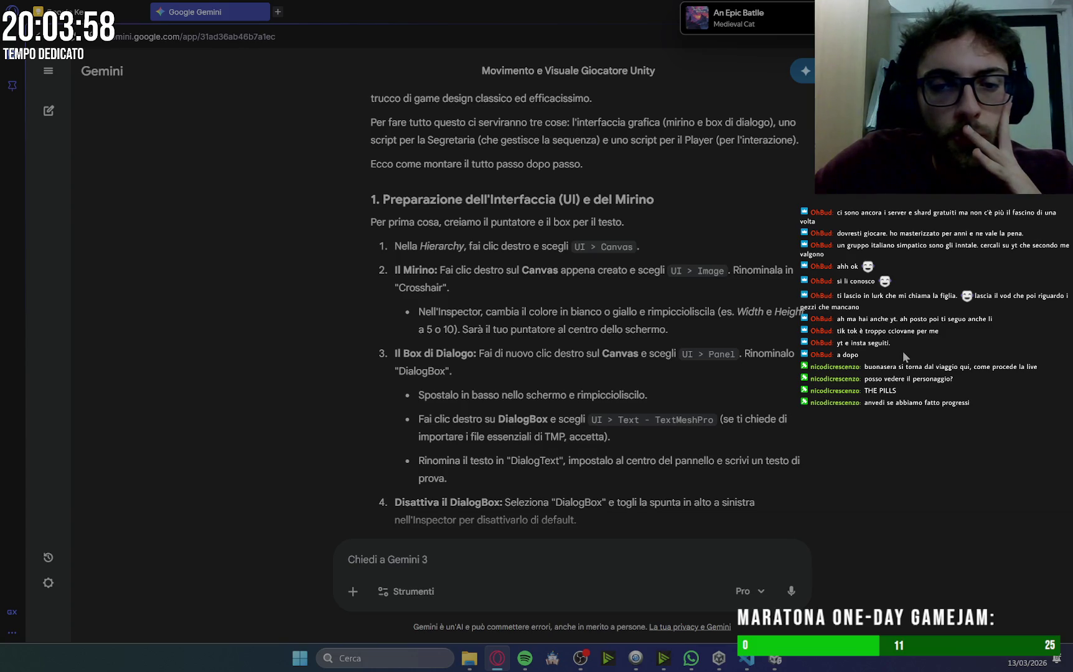
{"action": "scroll", "coordinate": [903, 351], "scroll_direction": "down", "scroll_amount": 3}
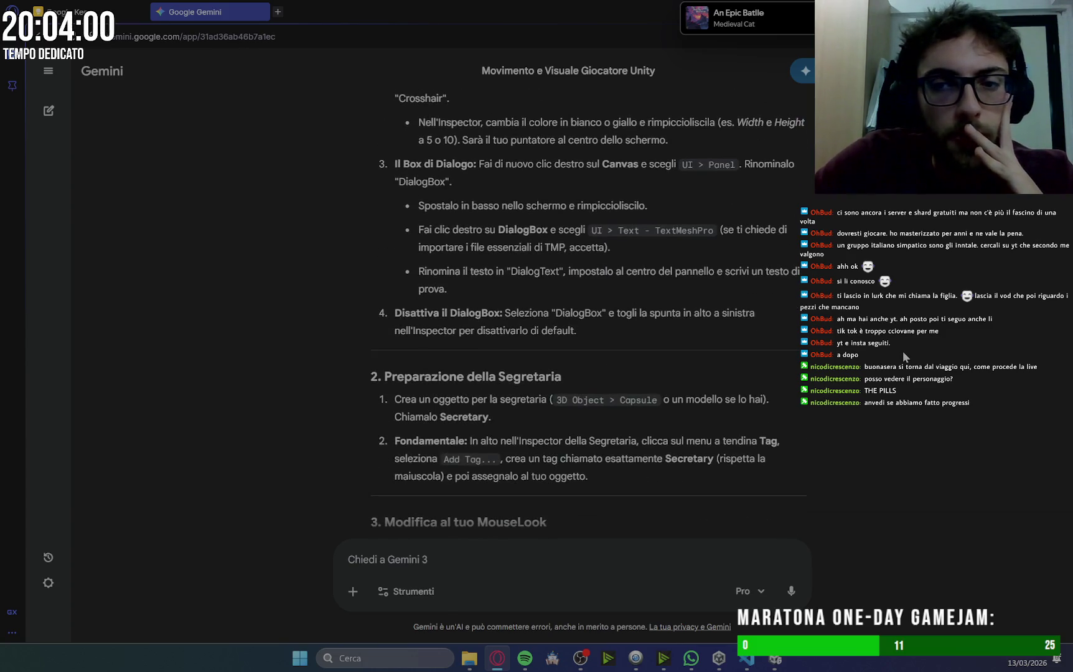
{"action": "scroll", "coordinate": [903, 351], "scroll_direction": "up", "scroll_amount": 2}
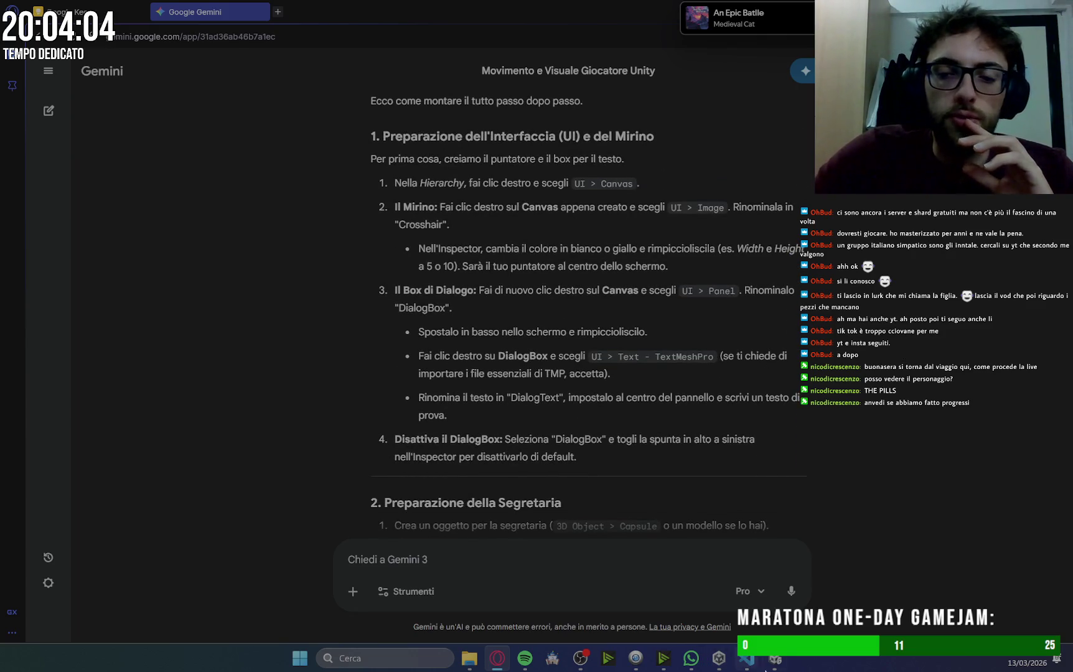
{"action": "left_click", "coordinate": [775, 659]}
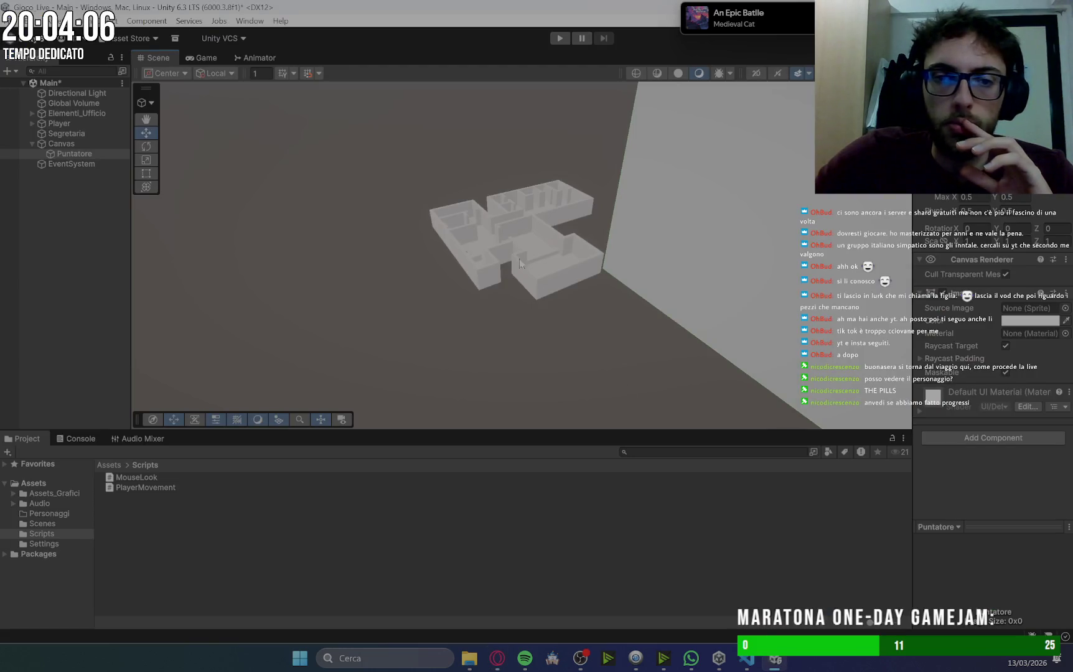
Bring up the Game view to see what the player camera shows.
{"action": "scroll", "coordinate": [417, 242], "scroll_direction": "up", "scroll_amount": 3}
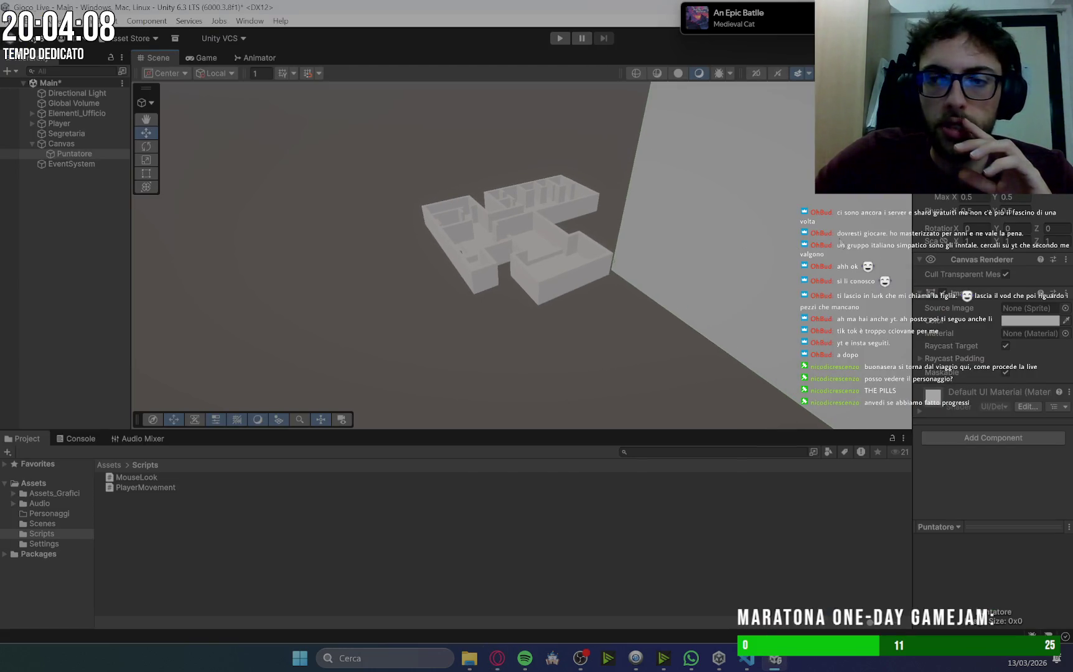
{"action": "left_click", "coordinate": [201, 58]}
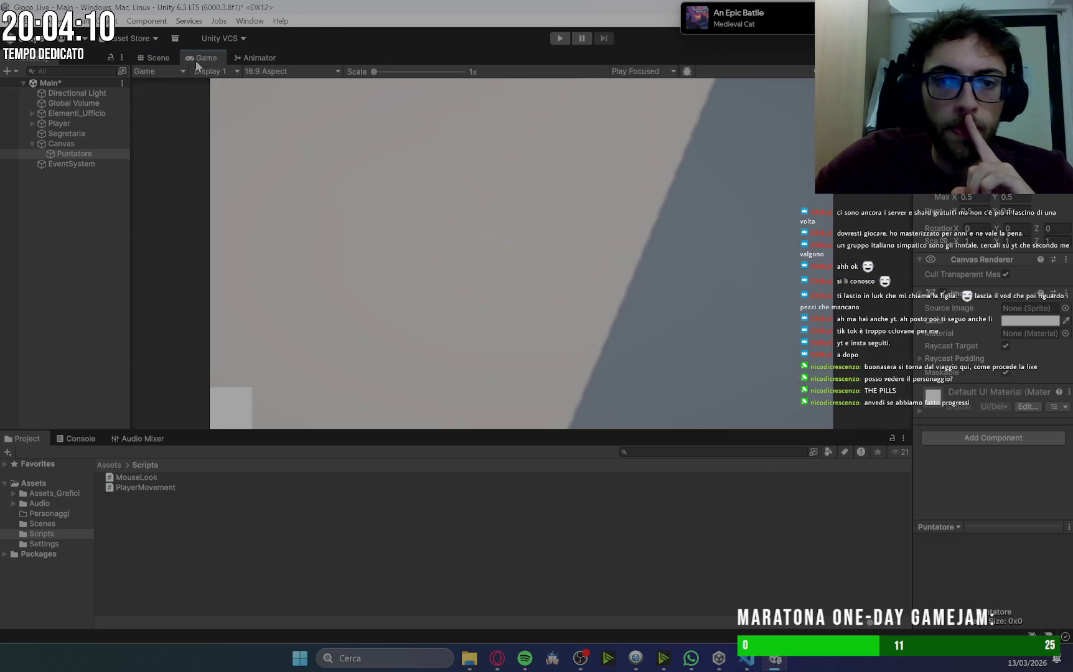
{"action": "left_click", "coordinate": [142, 57]}
{"action": "left_click", "coordinate": [209, 55]}
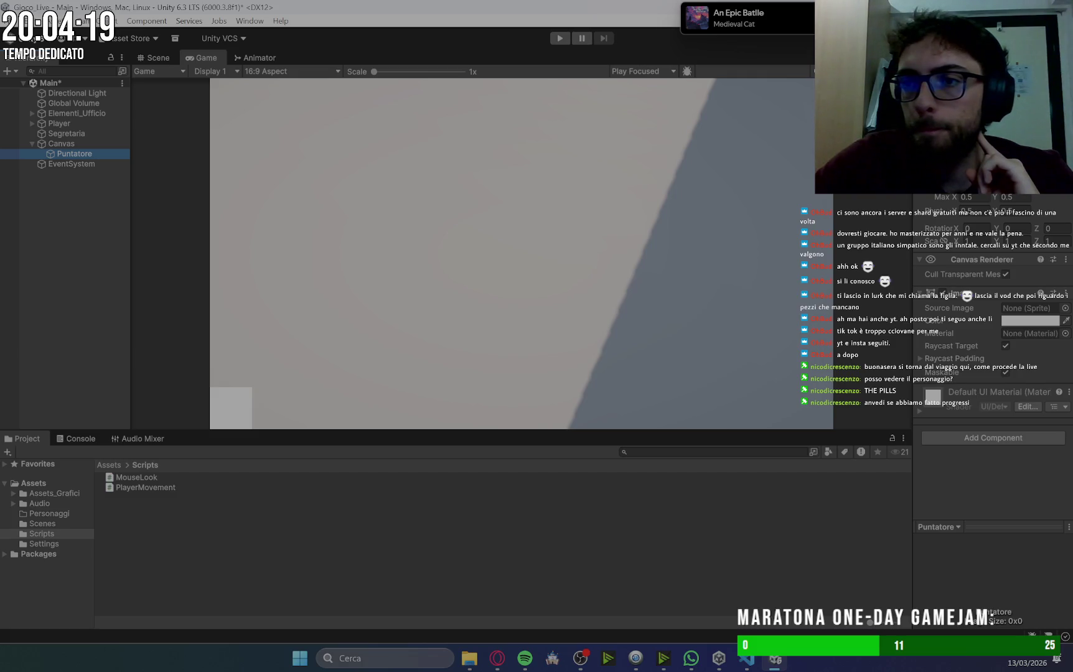
Set Puntatore's Rect Transform Width and Height to 2, then enter Play mode.
{"action": "left_click", "coordinate": [614, 122]}
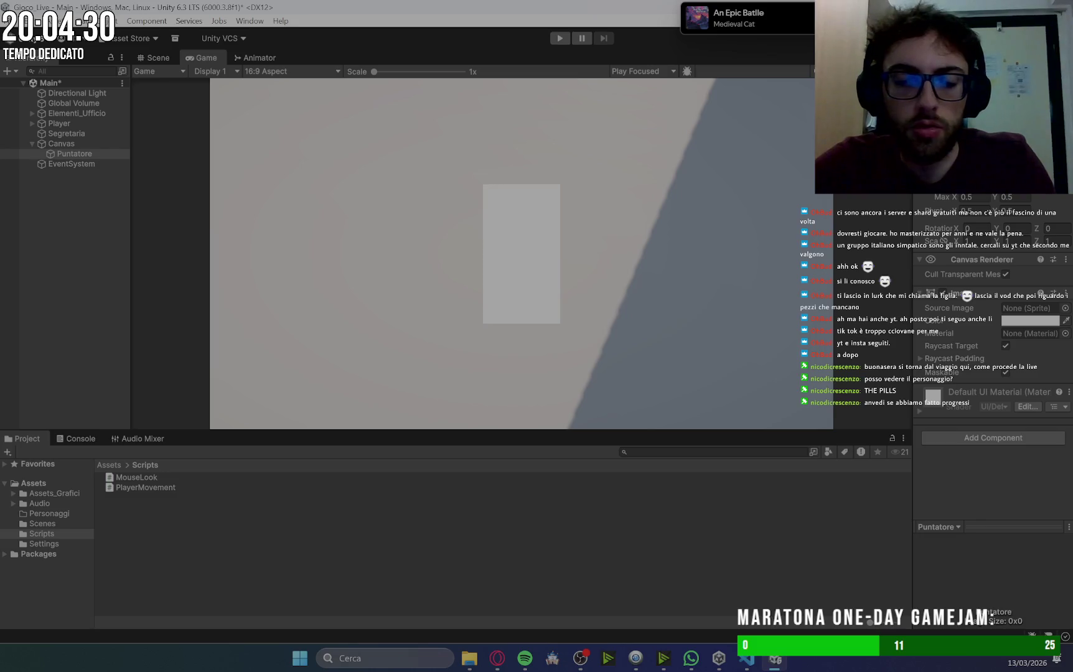
{"action": "type", "text": "2"}
{"action": "key", "text": "Tab"}
{"action": "type", "text": "2"}
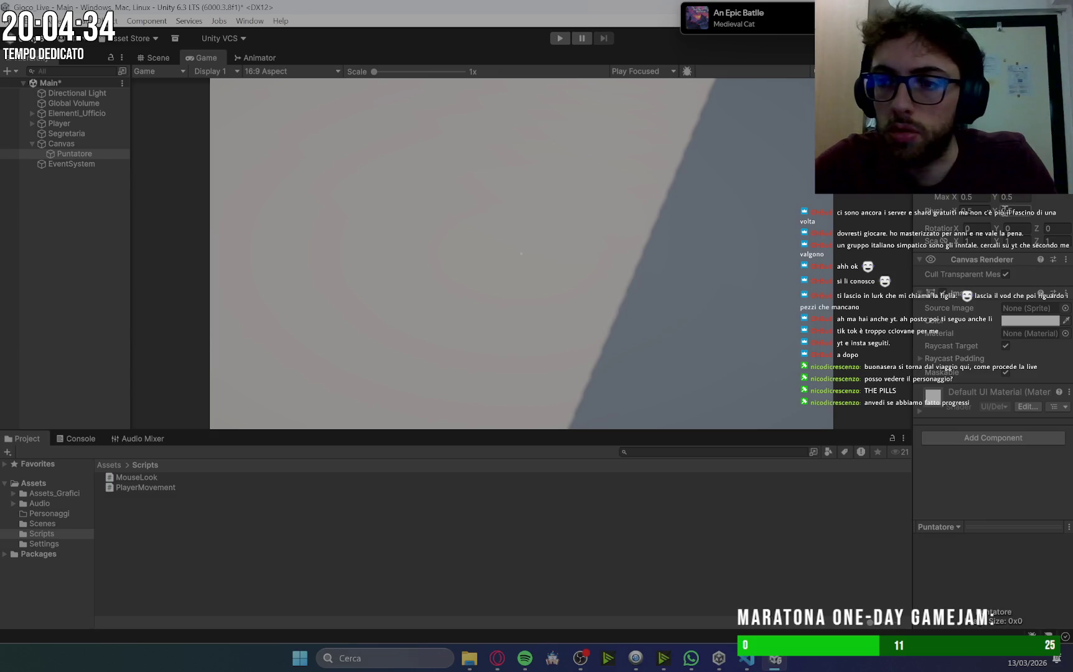
{"action": "left_click", "coordinate": [560, 38]}
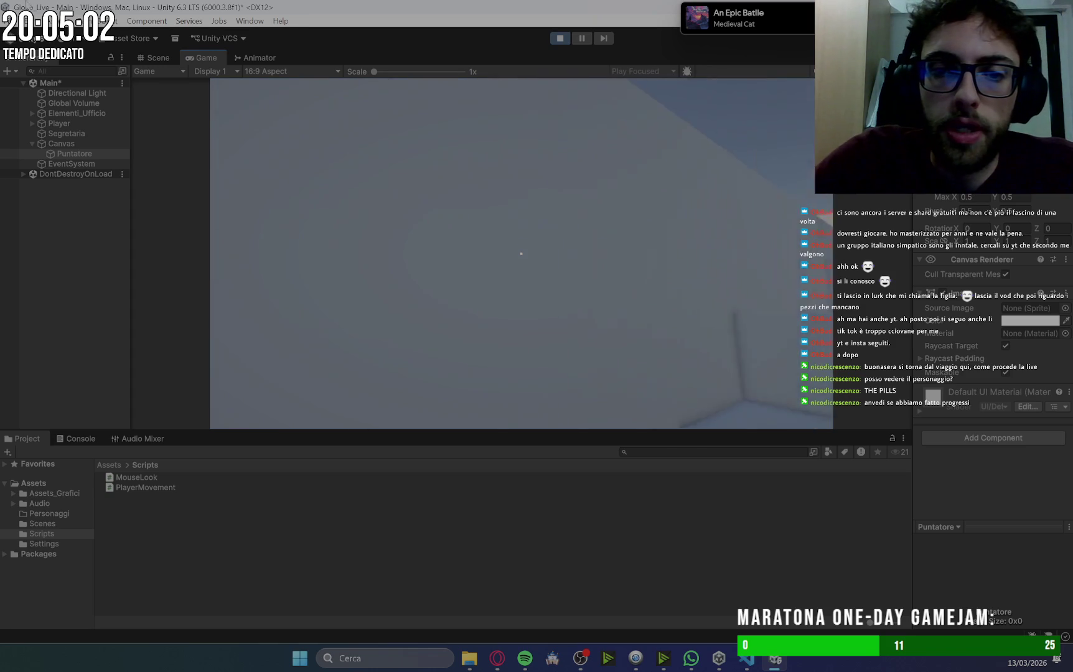
Look around the office in Play mode, then stop the test with Ctrl+P.
{"action": "left_click", "coordinate": [259, 113]}
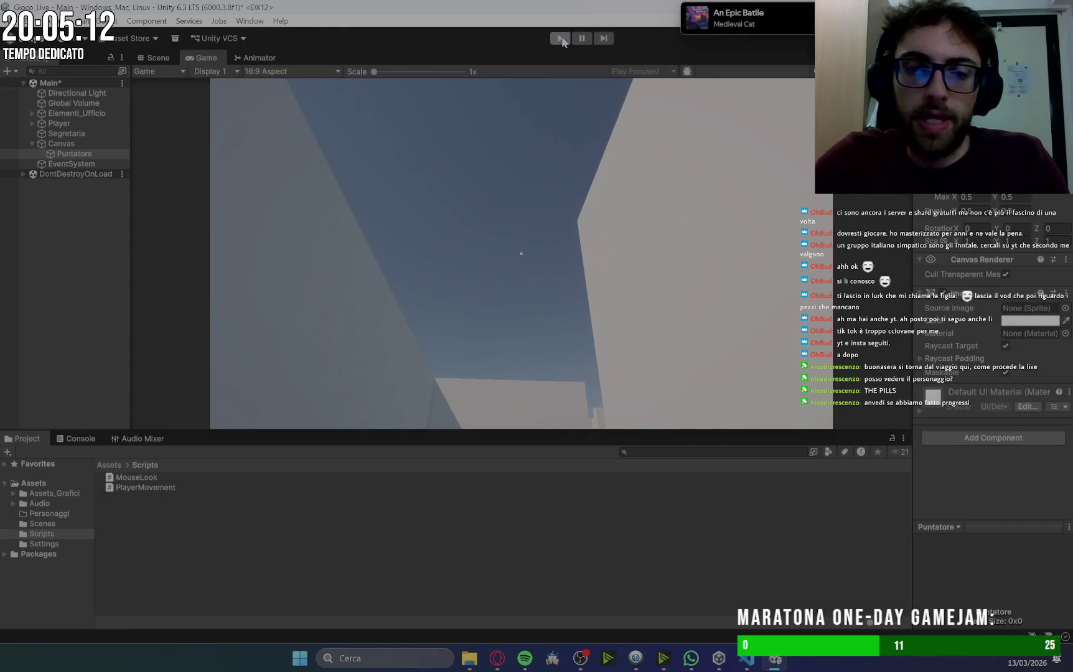
{"action": "key", "text": "ctrl+p"}
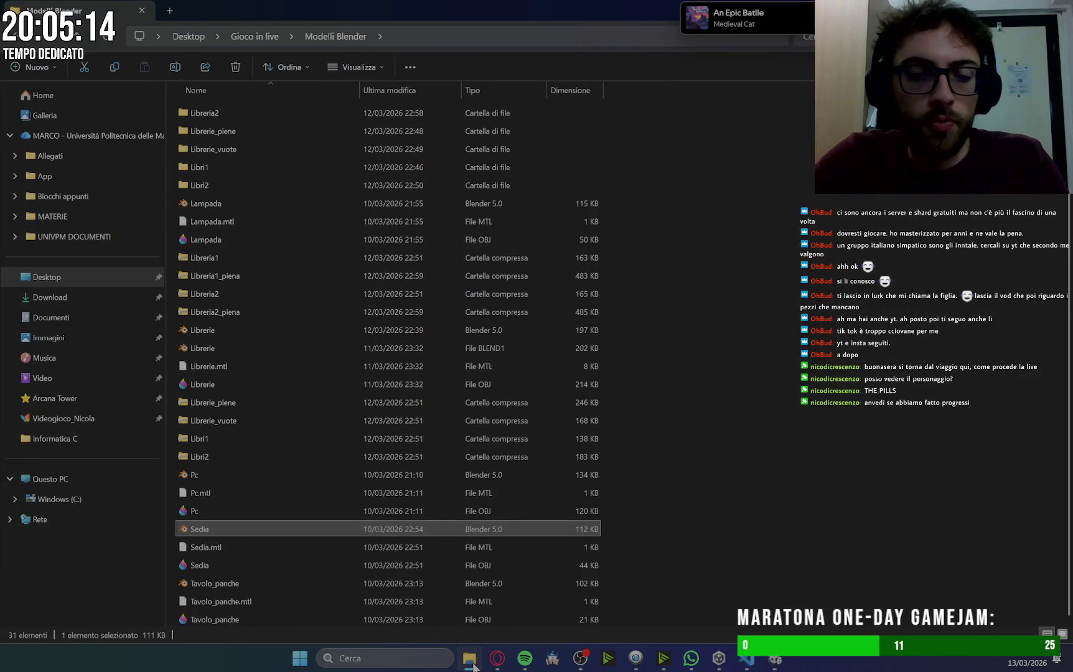
Add a line about changing the pointer colour over interactables to the 'separare i computer nel file pc' note.
{"action": "left_click", "coordinate": [491, 661]}
{"action": "left_click", "coordinate": [103, 13]}
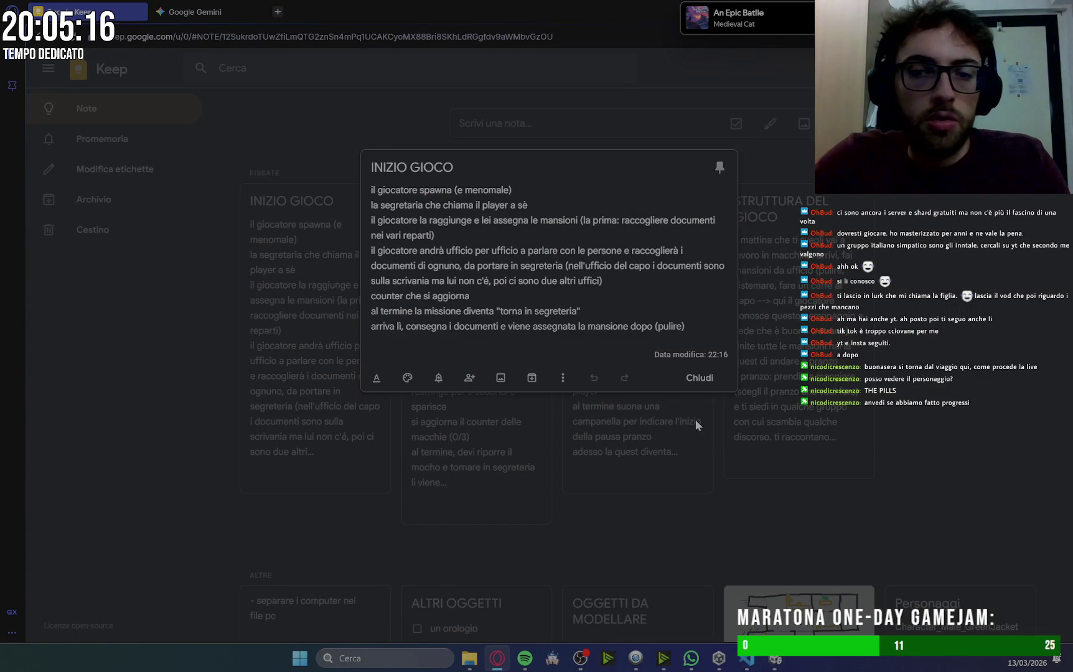
{"action": "scroll", "coordinate": [917, 466], "scroll_direction": "down", "scroll_amount": 5}
{"action": "left_click", "coordinate": [321, 288]}
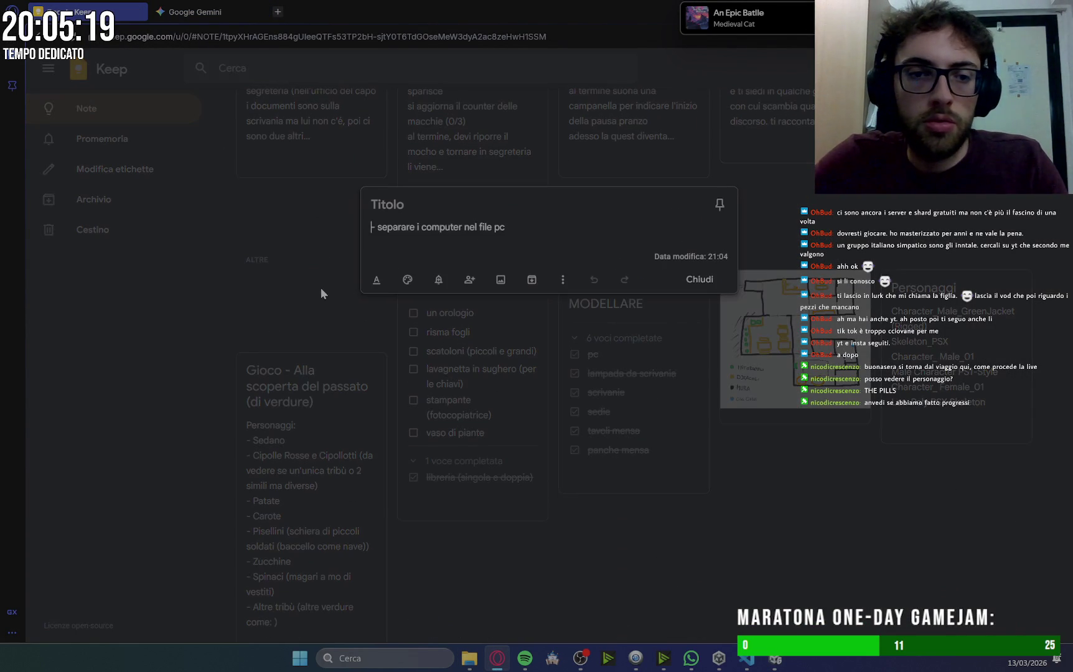
{"action": "left_click", "coordinate": [524, 223]}
{"action": "key", "text": "Return"}
{"action": "type", "text": "-"}
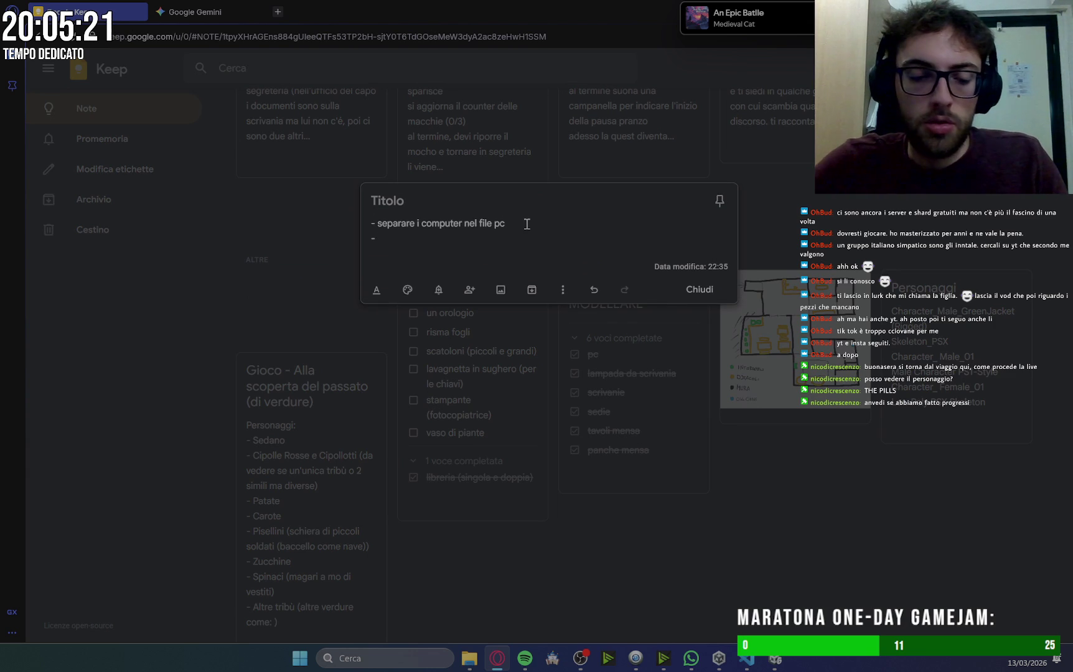
{"action": "type", "text": " cambiare color"}
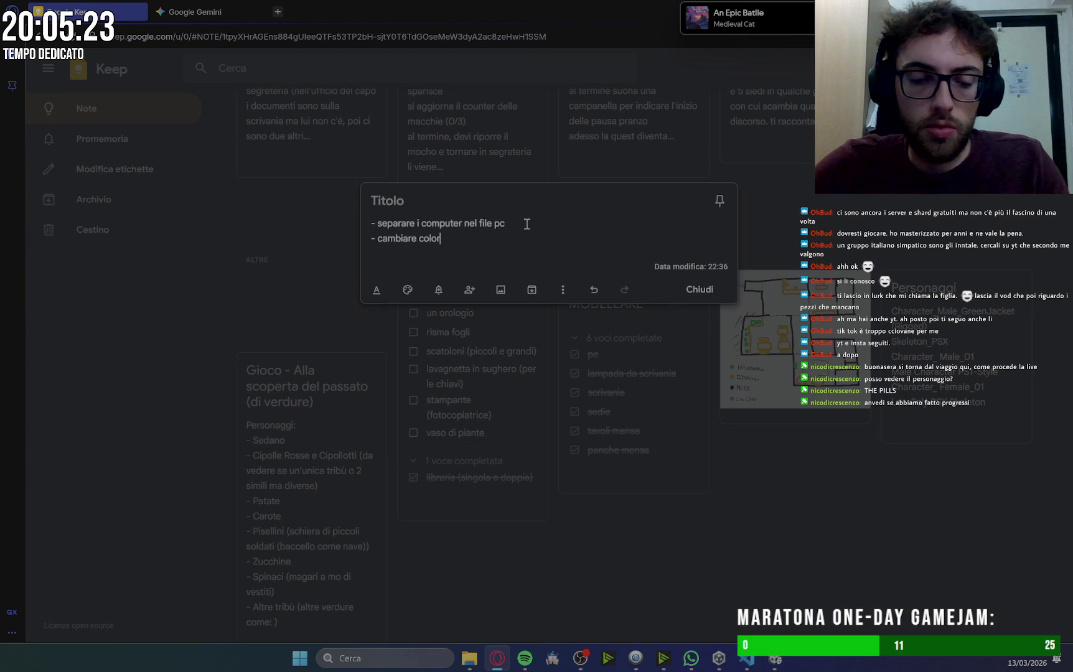
{"action": "type", "text": "e del pu"}
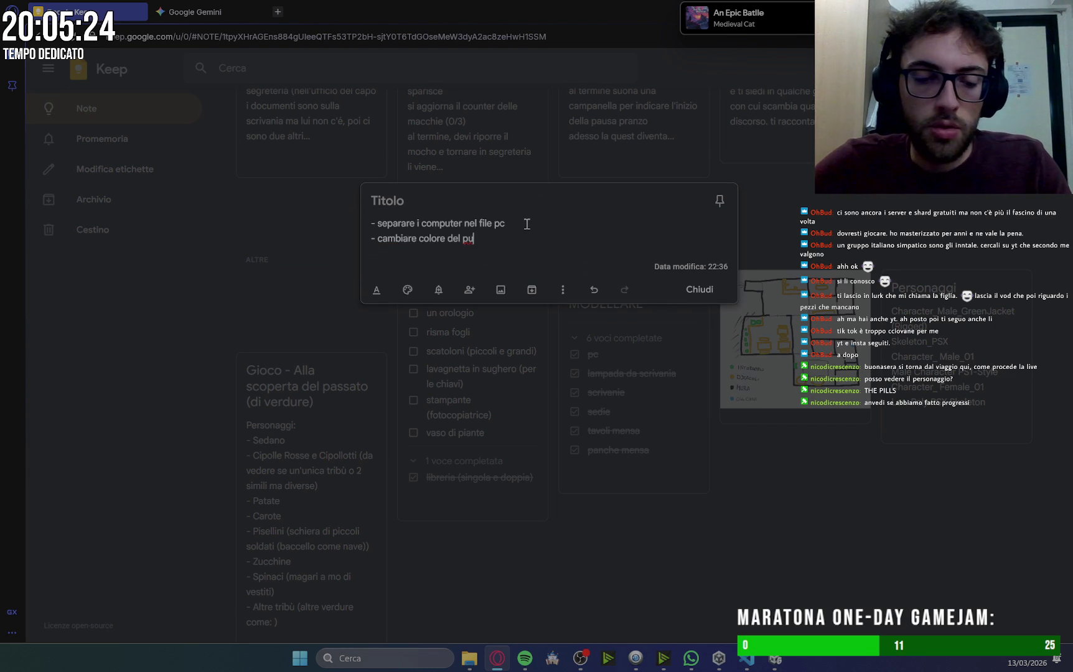
{"action": "type", "text": "ntatore nel momento in cu"}
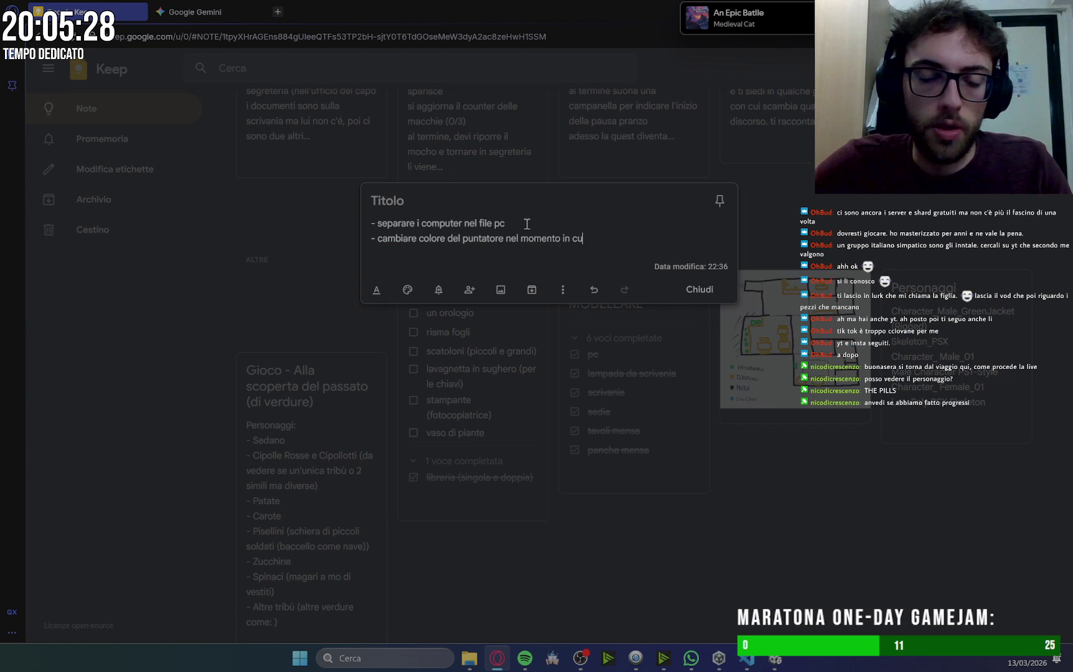
{"action": "type", "text": "i si "}
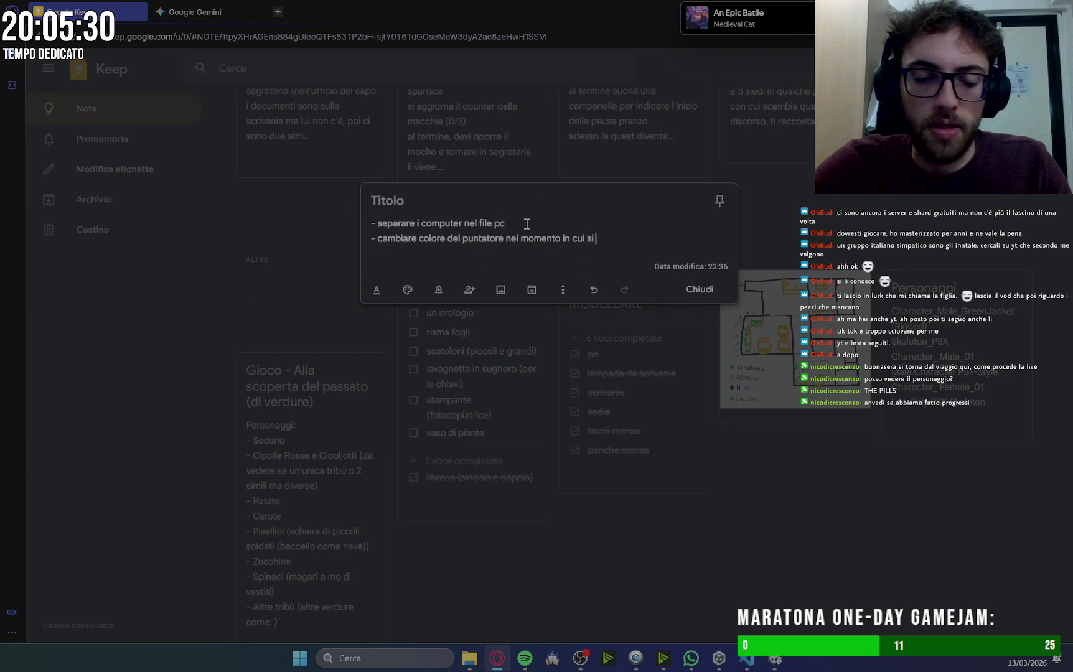
{"action": "type", "text": "passa sopra a qualcosa"}
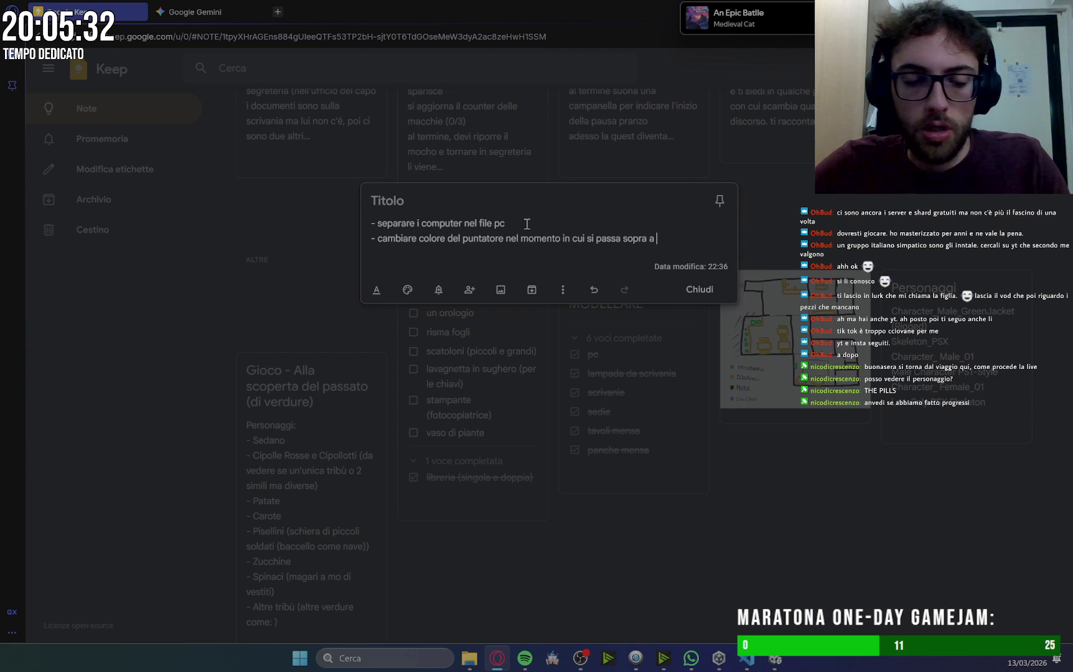
{"action": "type", "text": " di interagibile"}
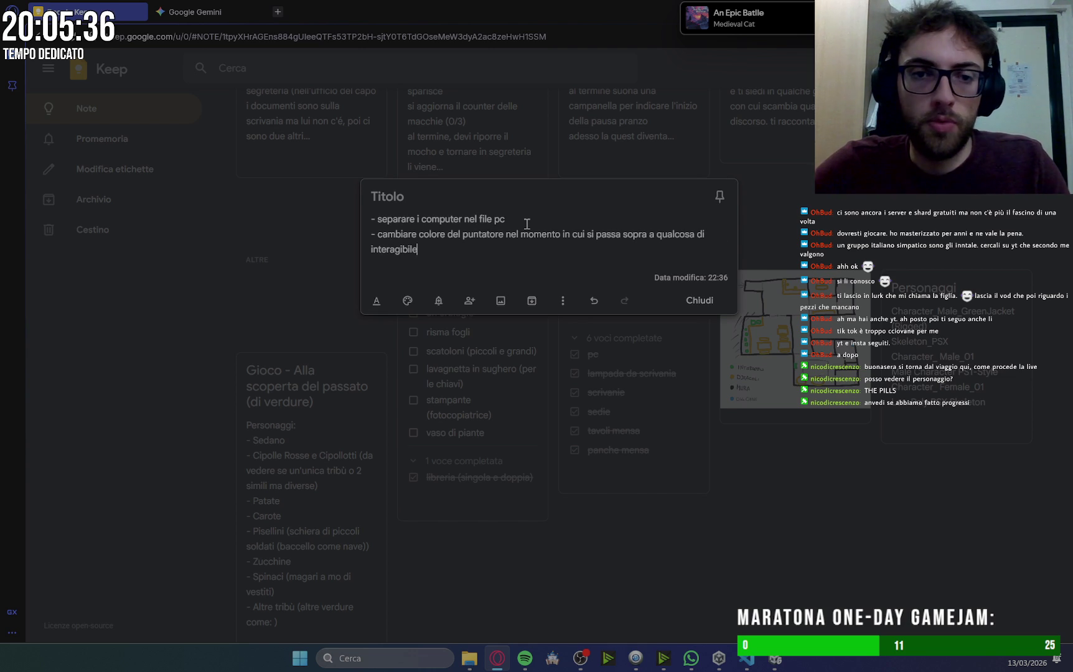
{"action": "left_click", "coordinate": [701, 301]}
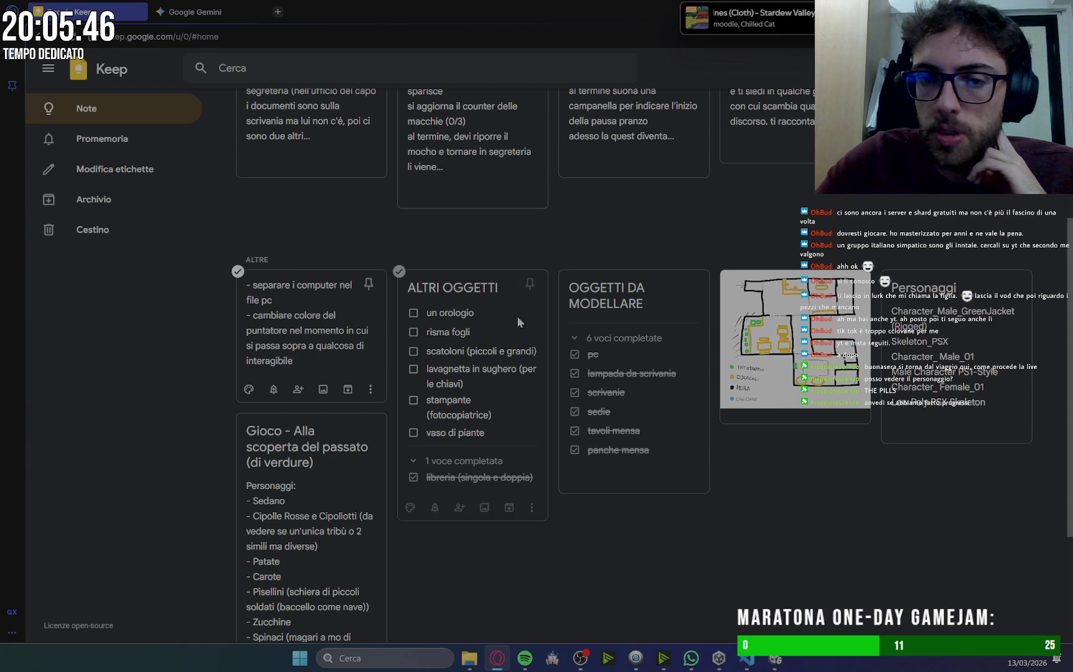
Review Gemini's dialog-box instructions, then switch back to the Unity editor.
{"action": "scroll", "coordinate": [464, 319], "scroll_direction": "up", "scroll_amount": 5}
{"action": "mouse_move", "coordinate": [777, 663]}
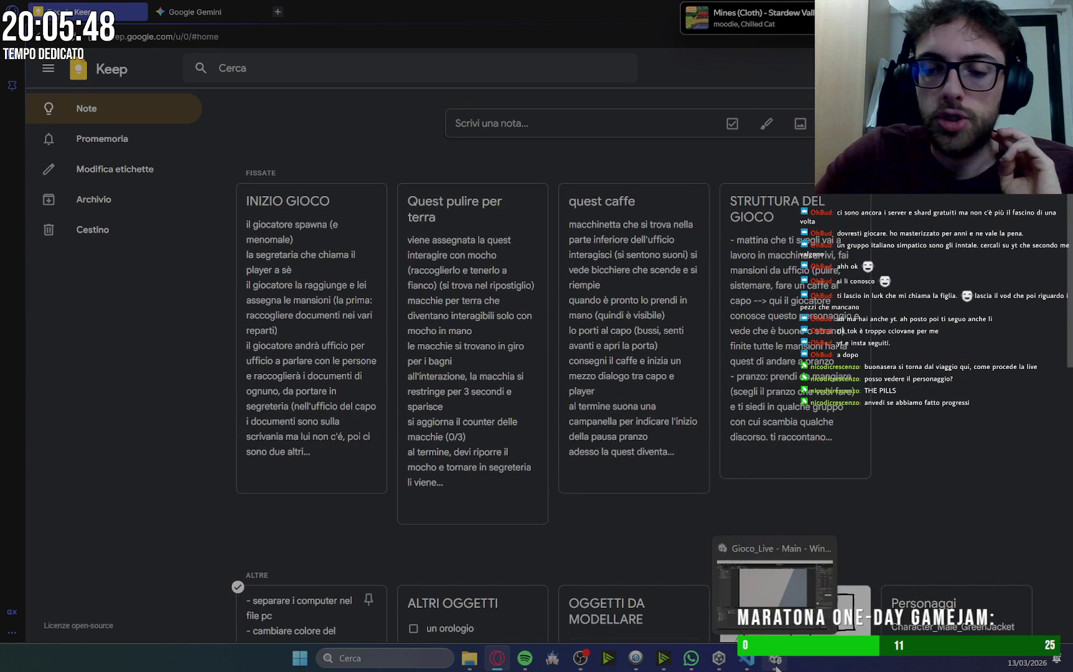
{"action": "left_click", "coordinate": [786, 601]}
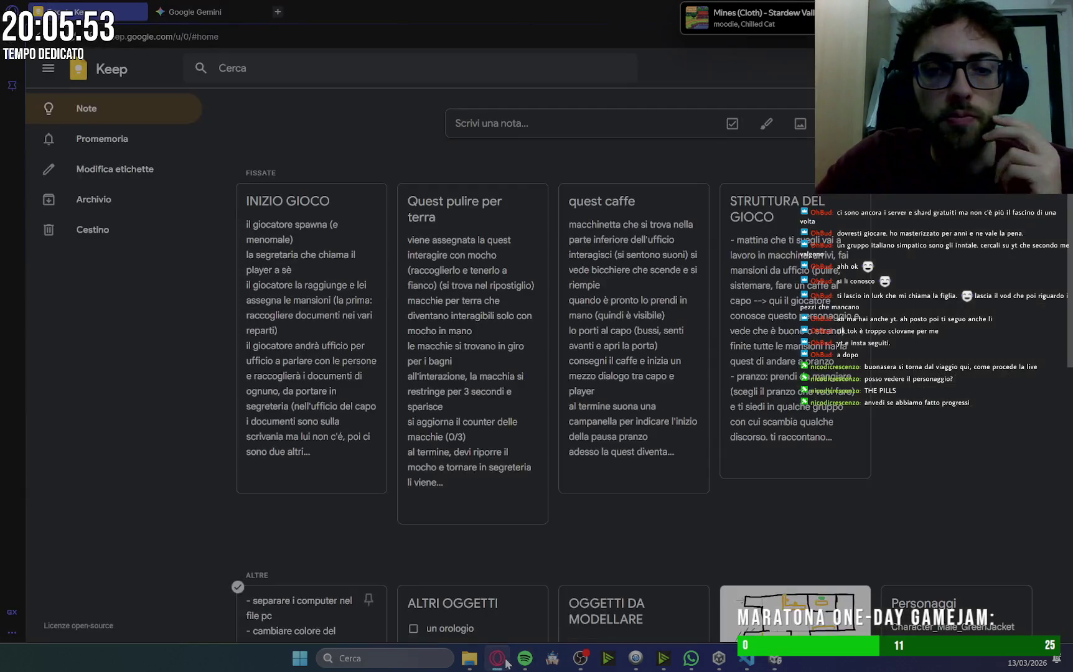
{"action": "left_click", "coordinate": [497, 658]}
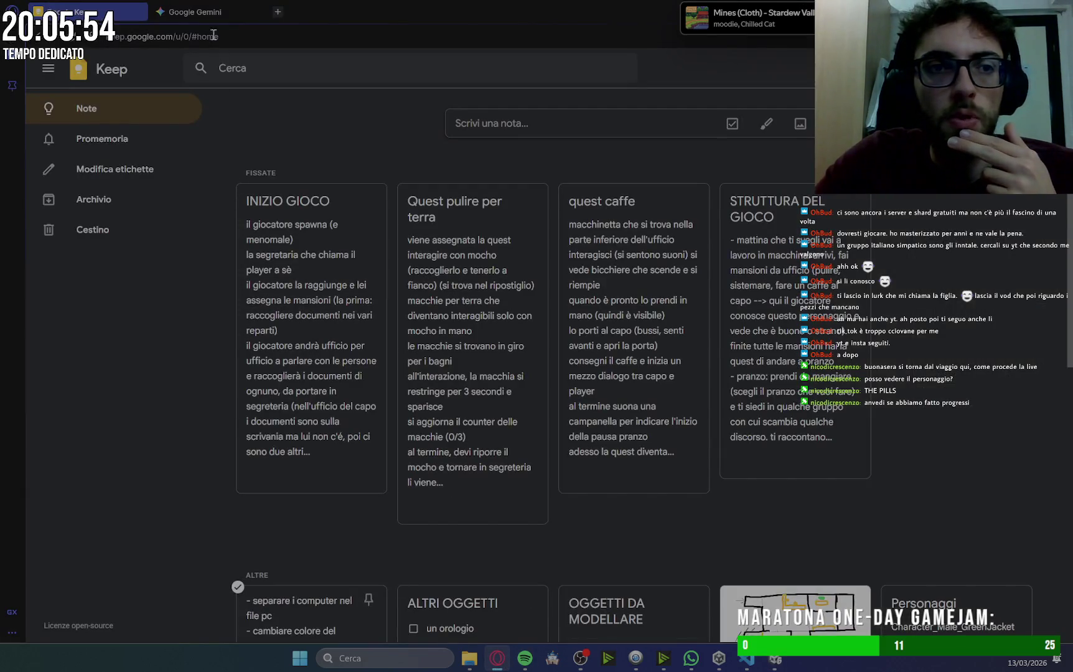
{"action": "left_click", "coordinate": [199, 12]}
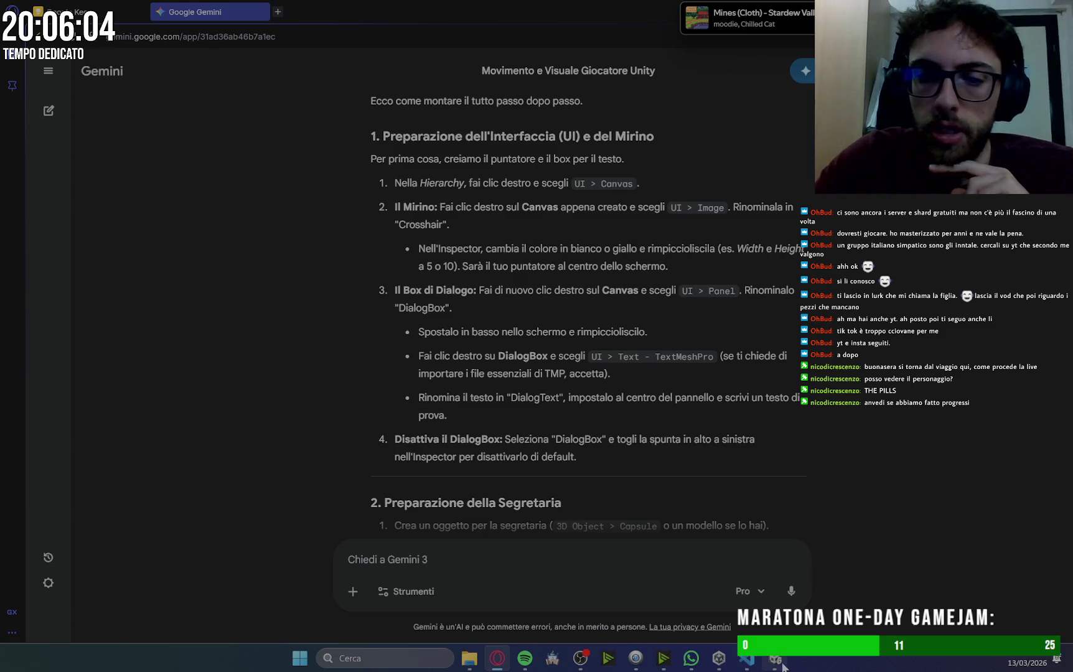
{"action": "mouse_move", "coordinate": [778, 665]}
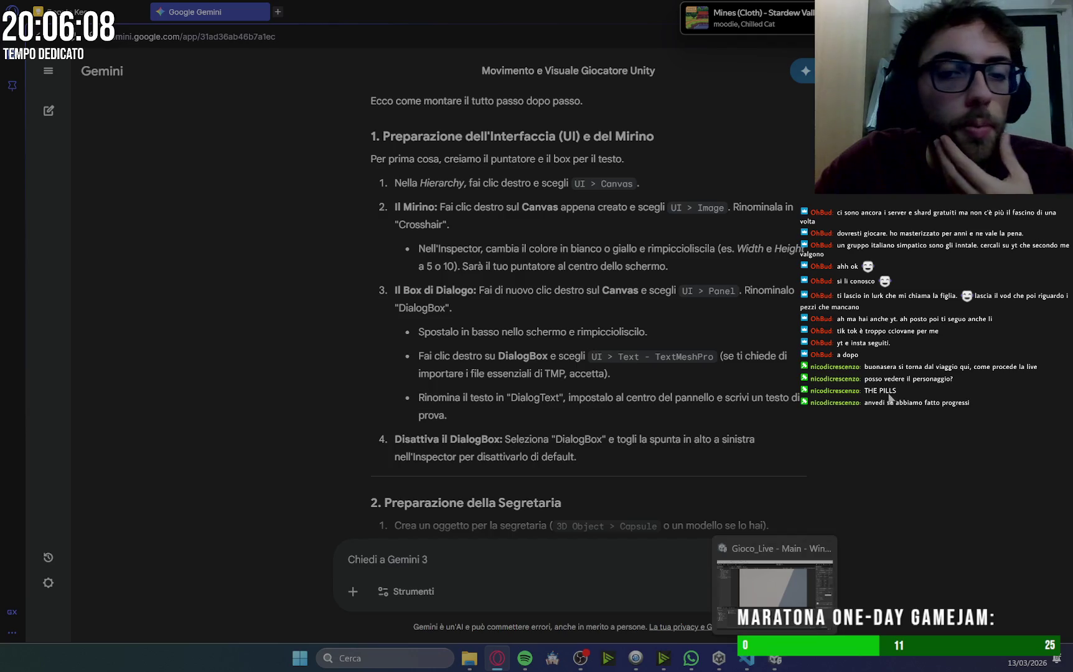
{"action": "scroll", "coordinate": [904, 401], "scroll_direction": "down", "scroll_amount": 2}
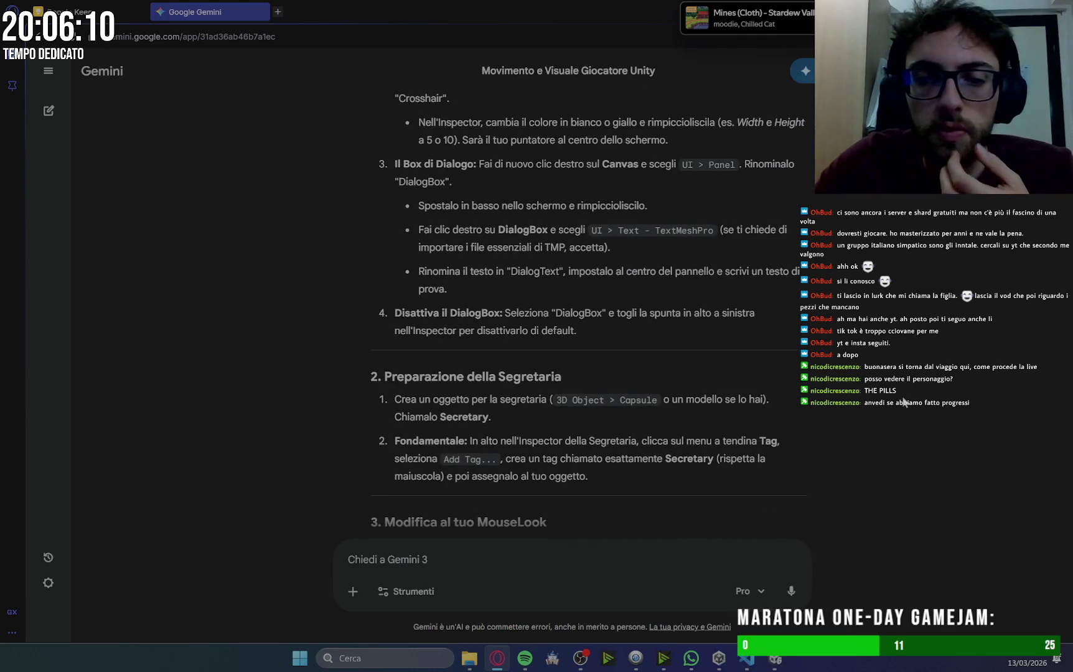
{"action": "left_click", "coordinate": [775, 659]}
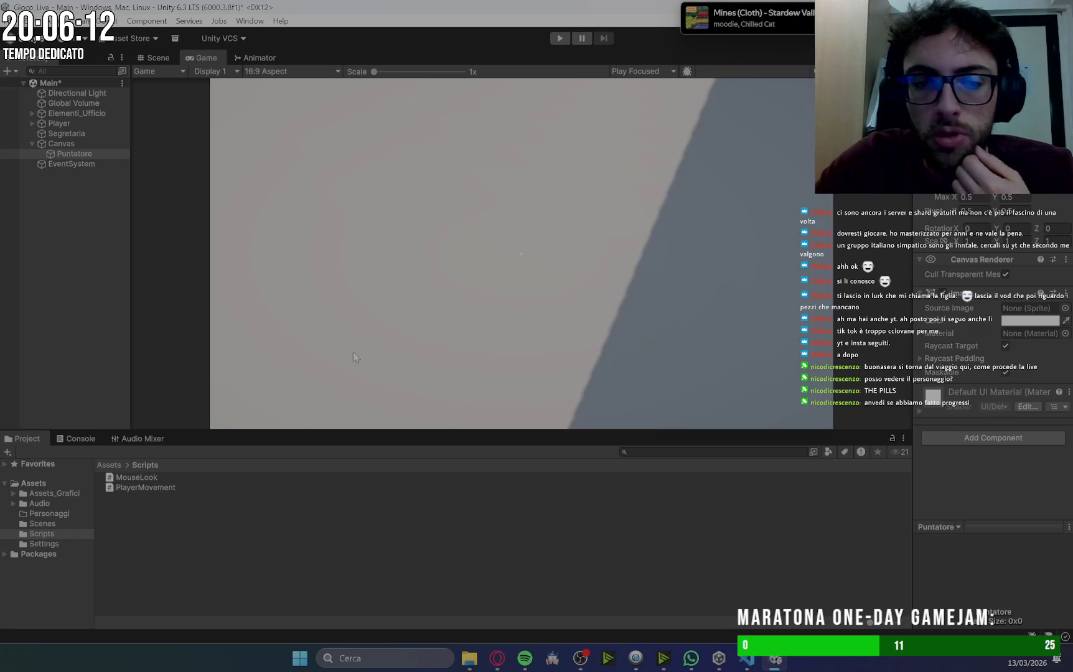
Add a Panel as a child of the Canvas.
{"action": "left_click", "coordinate": [71, 143]}
{"action": "right_click", "coordinate": [71, 143]}
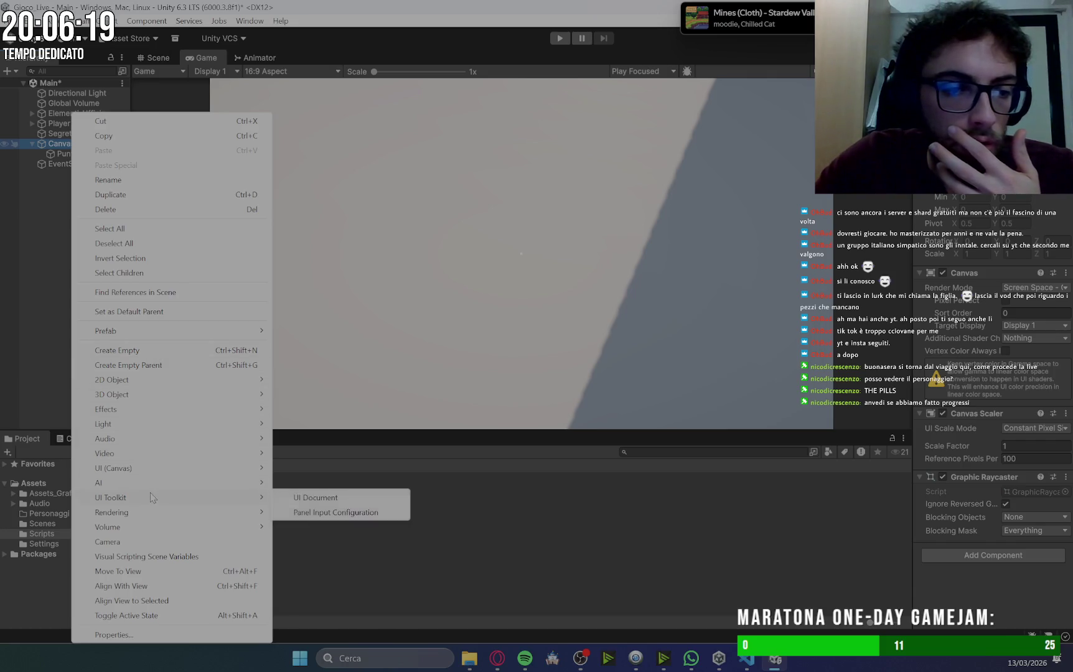
{"action": "mouse_move", "coordinate": [227, 473]}
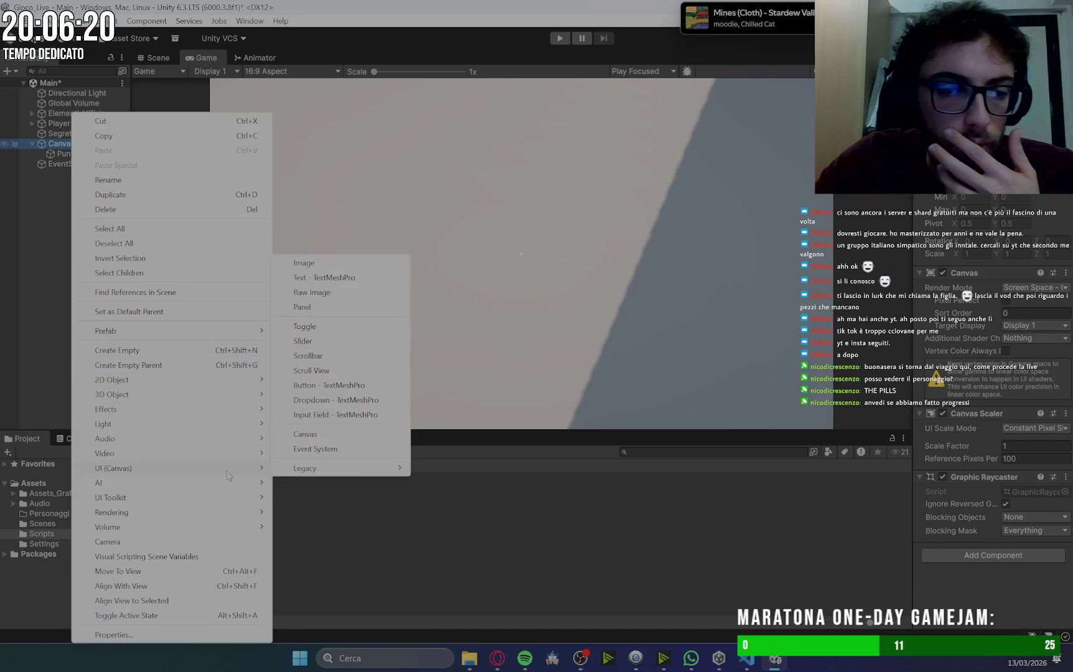
{"action": "left_click", "coordinate": [338, 308]}
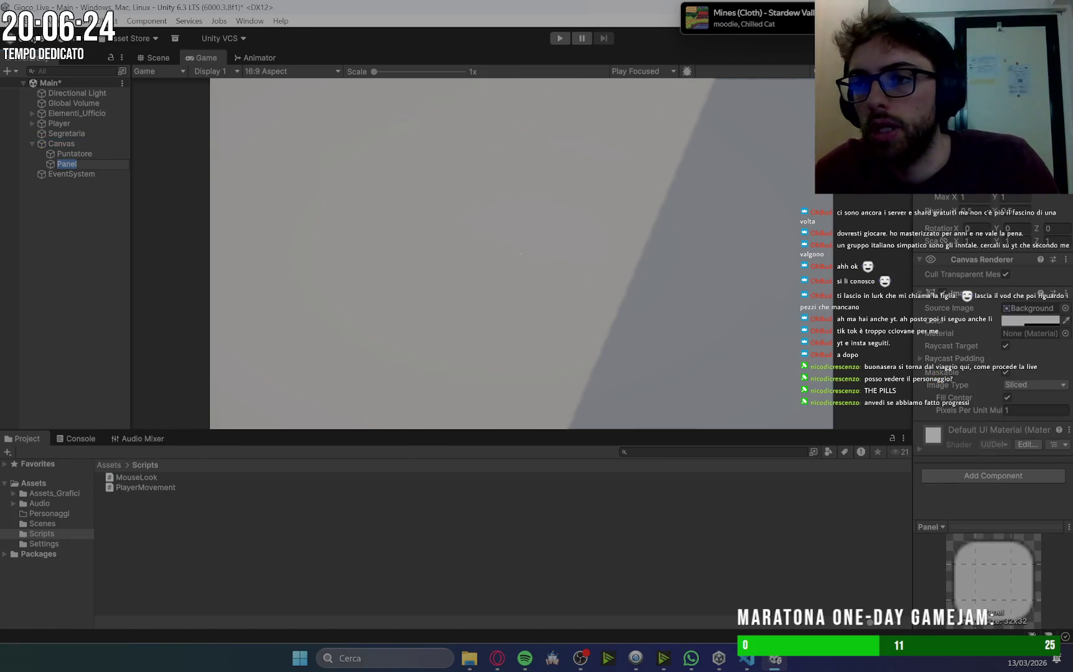
Set the Panel's Image colour to black (000000) with alpha raised to about 93.
{"action": "left_click", "coordinate": [1030, 320]}
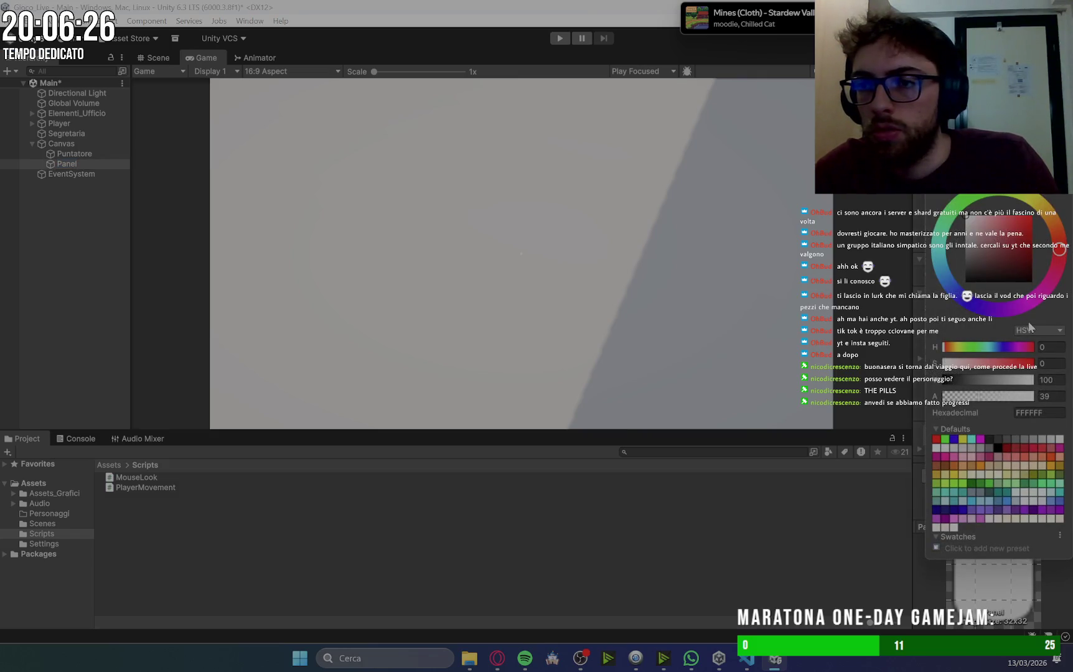
{"action": "left_click", "coordinate": [1006, 254]}
{"action": "left_click_drag", "start_coordinate": [1007, 254], "coordinate": [966, 282]}
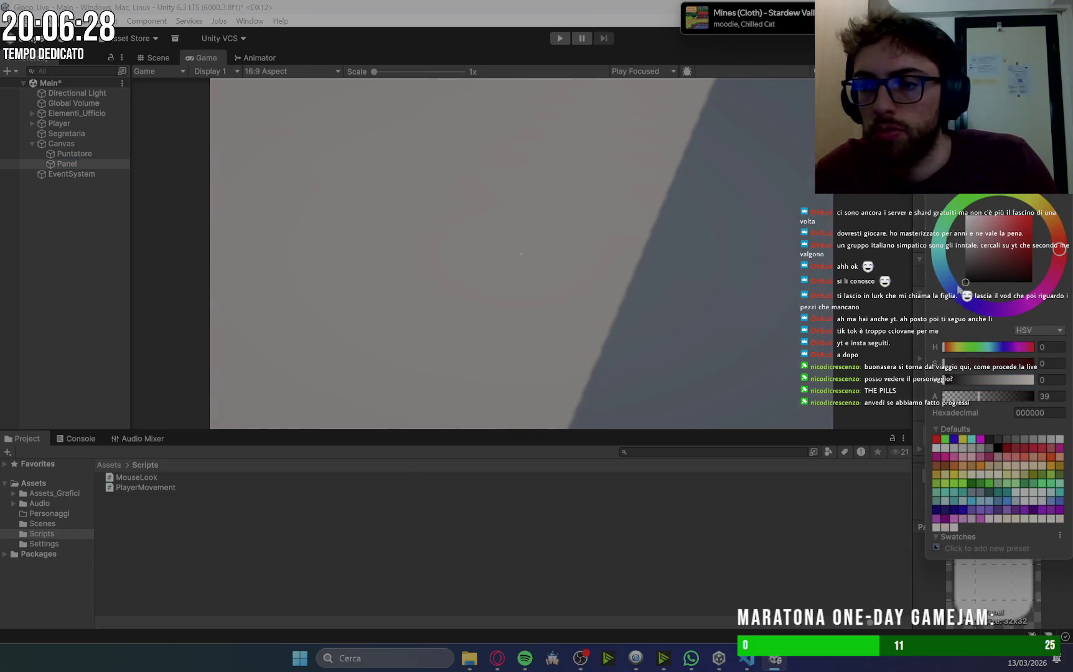
{"action": "left_click_drag", "start_coordinate": [980, 397], "coordinate": [1029, 403]}
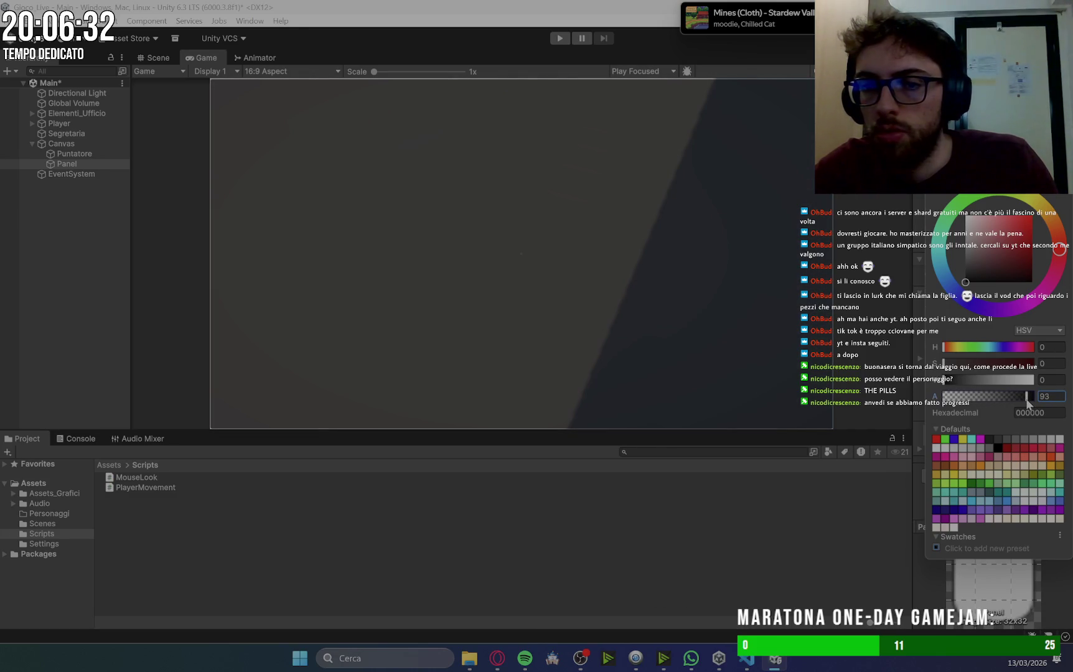
{"action": "key", "text": "Escape"}
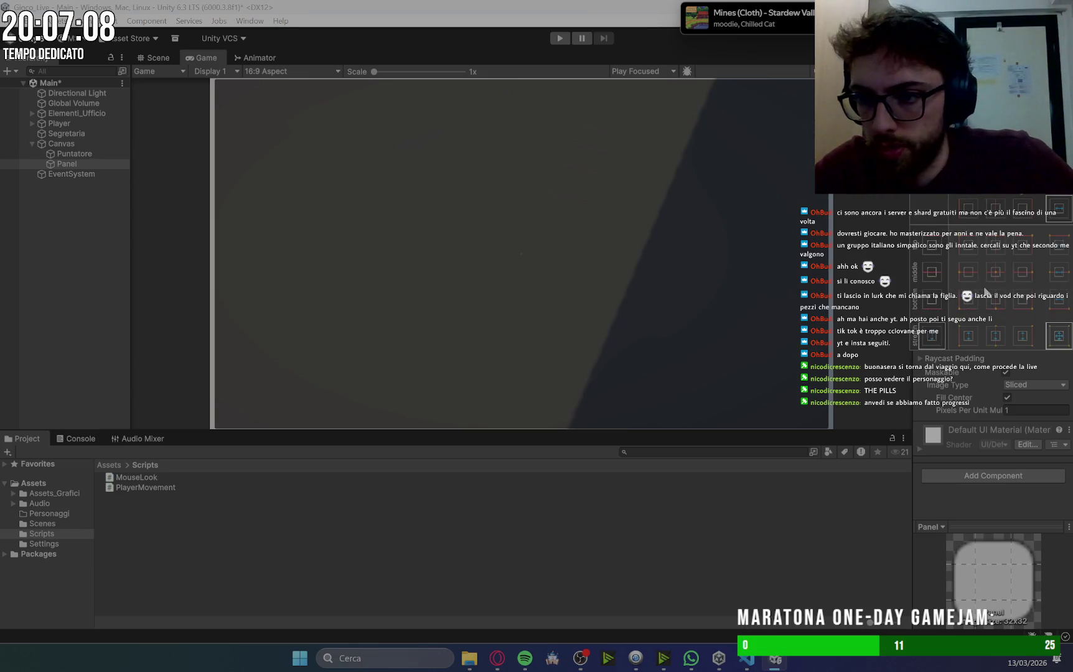
Set the Panel's Rect Transform anchor preset to middle-center.
{"action": "left_click", "coordinate": [997, 274]}
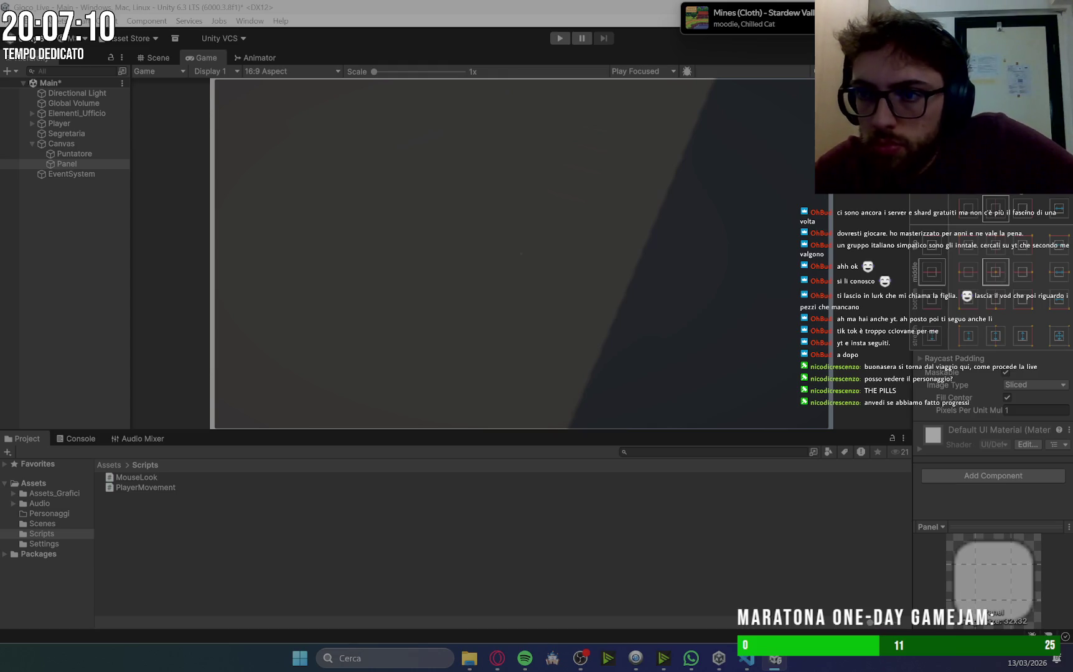
{"action": "key", "text": "Escape"}
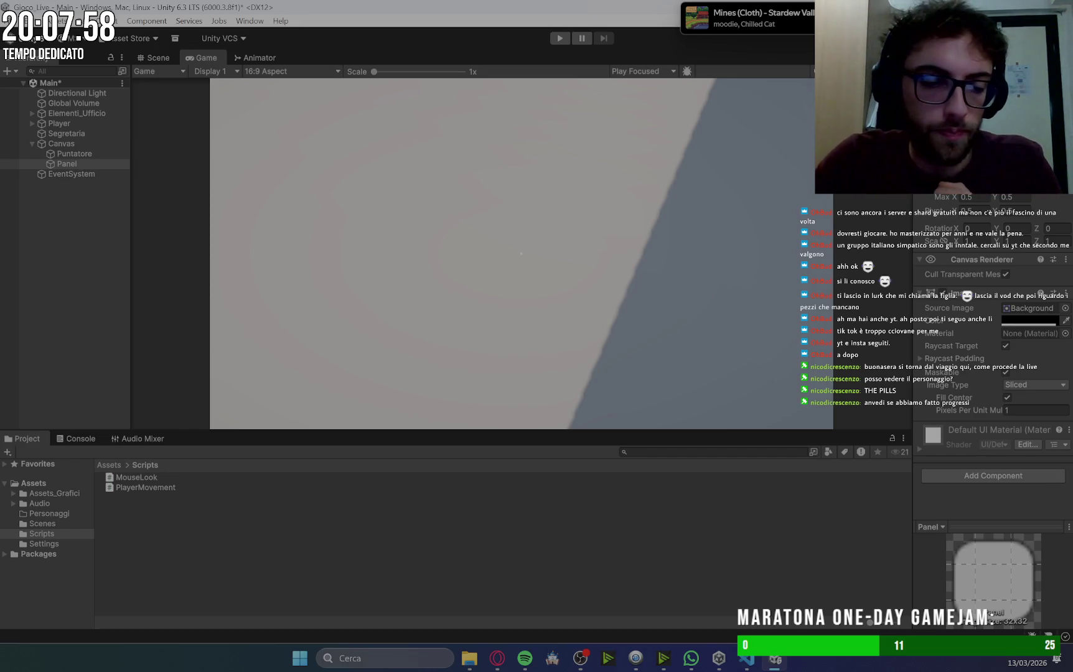
Toggle the dark bottom dialog panel on and off in the Game view with E.
{"action": "key", "text": "e"}
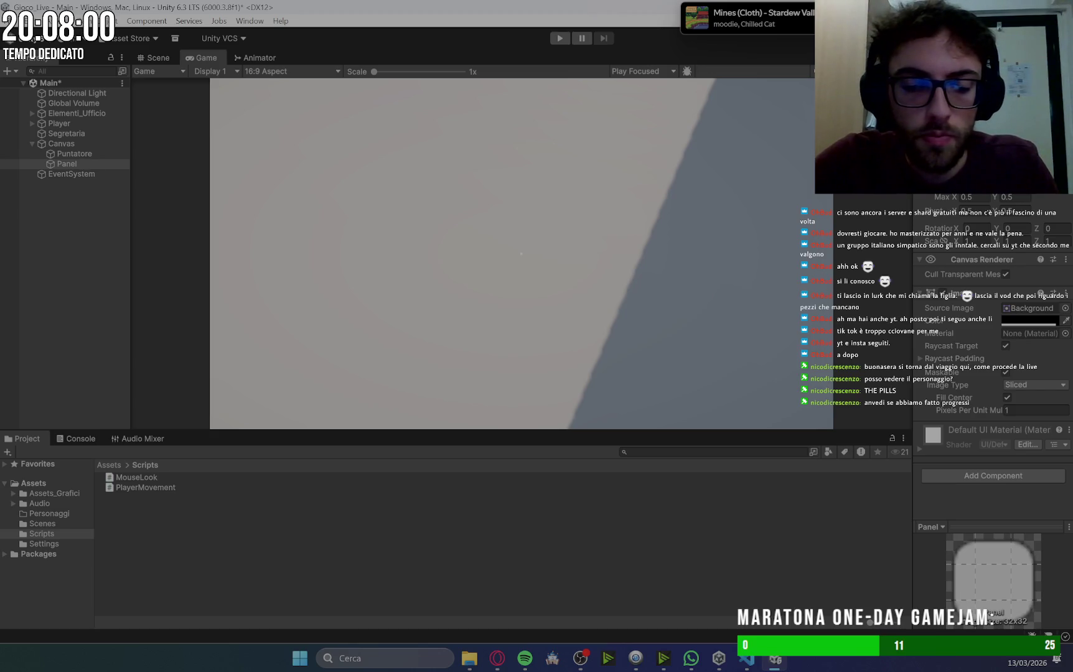
{"action": "key", "text": "e"}
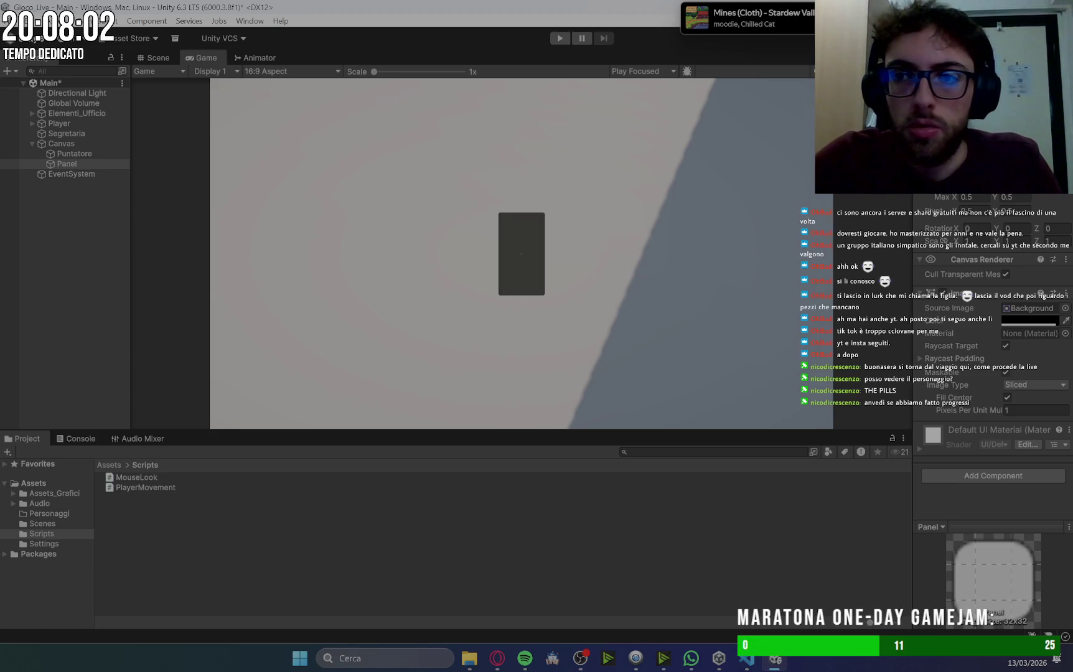
{"action": "key", "text": "e"}
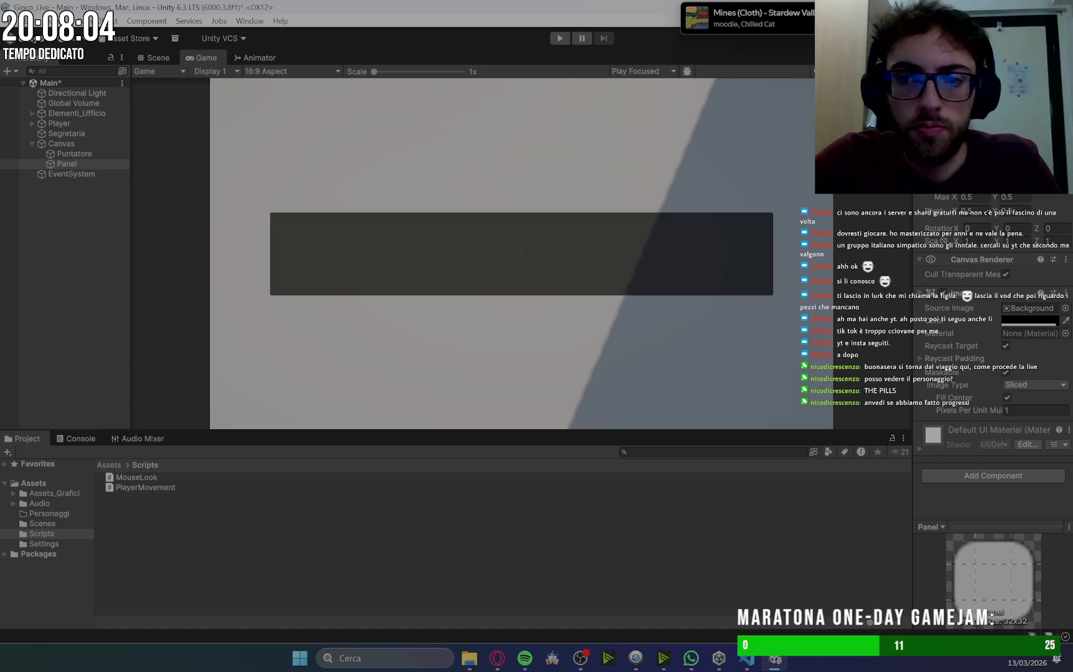
{"action": "key", "text": "e"}
{"action": "key", "text": "e"}
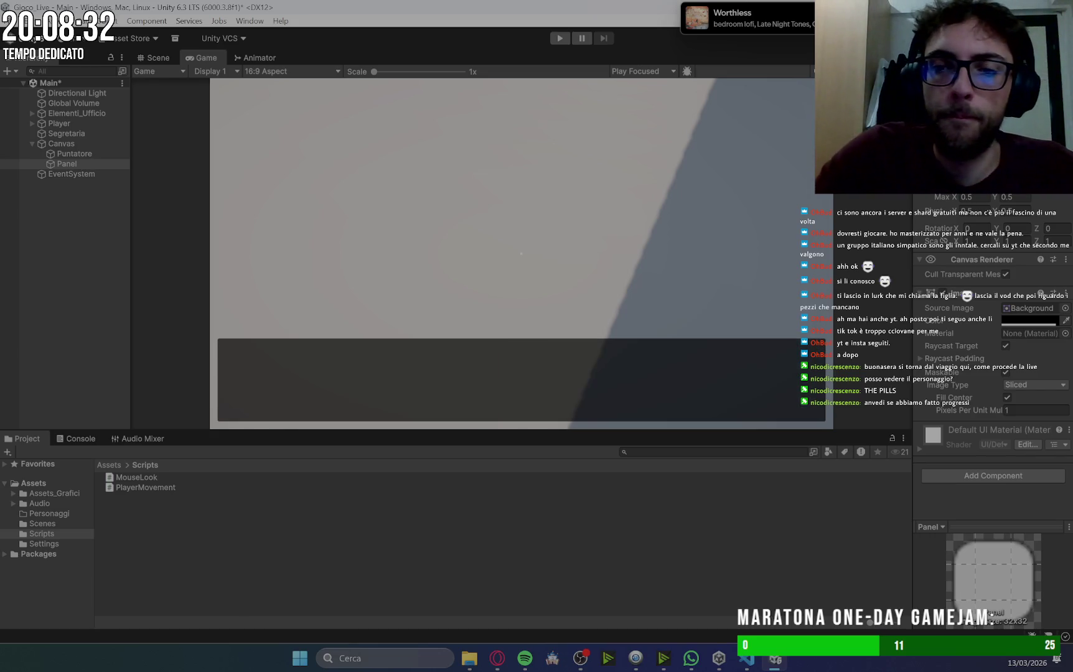
Rename the Panel to Pannello_Dialoghi.
{"action": "left_click", "coordinate": [77, 165]}
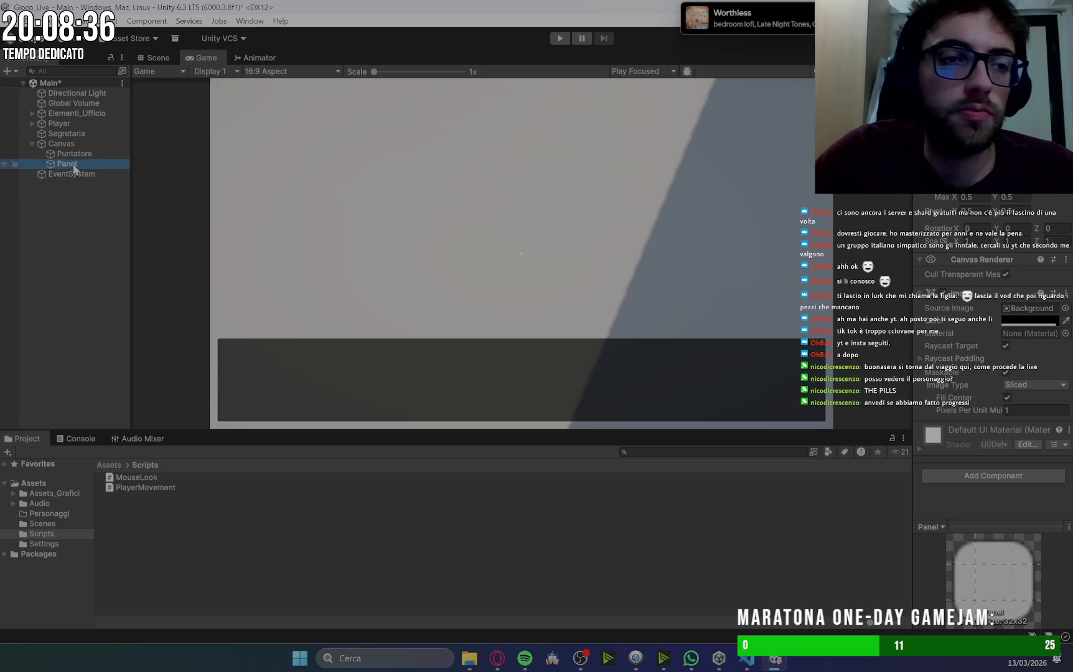
{"action": "left_click", "coordinate": [73, 165]}
{"action": "type", "text": "Dialoghi"}
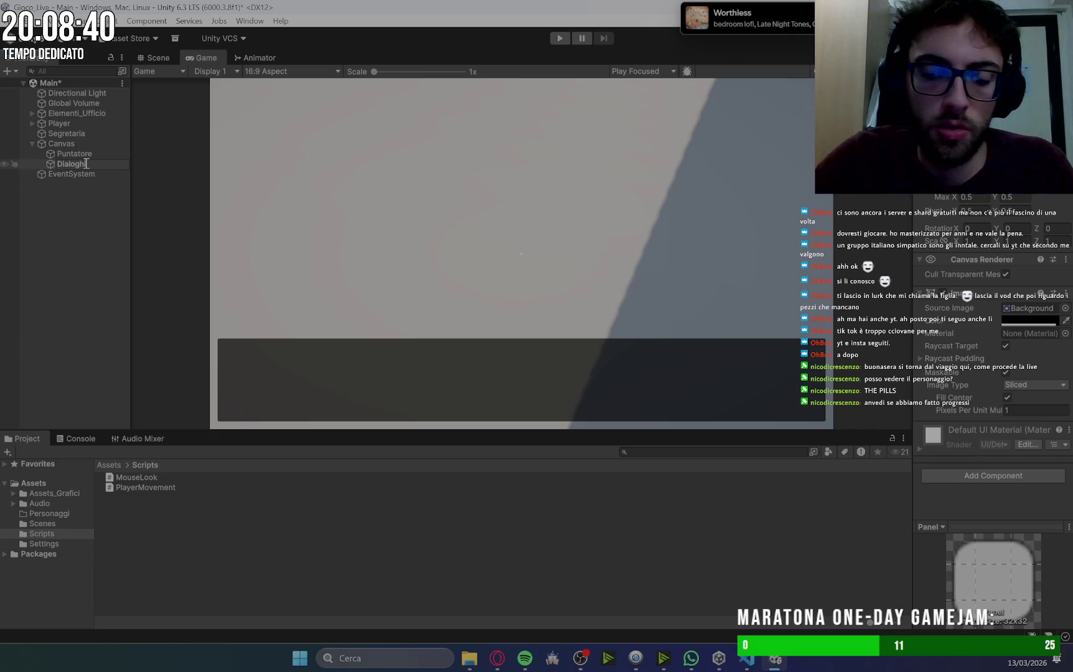
{"action": "key", "text": "Home"}
{"action": "type", "text": "Pannello"}
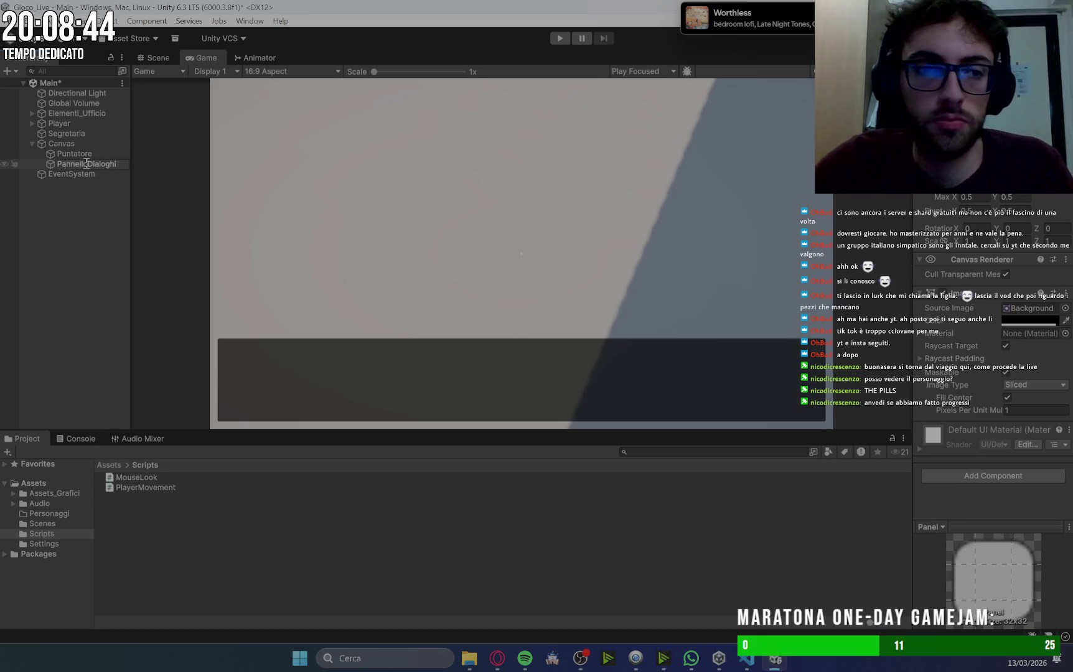
{"action": "key", "text": "Return"}
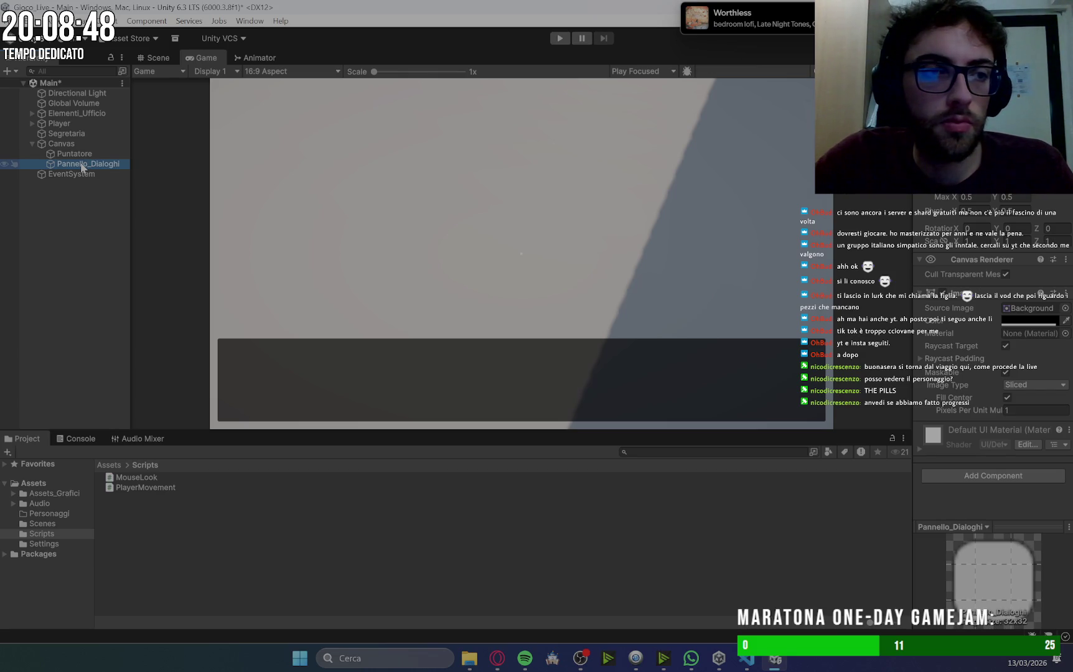
Add a Text - TextMeshPro child inside Pannello_Dialoghi, keeping its default name.
{"action": "right_click", "coordinate": [83, 165]}
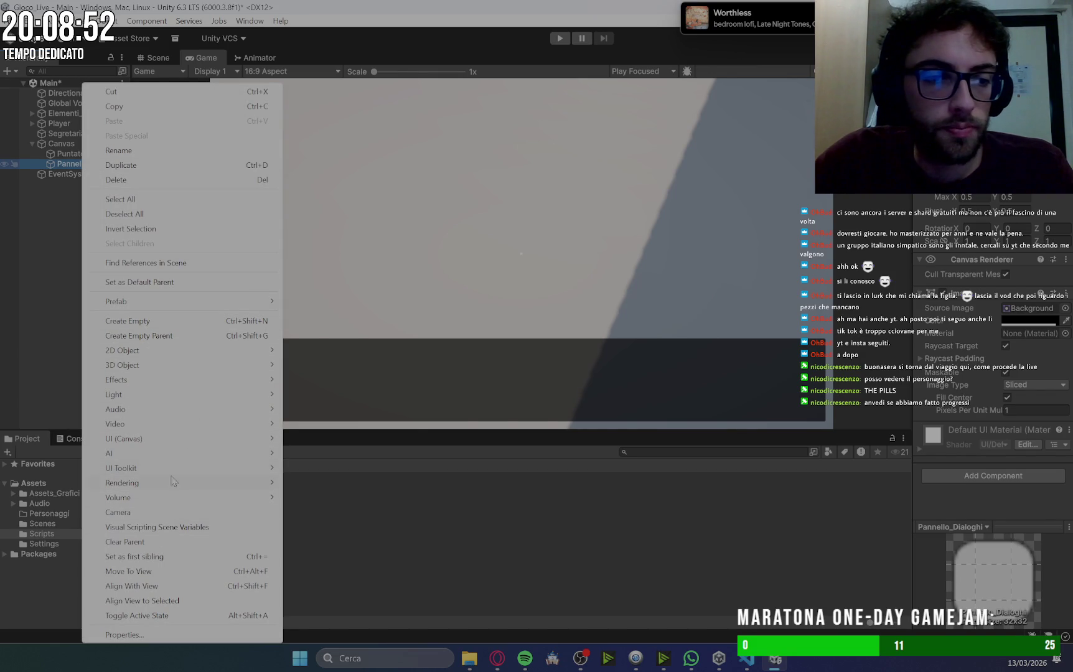
{"action": "mouse_move", "coordinate": [172, 439]}
{"action": "left_click", "coordinate": [339, 452]}
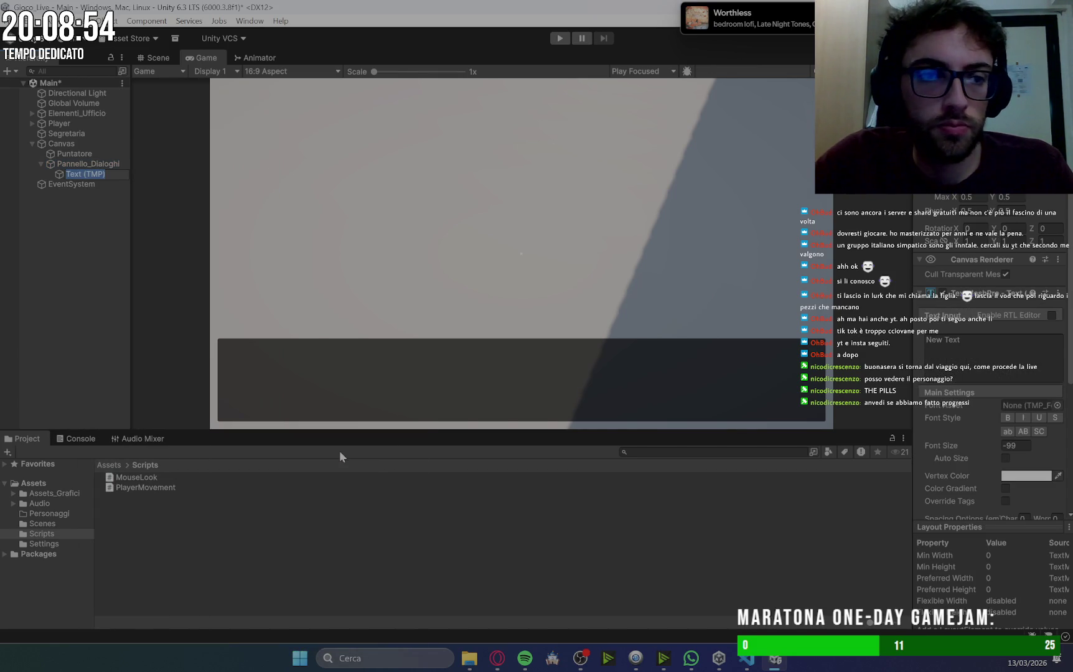
{"action": "left_click", "coordinate": [694, 266]}
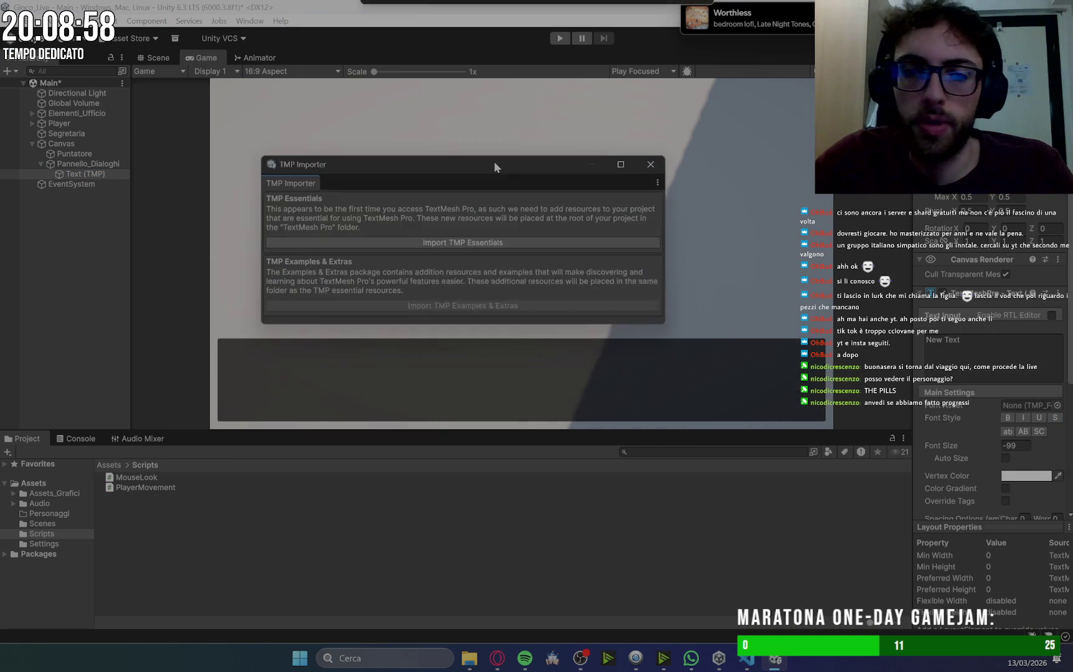
Import the TMP Essential Resources, then close the TMP Importer window.
{"action": "left_click", "coordinate": [511, 205]}
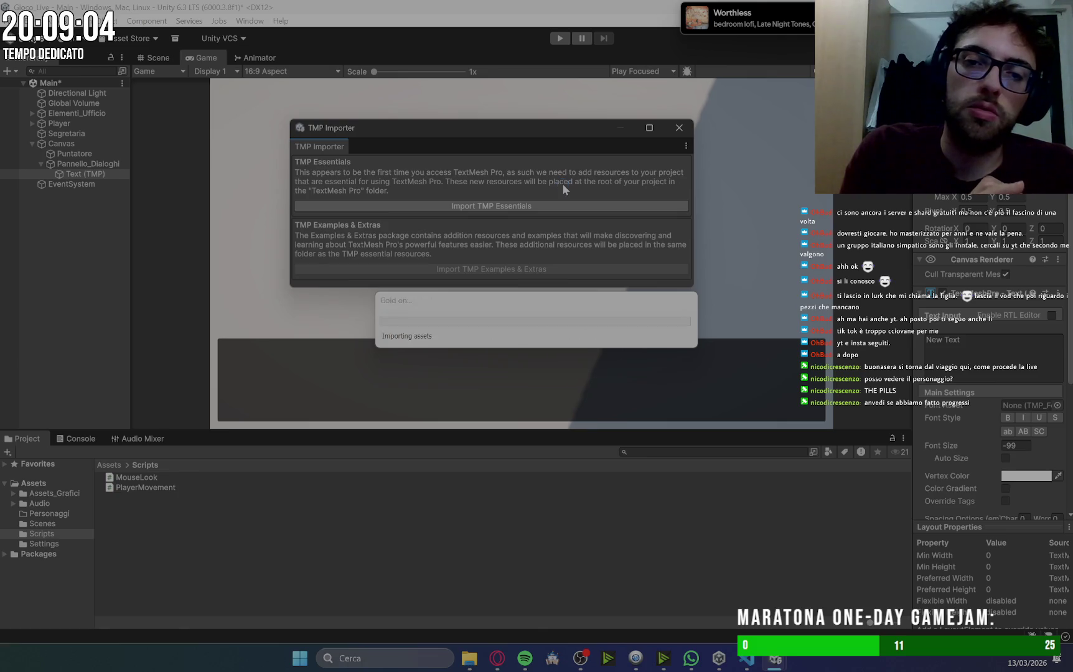
{"action": "left_click", "coordinate": [679, 129]}
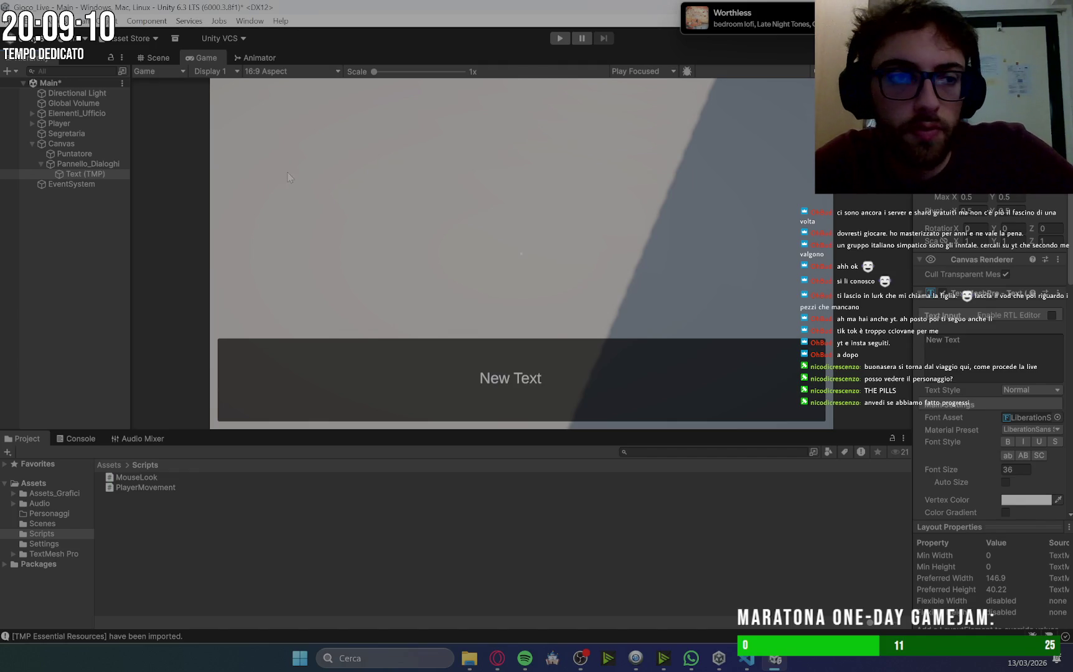
Rename Text (TMP) to Testo_Dialoghi.
{"action": "left_click", "coordinate": [73, 176]}
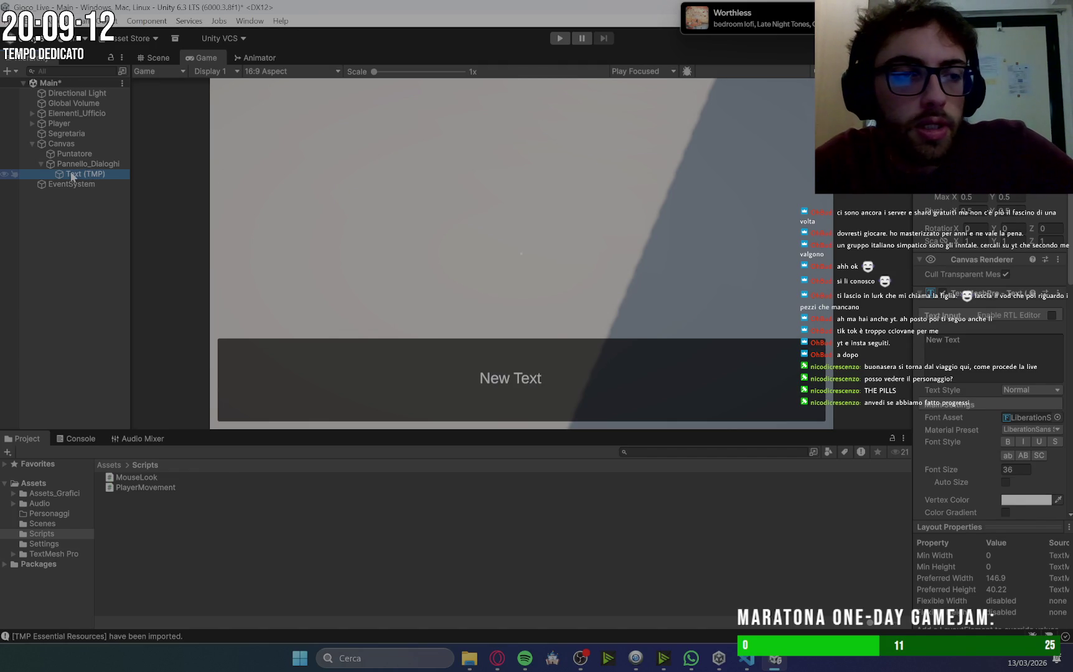
{"action": "left_click", "coordinate": [69, 175]}
{"action": "key", "text": "BackSpace"}
{"action": "type", "text": "Testo_Di"}
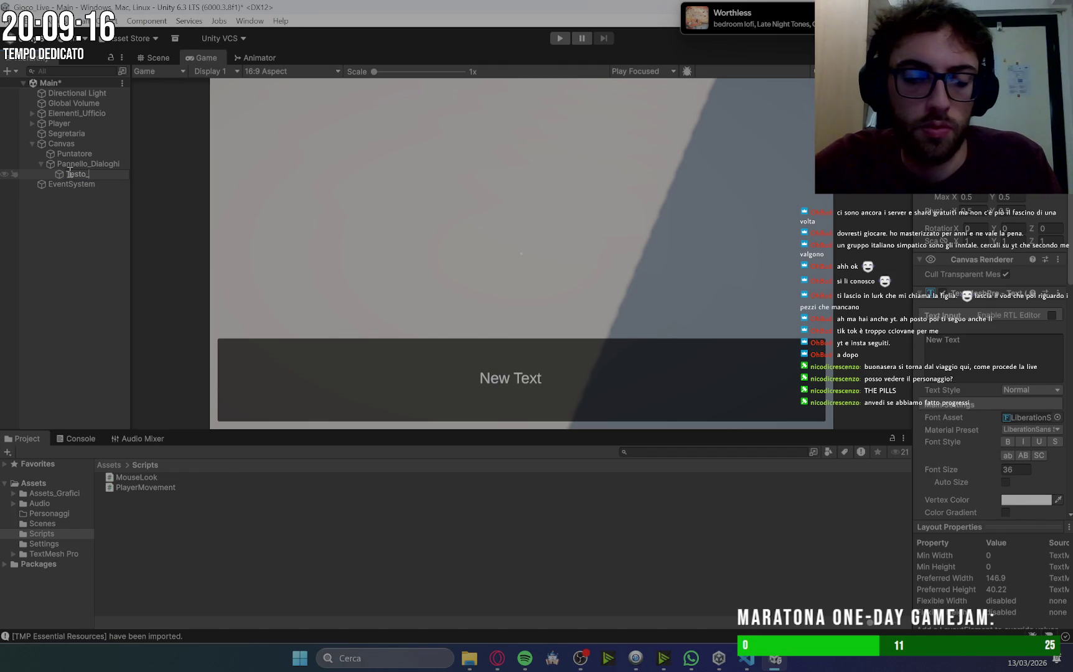
{"action": "type", "text": "aloghi"}
{"action": "key", "text": "Return"}
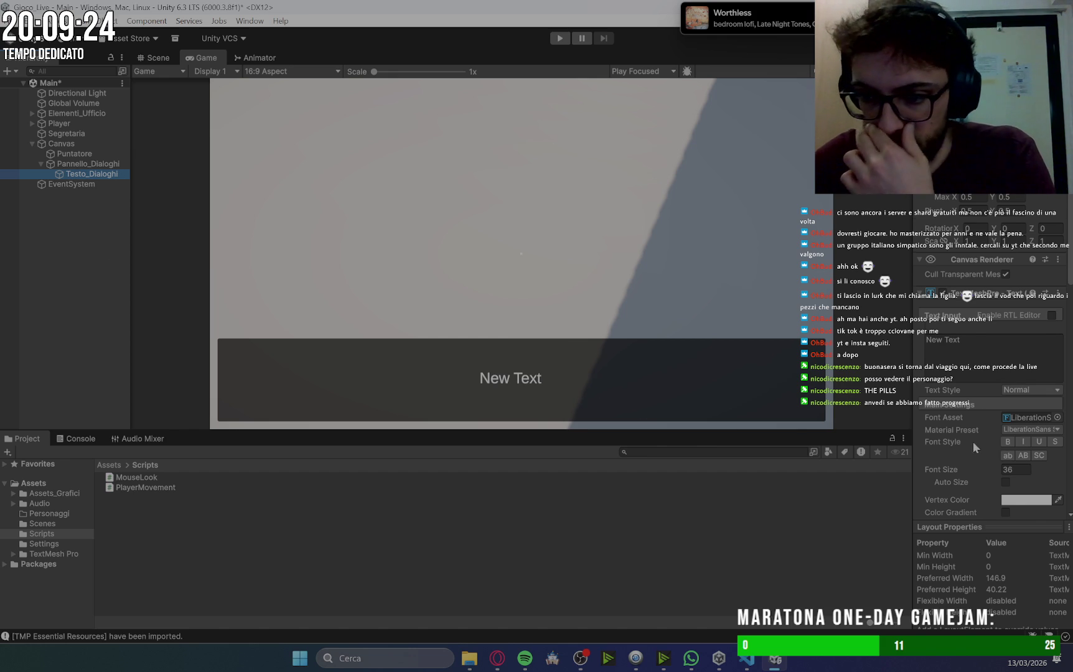
Set the text's vertical alignment to Middle and return to the Scene view.
{"action": "scroll", "coordinate": [975, 452], "scroll_direction": "down", "scroll_amount": 3}
{"action": "left_click", "coordinate": [1024, 399]}
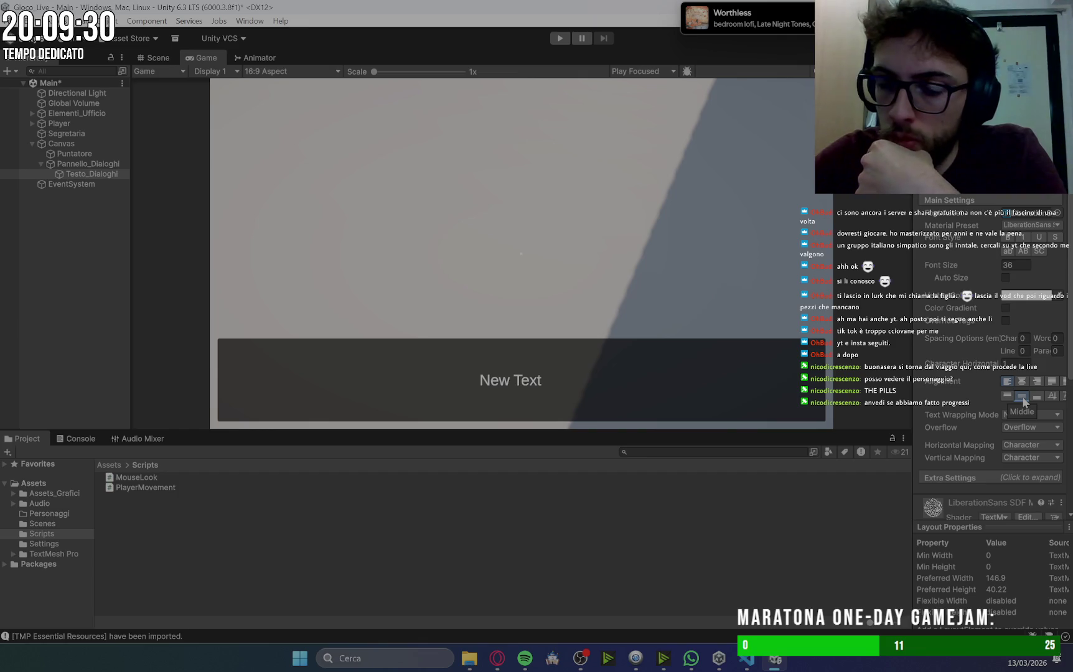
{"action": "scroll", "coordinate": [996, 374], "scroll_direction": "up", "scroll_amount": 6}
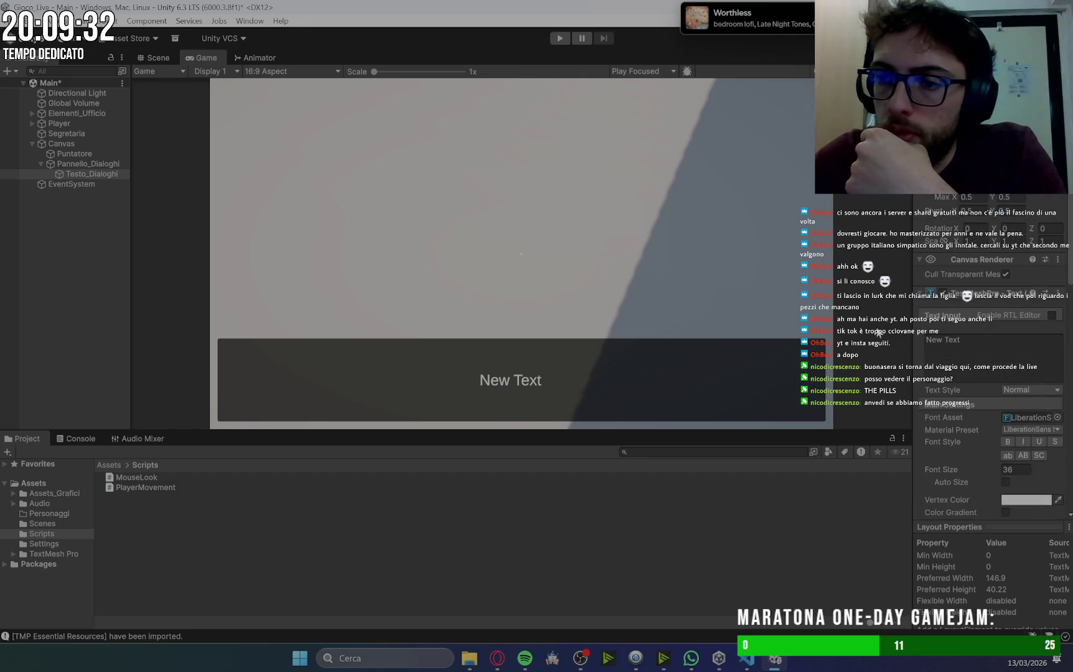
{"action": "left_click", "coordinate": [155, 56]}
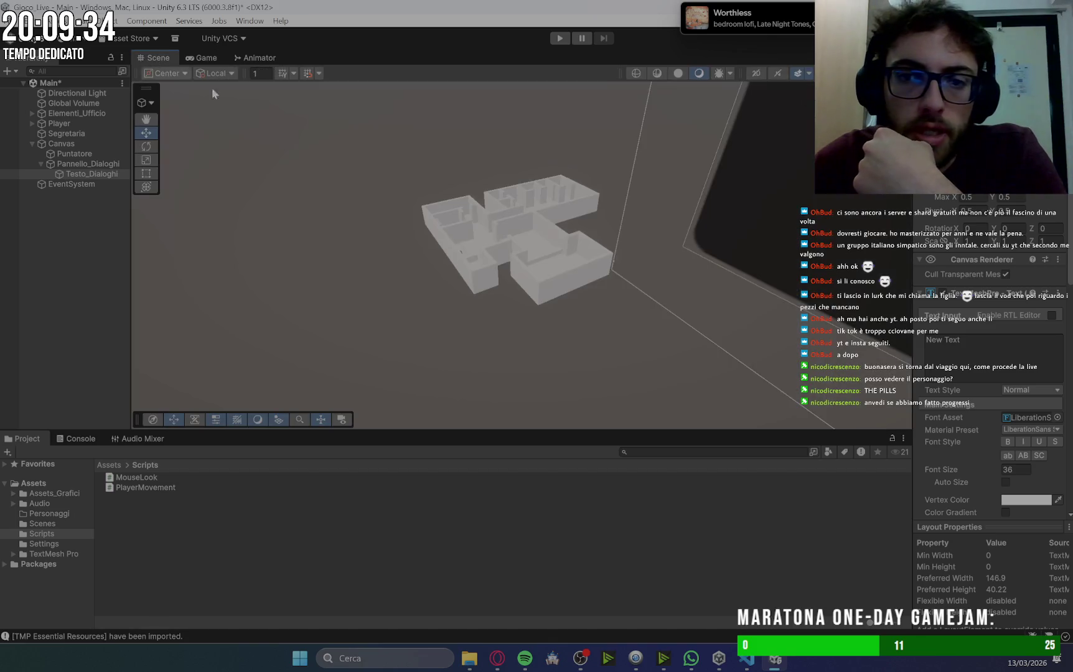
Frame the UI and move Testo_Dialoghi to the panel's left side, slightly higher.
{"action": "key", "text": "f"}
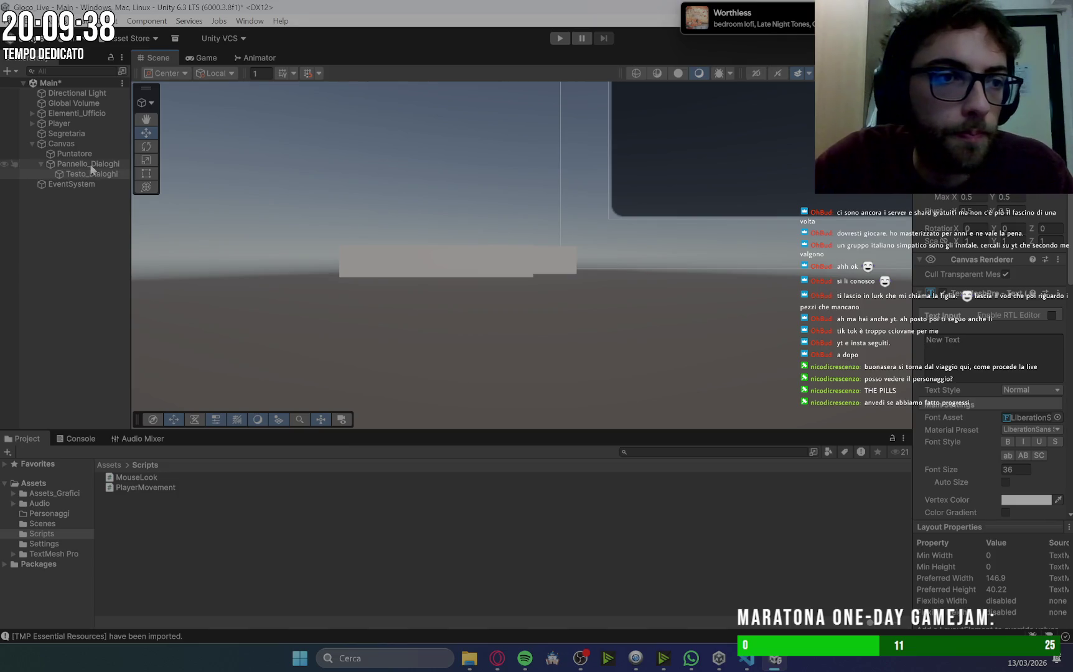
{"action": "double_click", "coordinate": [85, 164]}
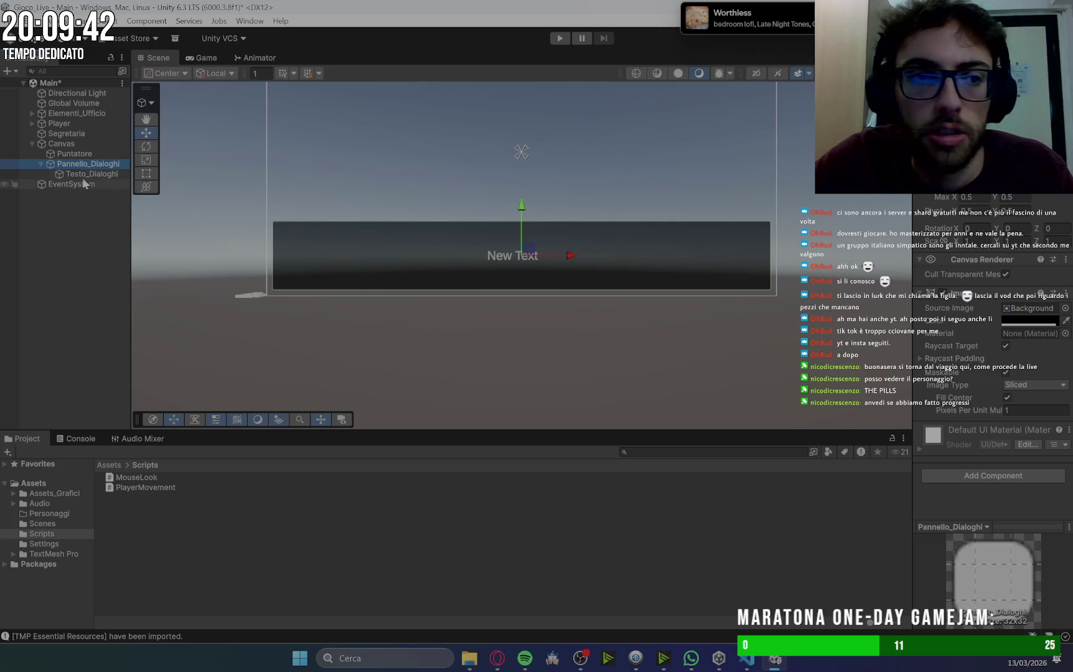
{"action": "key", "text": "F2"}
{"action": "left_click", "coordinate": [104, 176]}
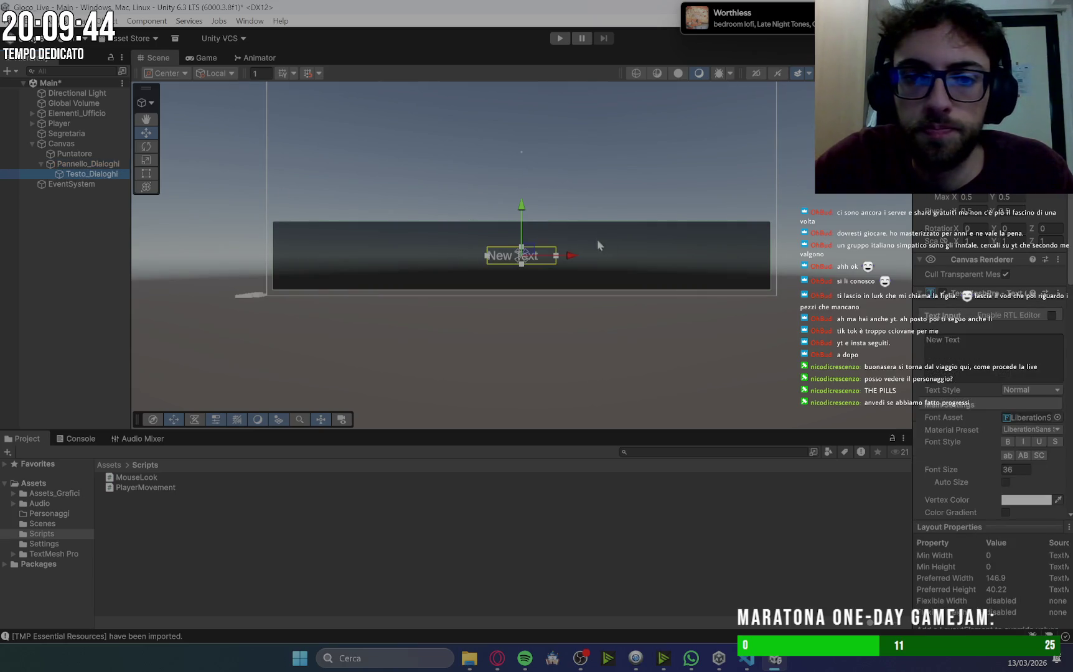
{"action": "left_click_drag", "start_coordinate": [564, 256], "coordinate": [365, 262]}
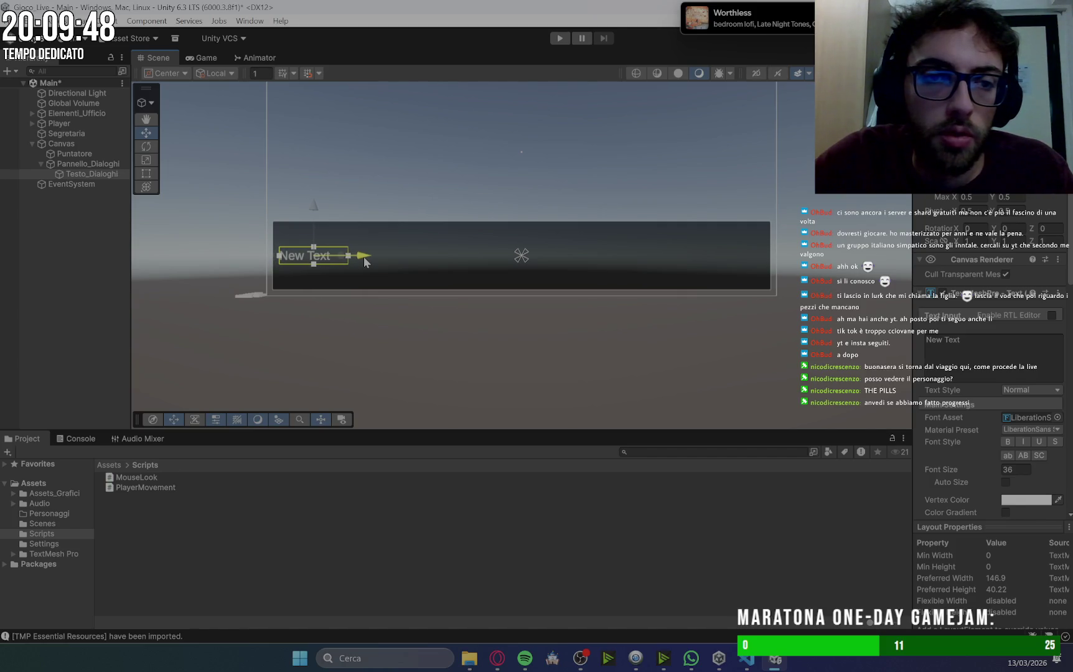
{"action": "left_click_drag", "start_coordinate": [314, 210], "coordinate": [314, 208]}
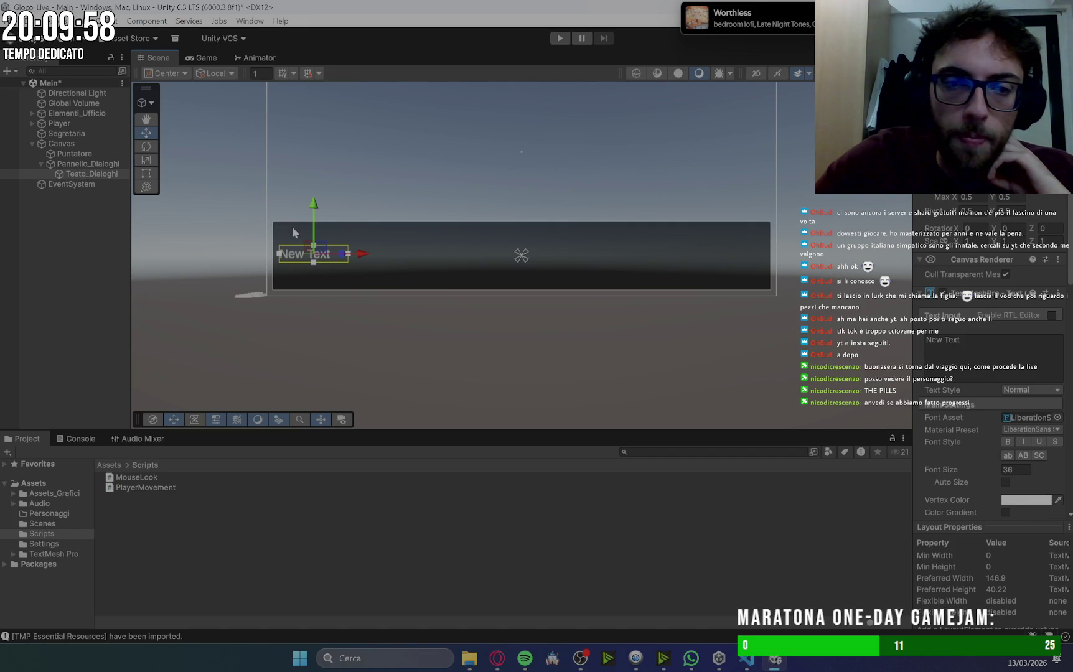
{"action": "right_click", "coordinate": [88, 164]}
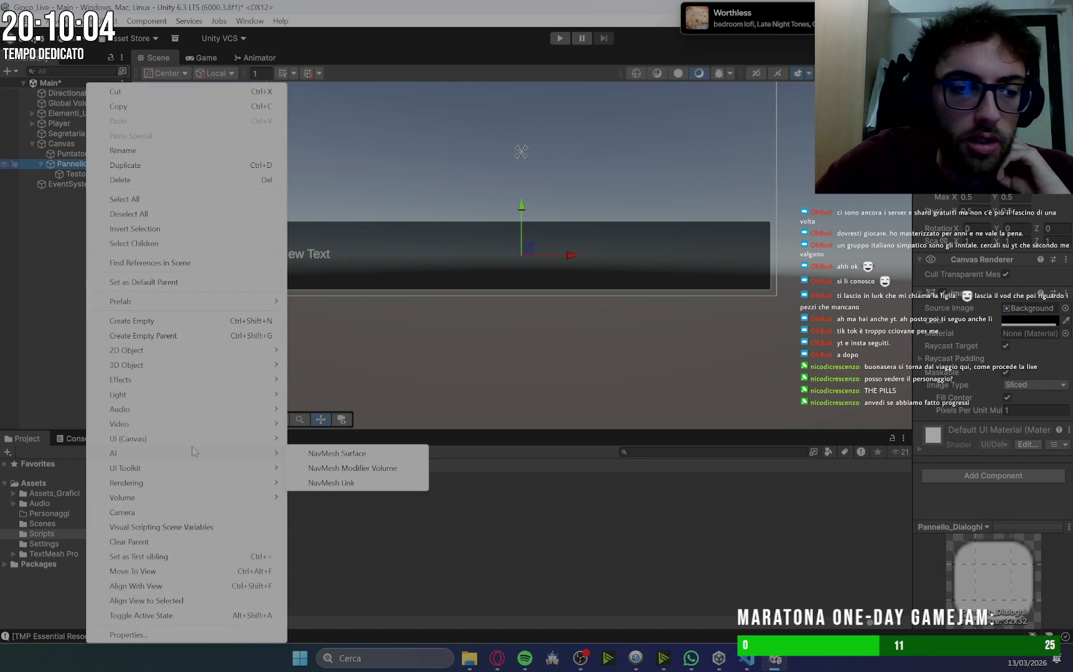
Add a second TextMeshPro text, Persona_che_parla, and place it above the panel's top-left edge.
{"action": "mouse_move", "coordinate": [180, 442]}
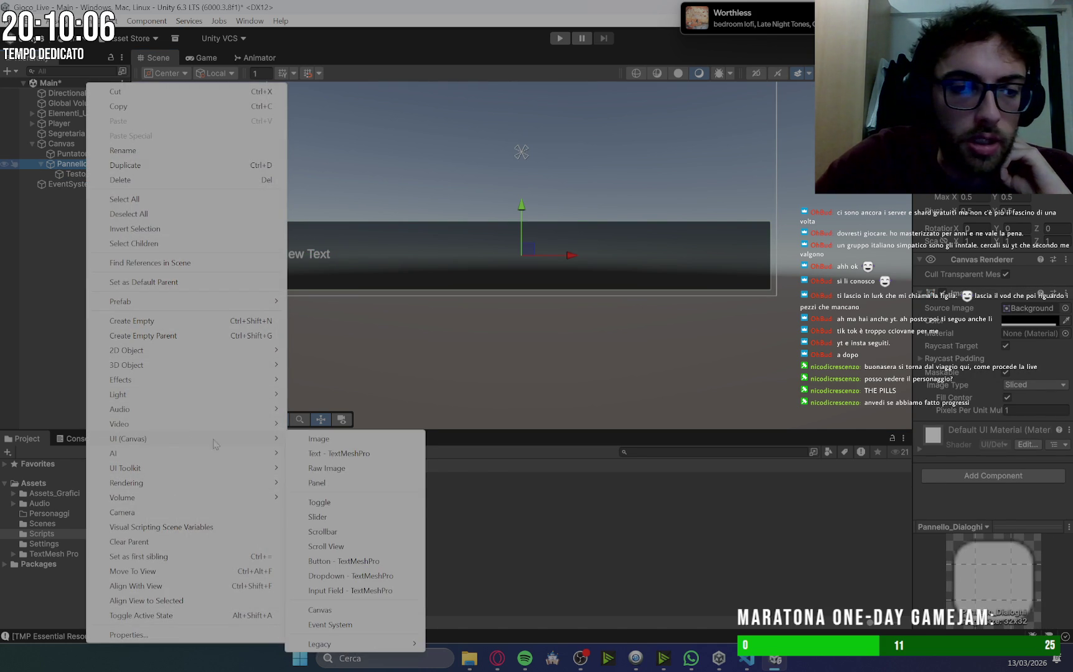
{"action": "left_click", "coordinate": [308, 453]}
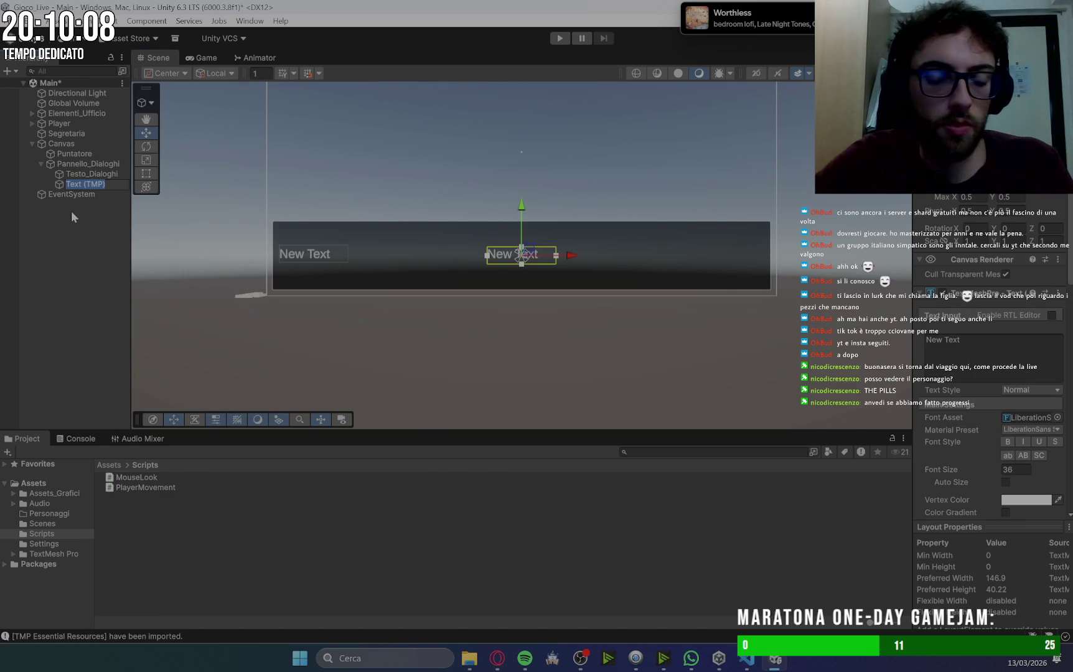
{"action": "type", "text": "P"}
{"action": "type", "text": "erso"}
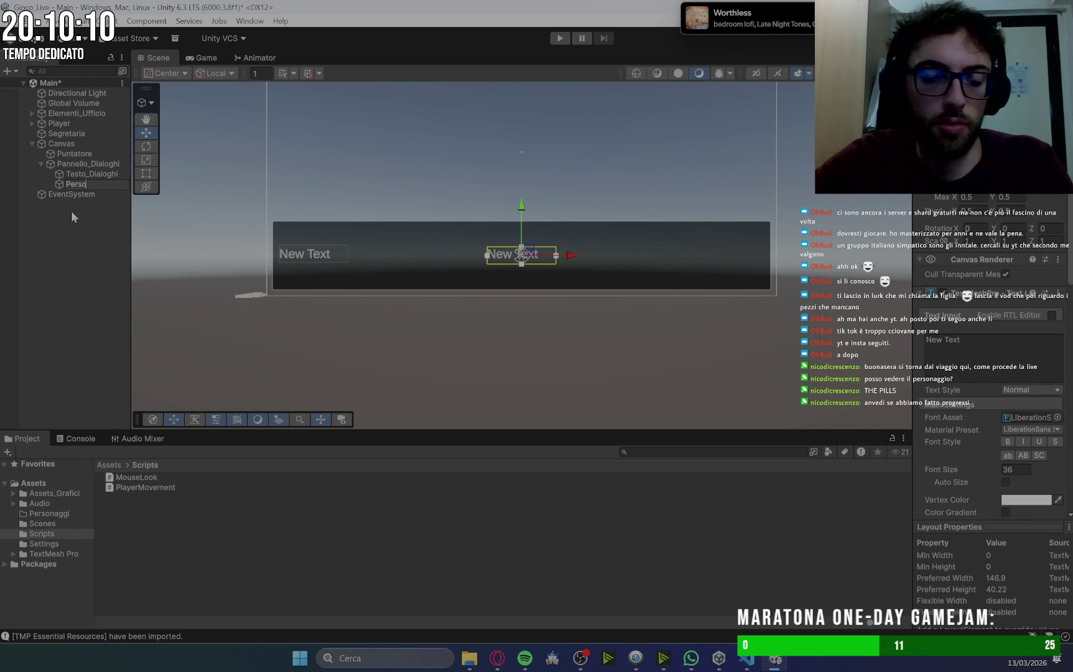
{"action": "type", "text": "_che_parla"}
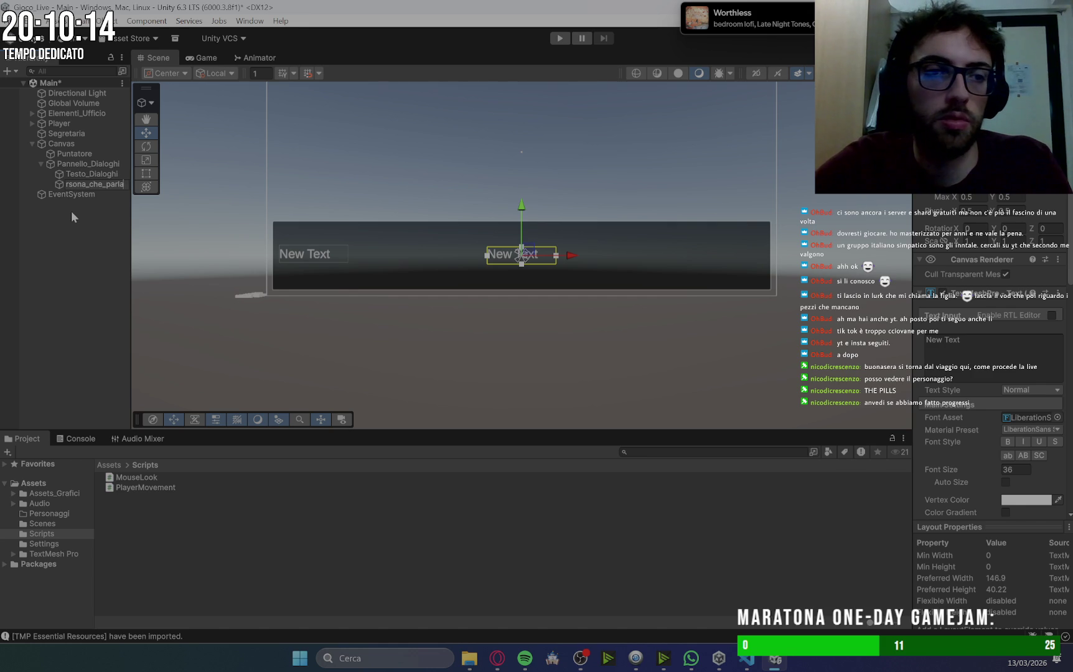
{"action": "key", "text": "Return"}
{"action": "left_click_drag", "start_coordinate": [573, 255], "coordinate": [366, 255]}
{"action": "left_click_drag", "start_coordinate": [314, 213], "coordinate": [311, 174]}
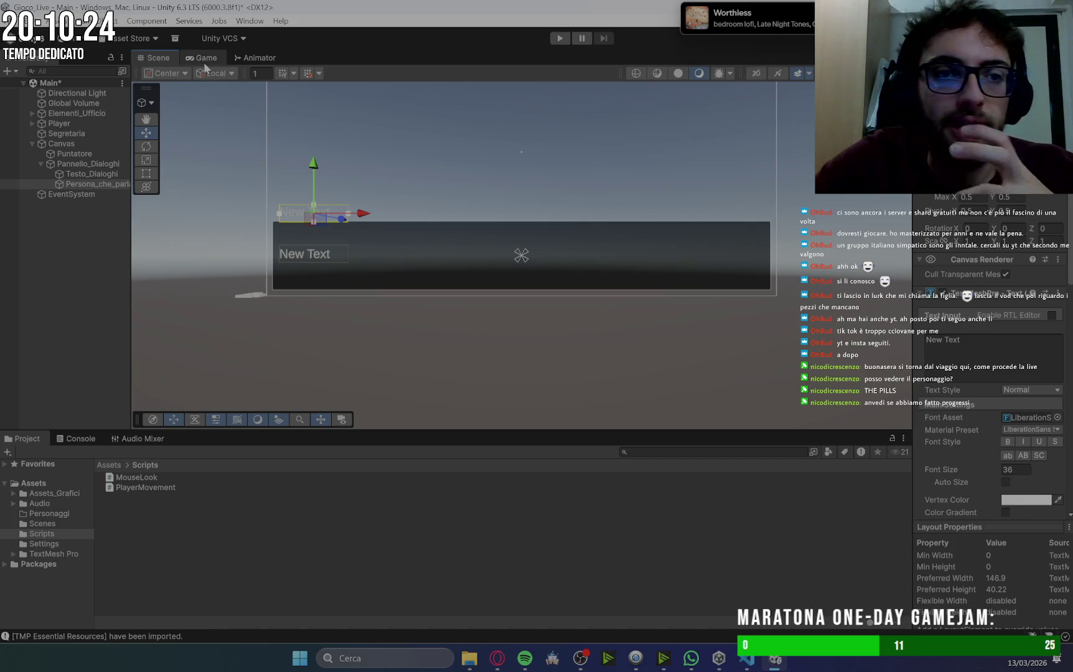
Lower the speaker label slightly, change its text to 'Persona', and preview it in the Game view.
{"action": "left_click", "coordinate": [203, 60]}
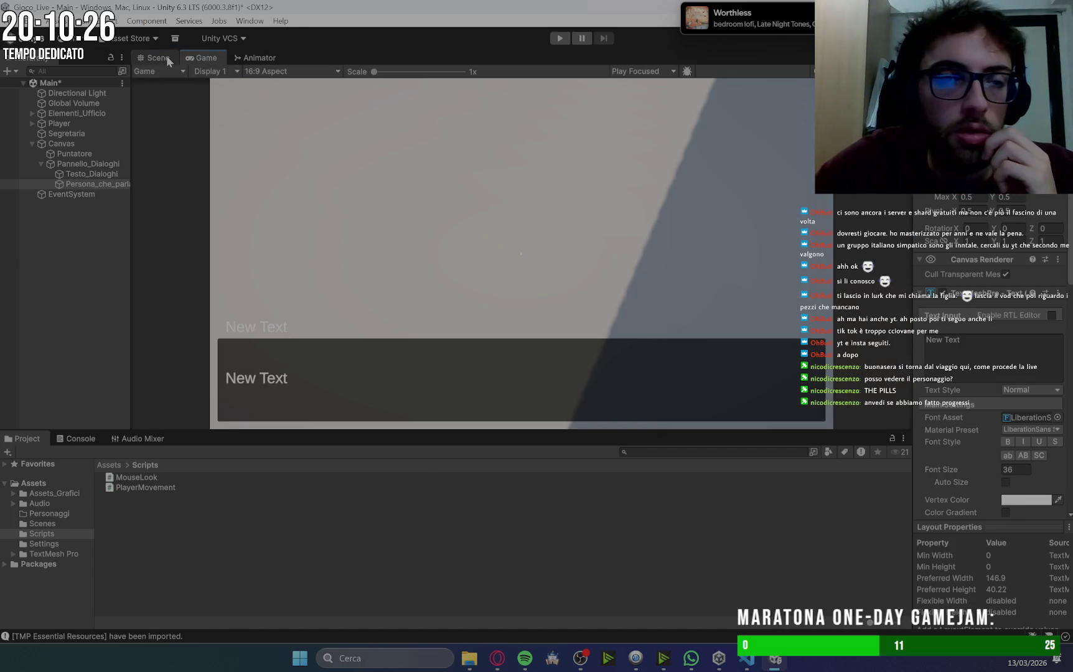
{"action": "left_click", "coordinate": [173, 57]}
{"action": "left_click_drag", "start_coordinate": [317, 182], "coordinate": [318, 164]}
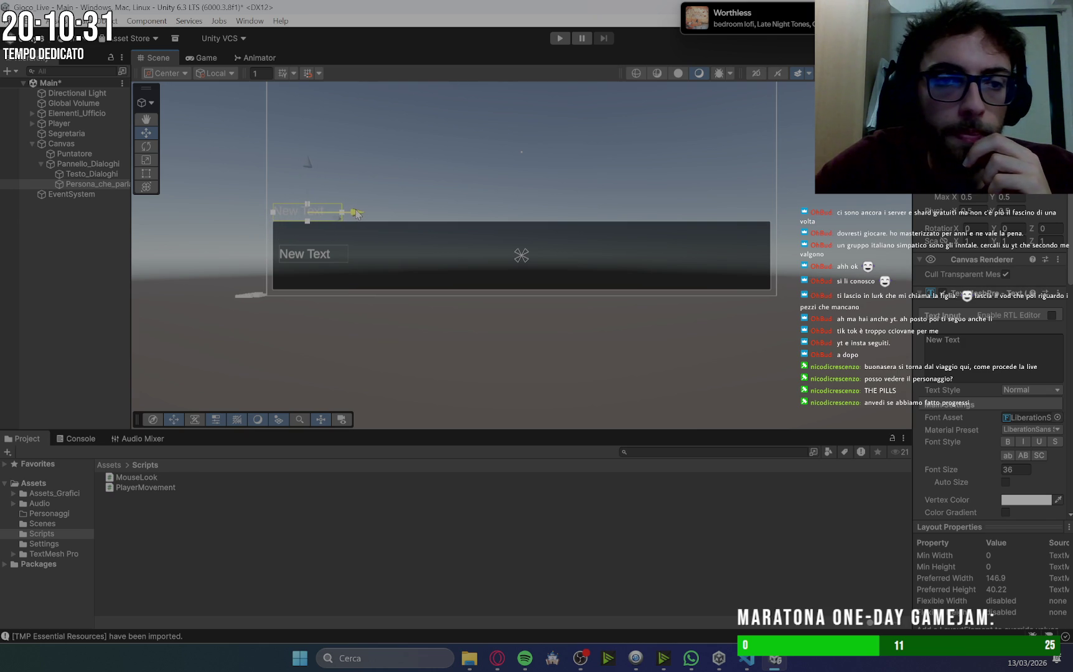
{"action": "left_click", "coordinate": [946, 342]}
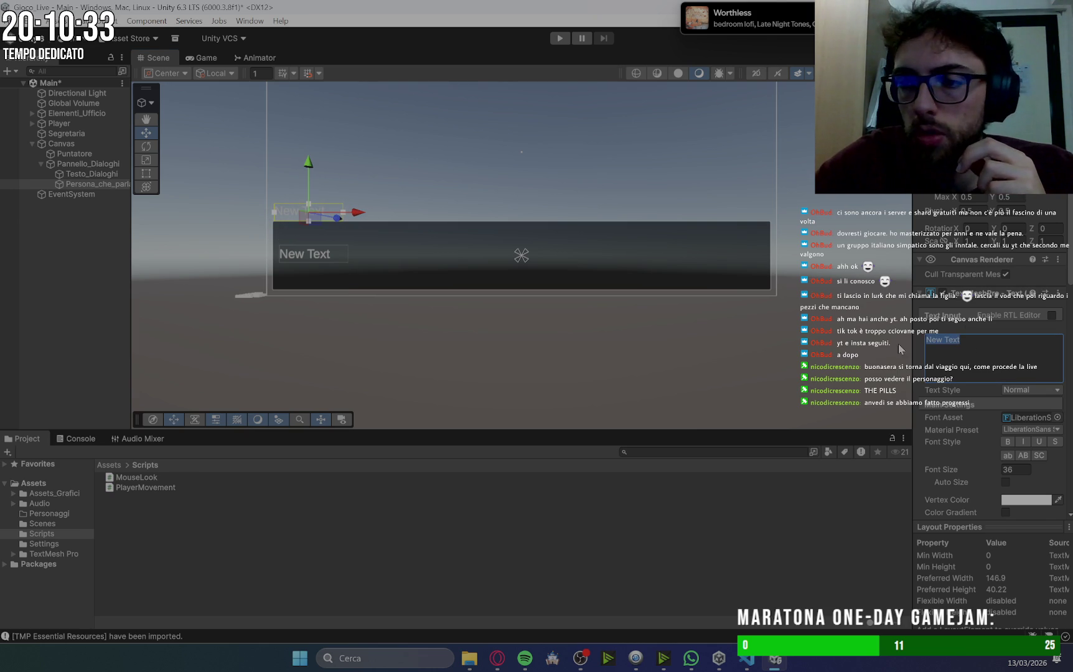
{"action": "type", "text": "PE"}
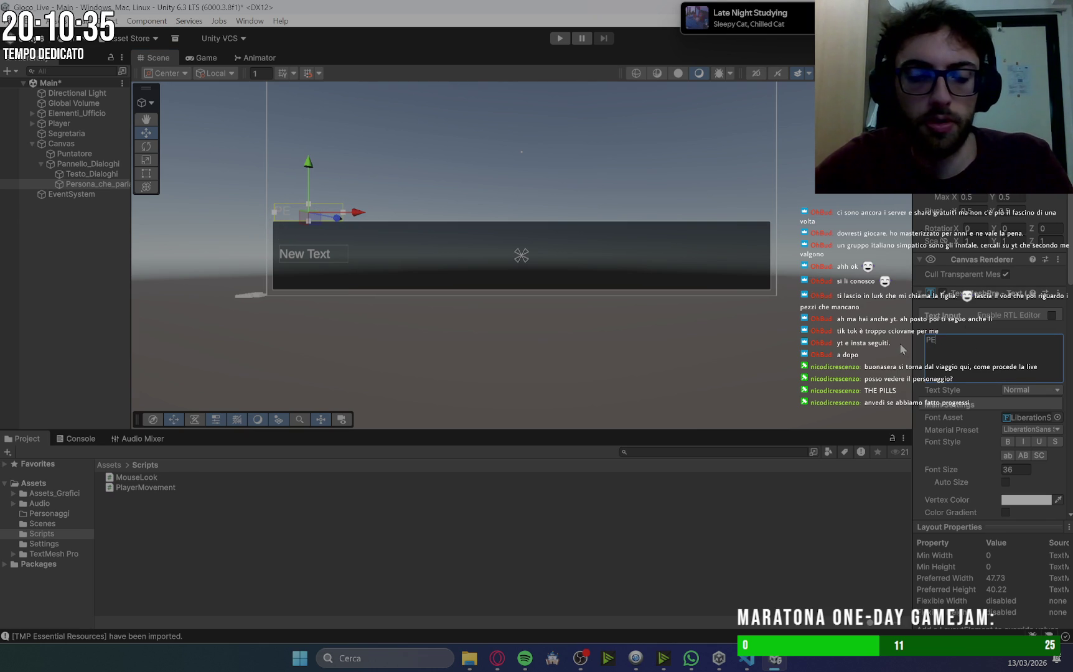
{"action": "type", "text": "rsona"}
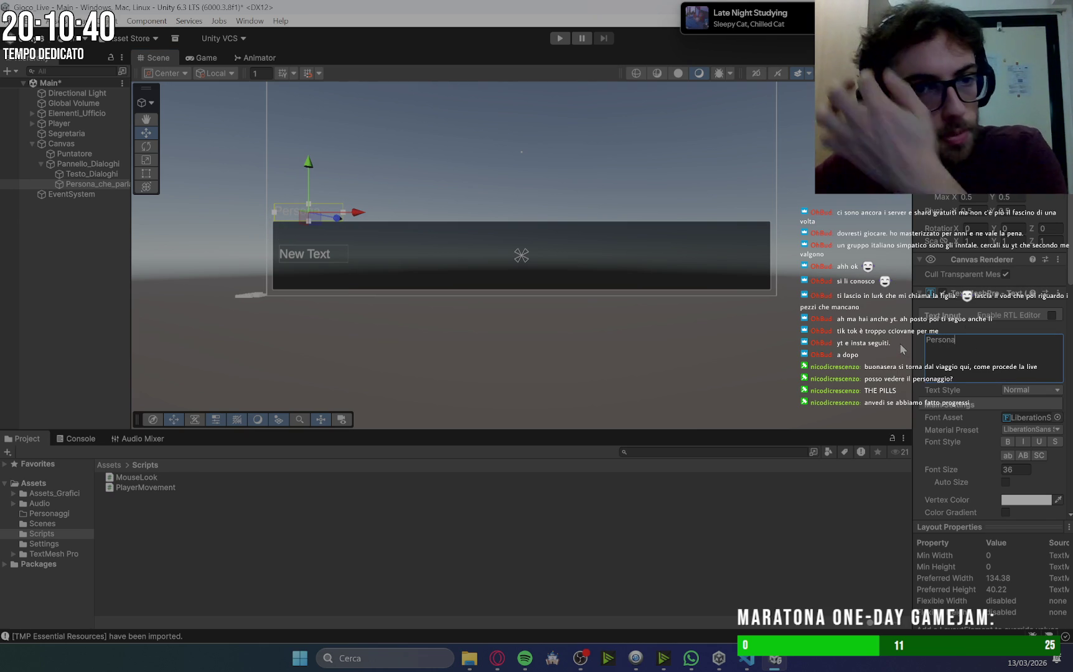
{"action": "left_click", "coordinate": [206, 58]}
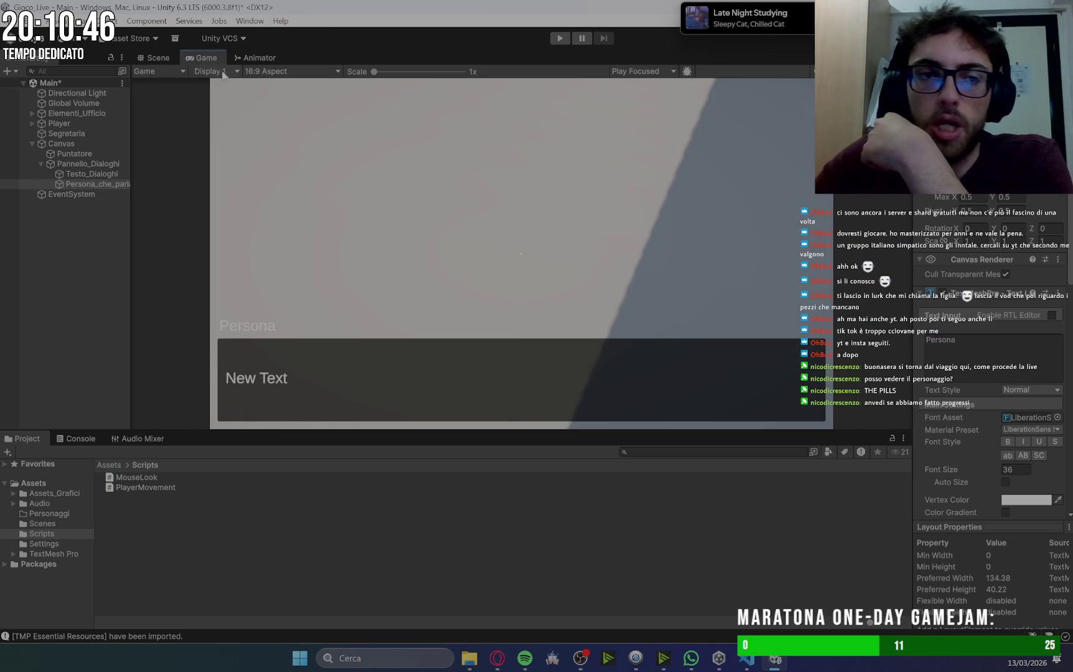
Set Testo_Dialoghi's Pos X and Pos Y to 0 in the Rect Transform.
{"action": "left_click", "coordinate": [157, 56]}
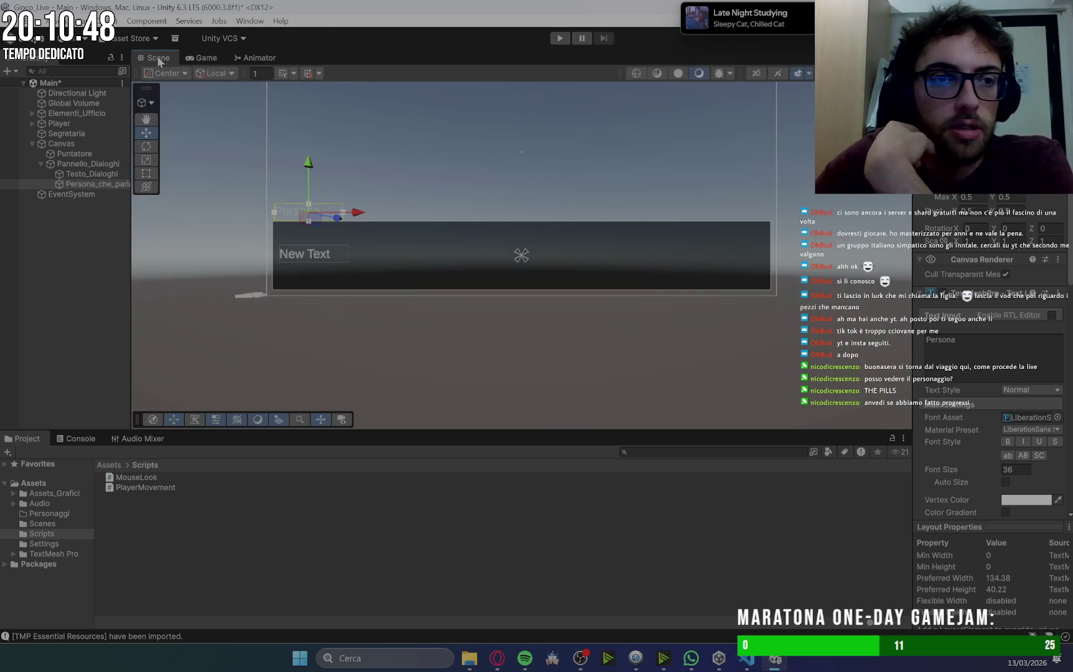
{"action": "left_click", "coordinate": [318, 261]}
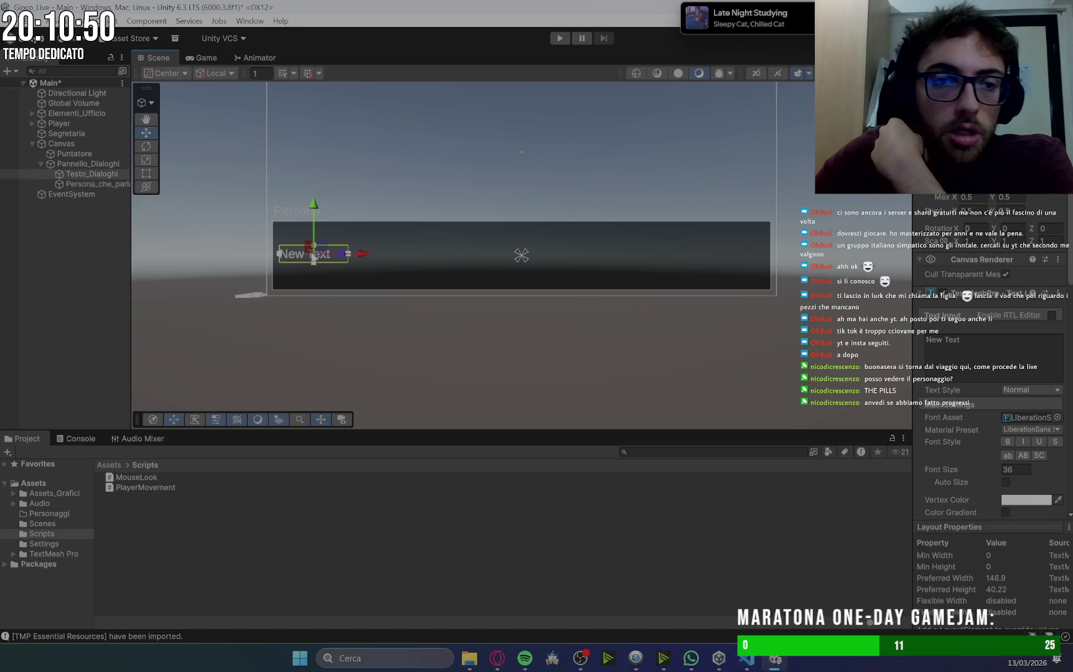
{"action": "left_click_drag", "start_coordinate": [316, 277], "coordinate": [316, 260]}
{"action": "left_click", "coordinate": [294, 259]}
{"action": "left_click", "coordinate": [313, 243]}
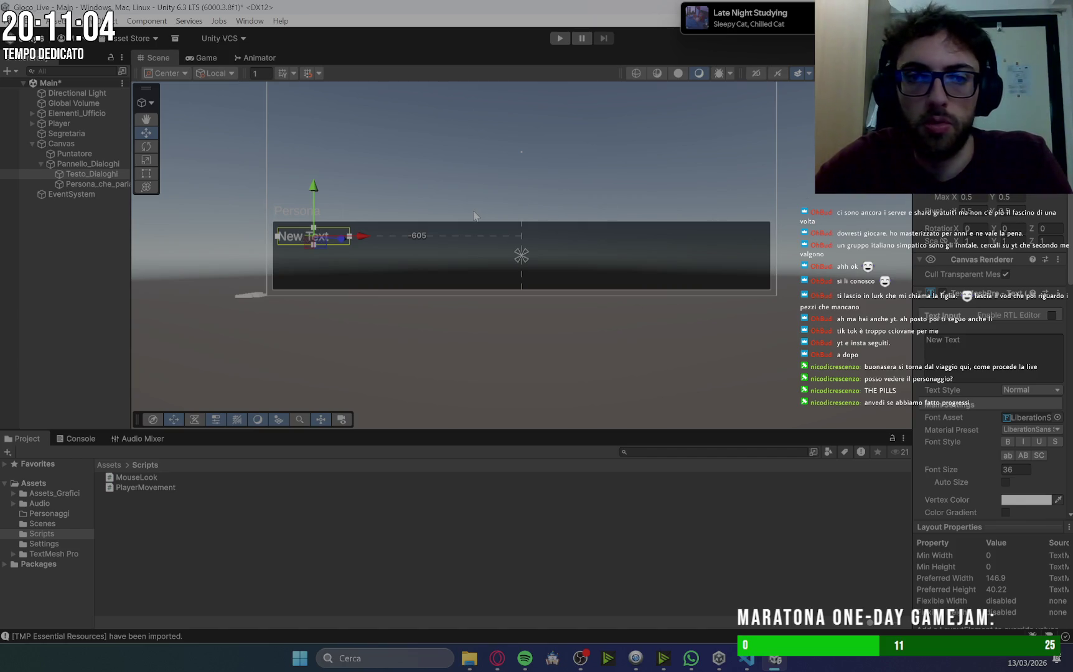
{"action": "type", "text": "0"}
{"action": "key", "text": "Tab"}
{"action": "type", "text": "0"}
{"action": "key", "text": "Return"}
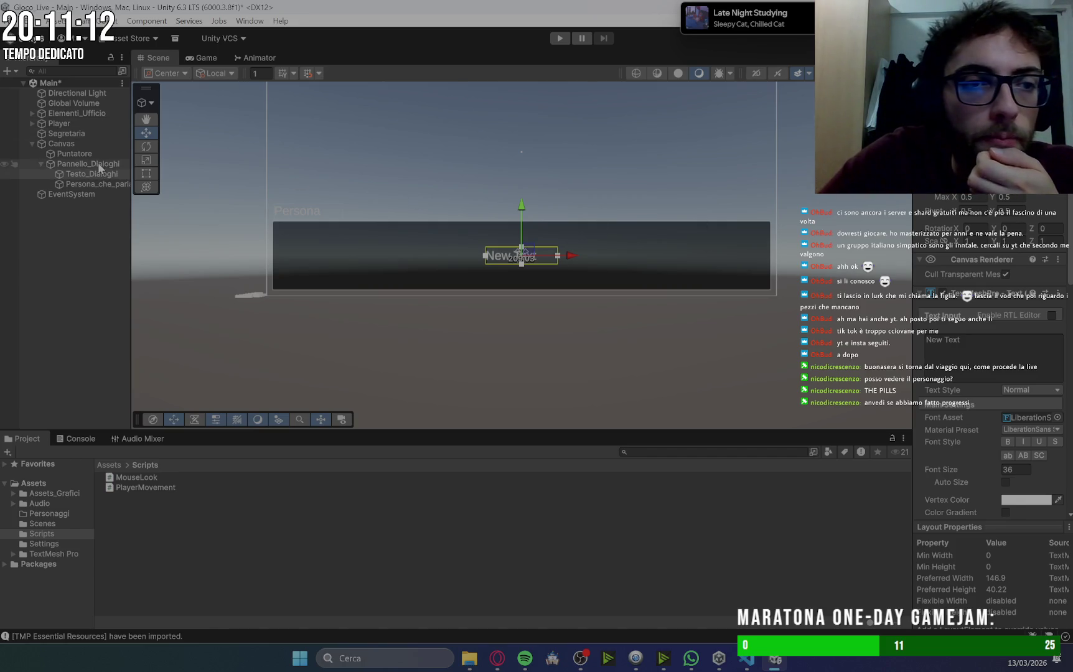
Resize Testo_Dialoghi's box to width 1400 and a taller height, nearly filling the strip.
{"action": "left_click", "coordinate": [99, 163]}
{"action": "left_click", "coordinate": [98, 174]}
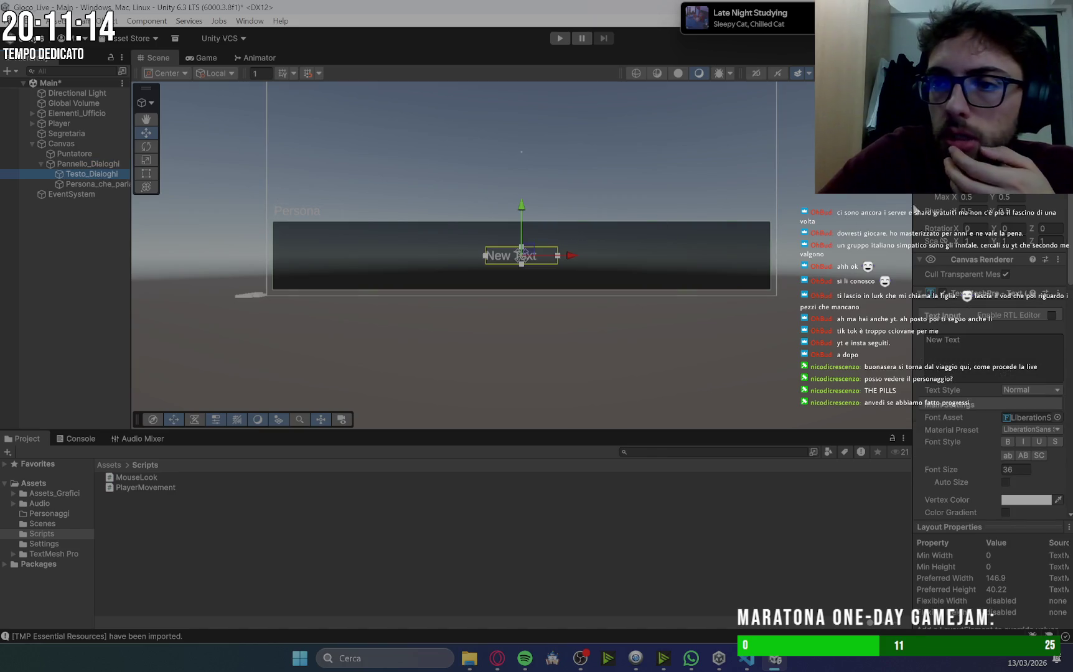
{"action": "left_click_drag", "start_coordinate": [557, 255], "coordinate": [521, 255]}
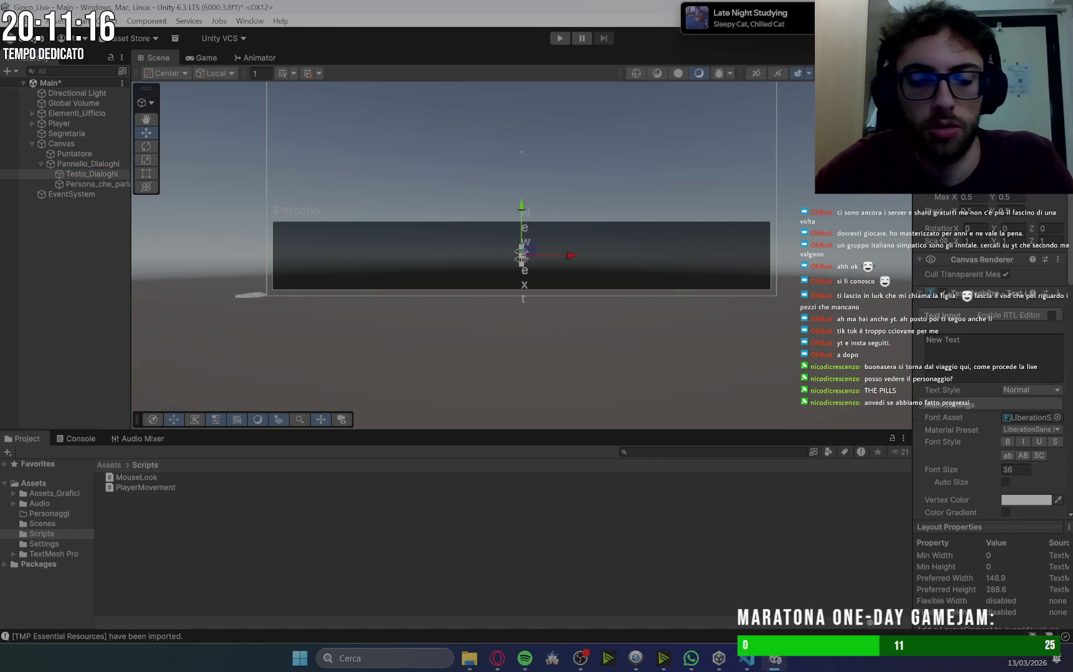
{"action": "key", "text": "ctrl+z"}
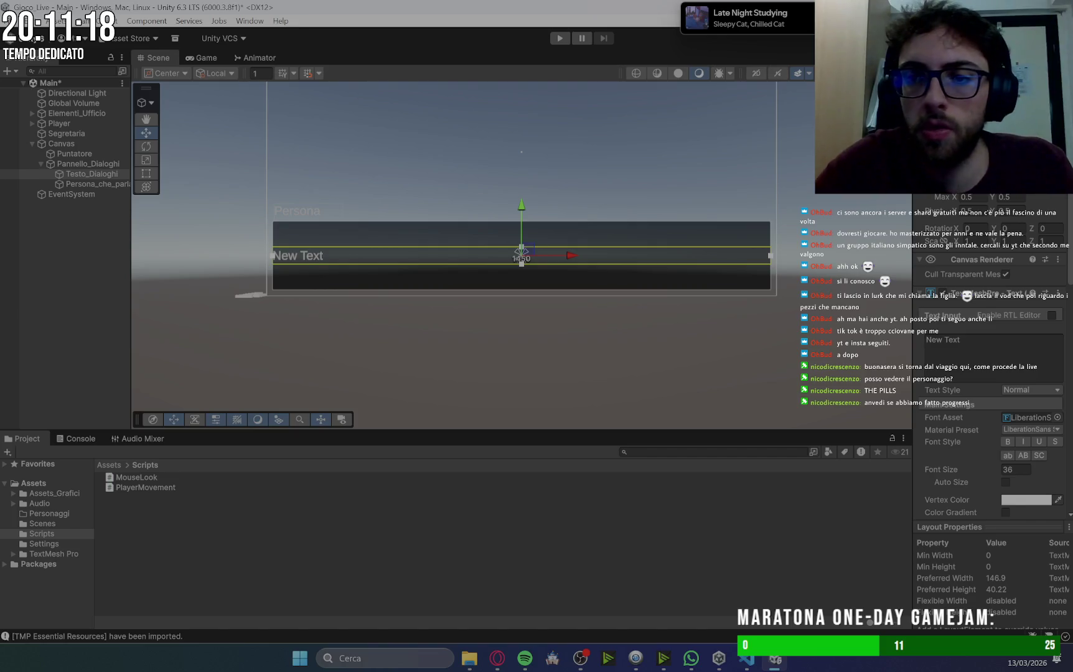
{"action": "key", "text": "BackSpace"}
{"action": "key", "text": "BackSpace"}
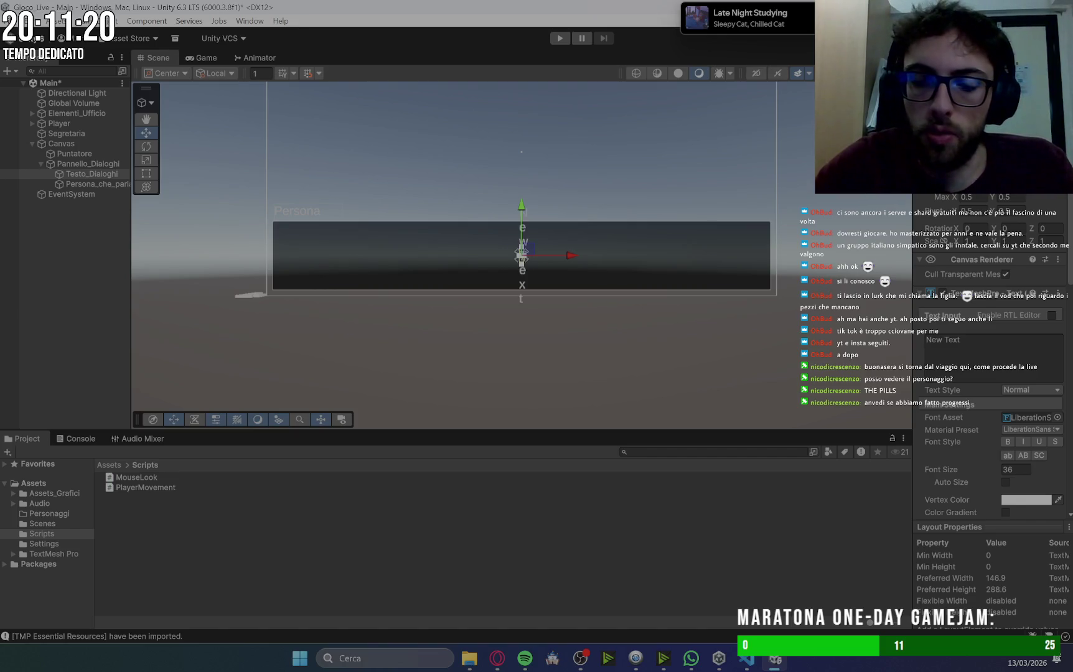
{"action": "type", "text": "00"}
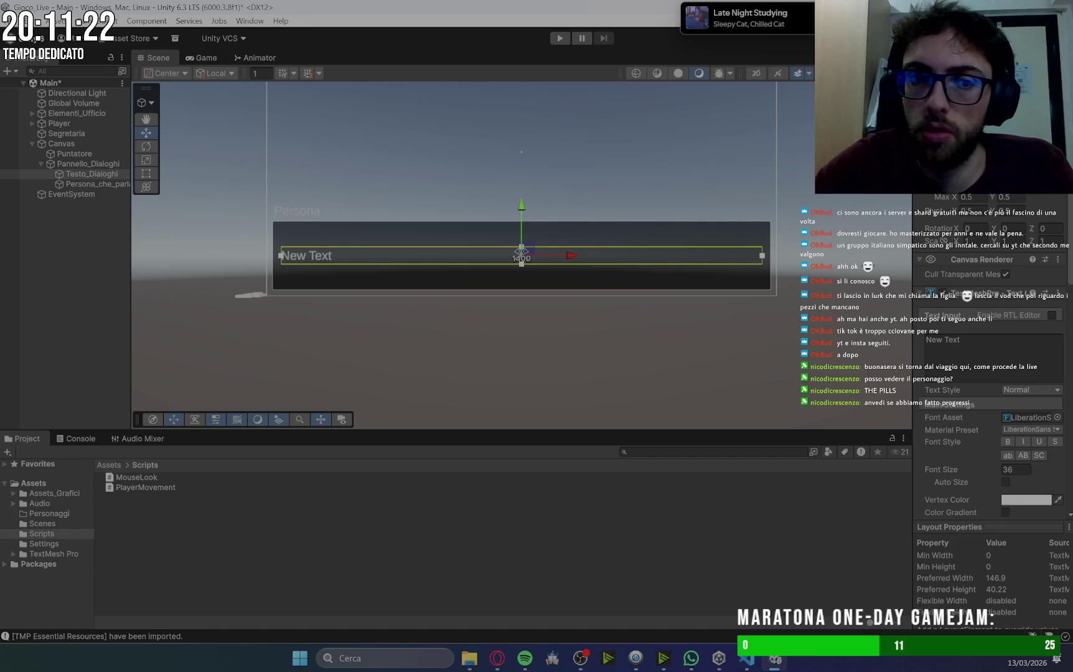
{"action": "key", "text": "BackSpace"}
{"action": "key", "text": "BackSpace"}
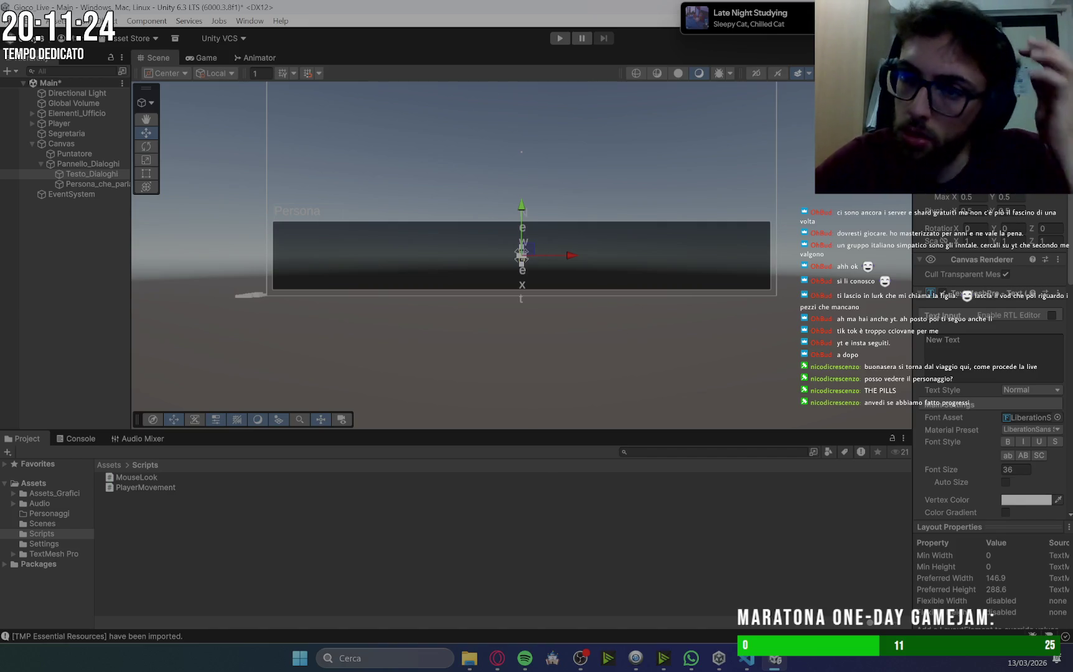
{"action": "key", "text": "ctrl+z"}
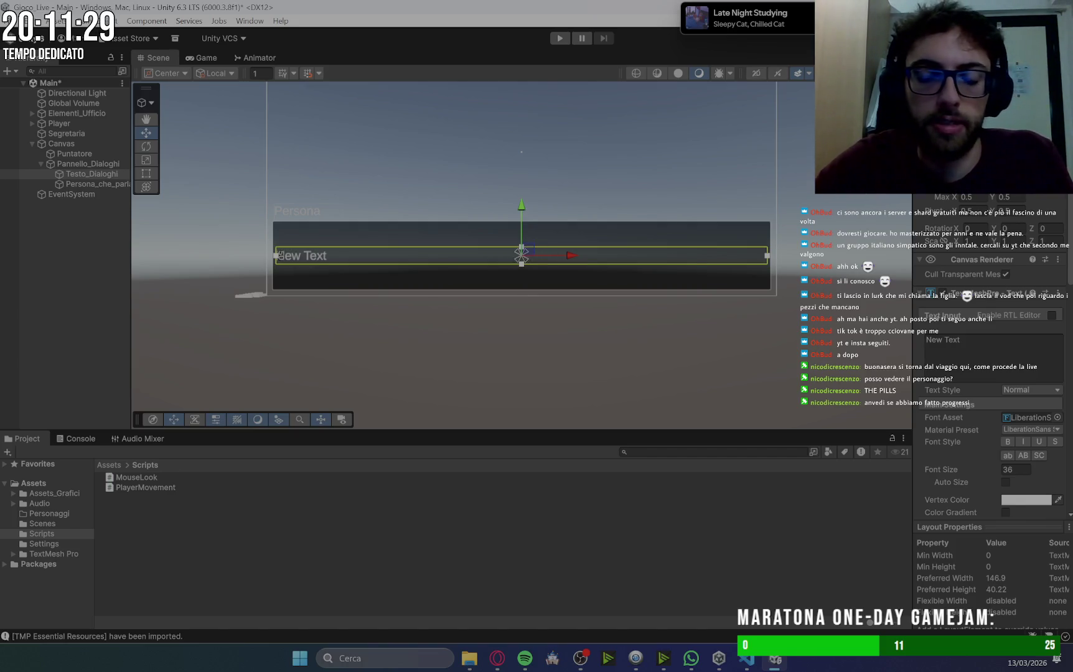
{"action": "key", "text": "ctrl+z"}
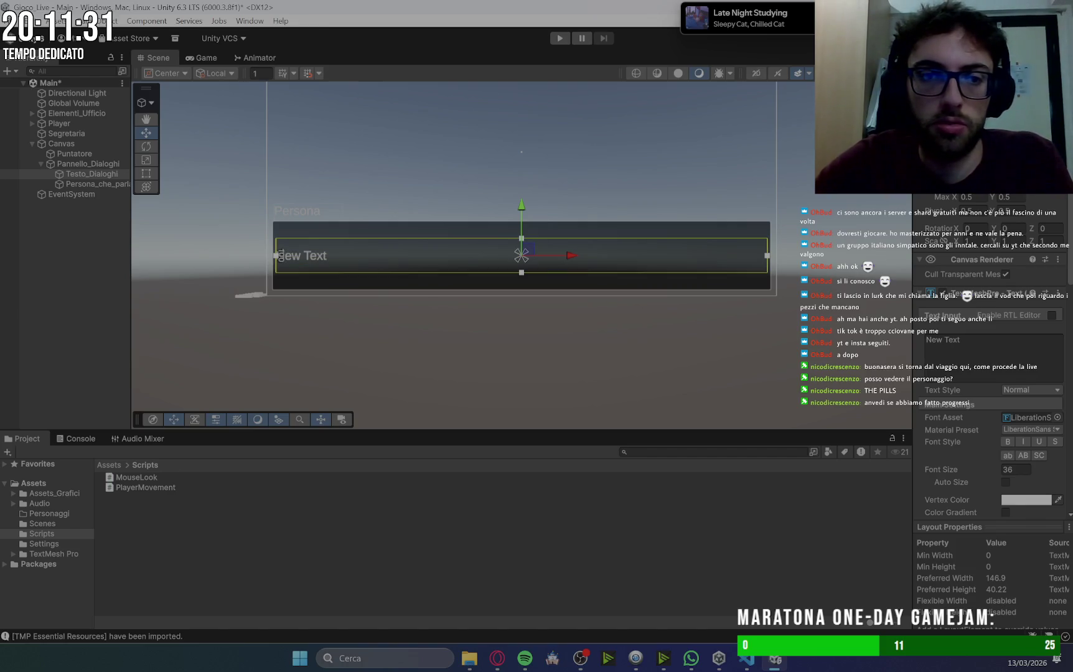
{"action": "key", "text": "ctrl+z"}
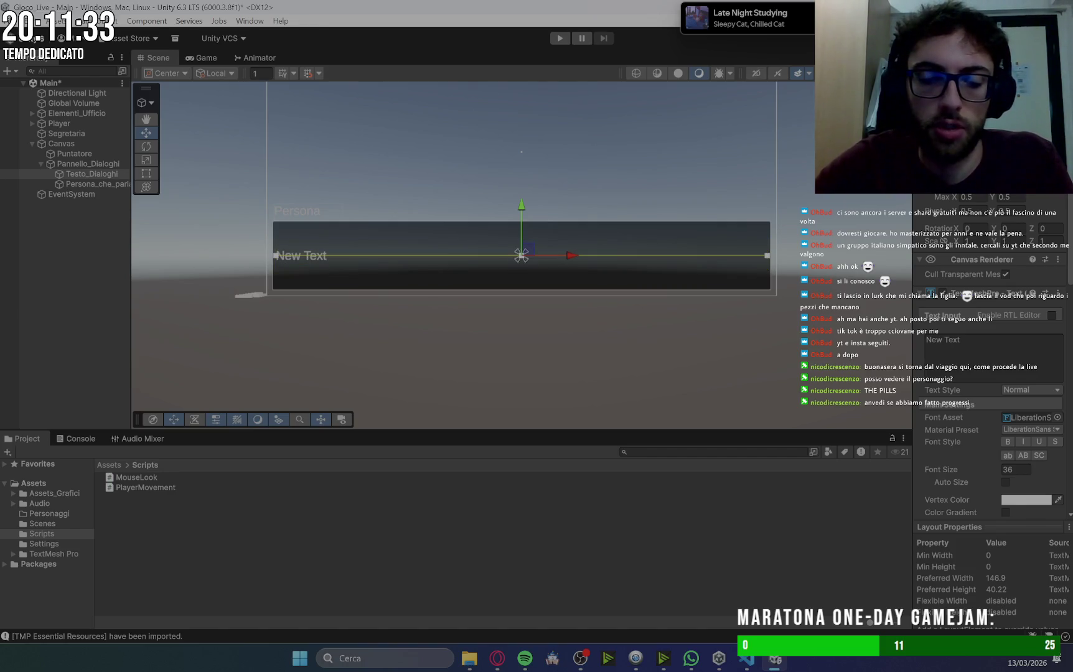
{"action": "key", "text": "ctrl+z"}
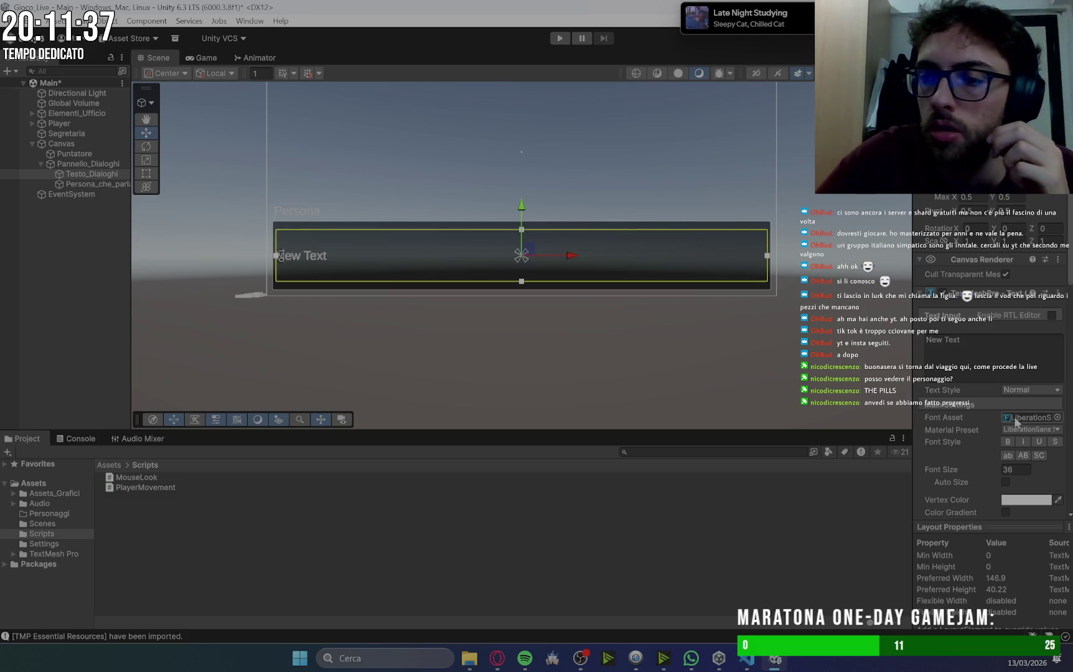
{"action": "scroll", "coordinate": [941, 421], "scroll_direction": "down", "scroll_amount": 5}
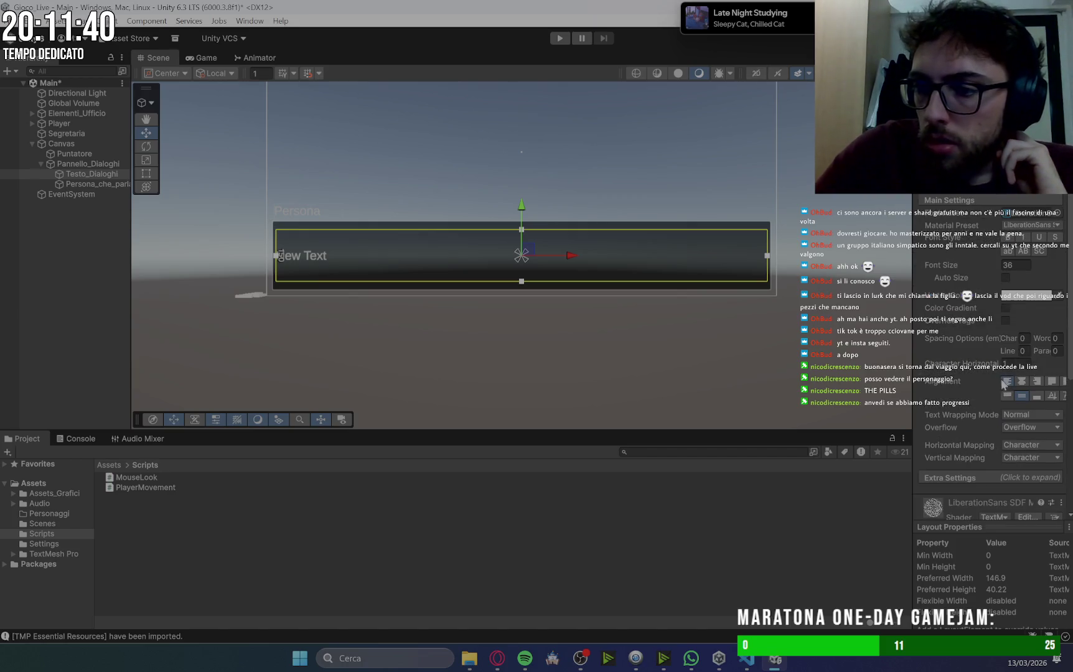
Give the dialogue text Top and Justified alignment, testing it with pasted sample text.
{"action": "left_click", "coordinate": [1008, 396]}
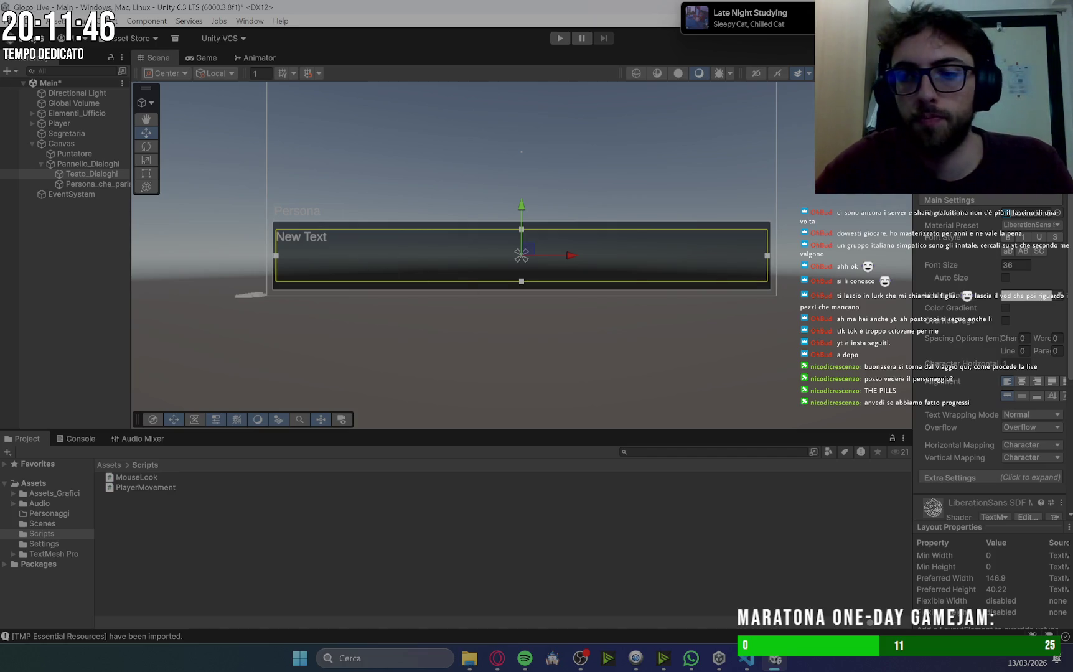
{"action": "key", "text": "ctrl+v"}
{"action": "key", "text": "ctrl+v"}
{"action": "key", "text": "ctrl+v"}
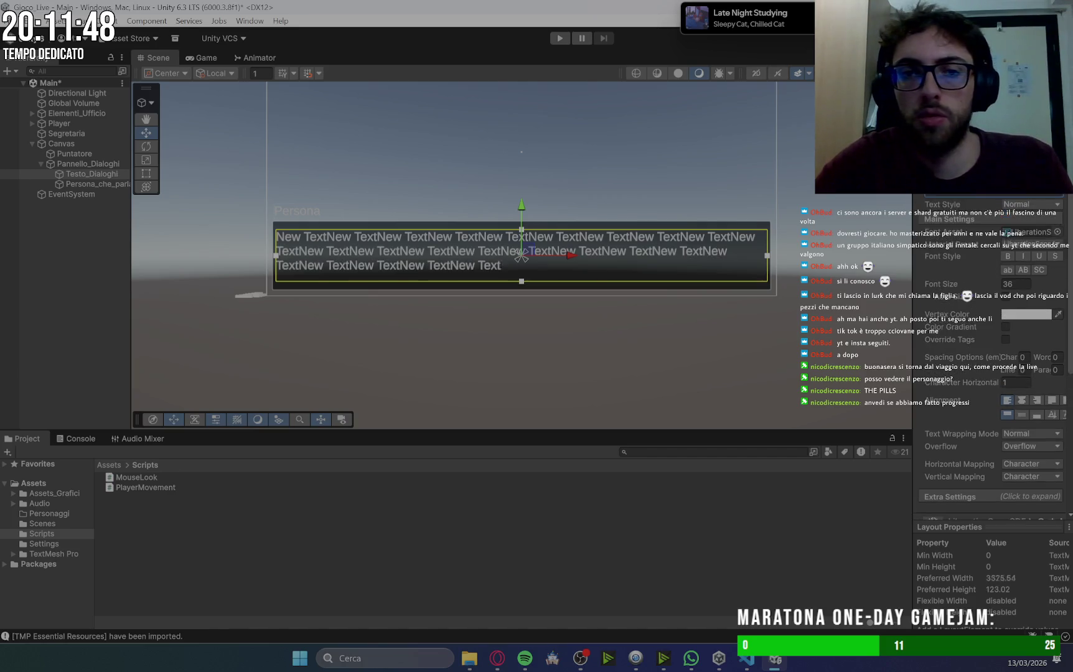
{"action": "key", "text": "ctrl+v"}
{"action": "key", "text": "ctrl+v"}
{"action": "key", "text": "ctrl+v"}
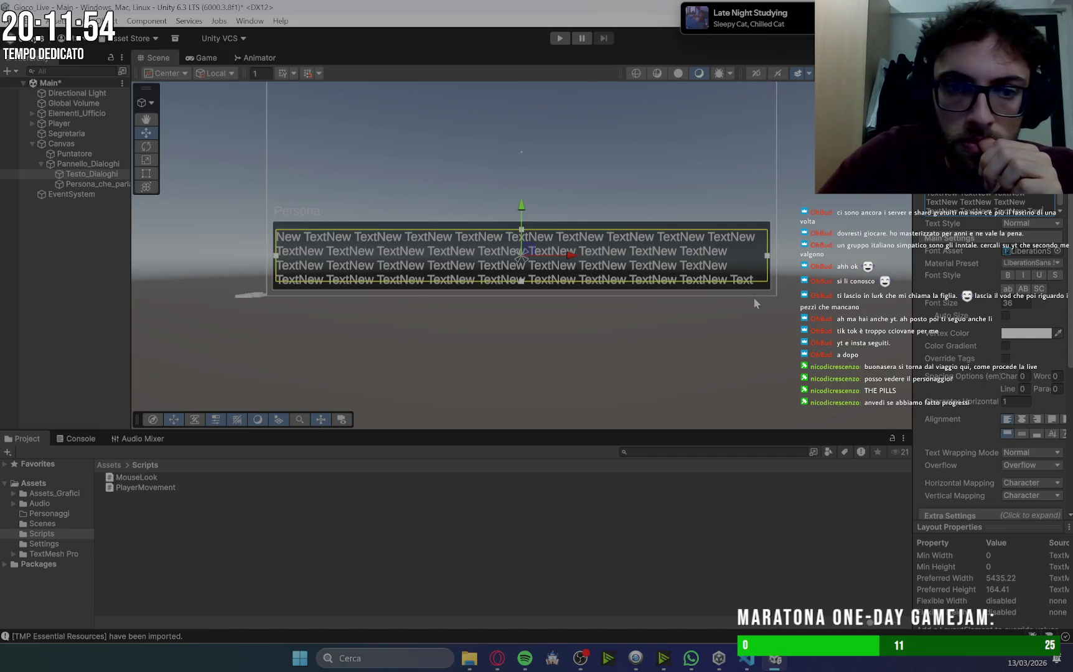
{"action": "left_click", "coordinate": [1052, 420]}
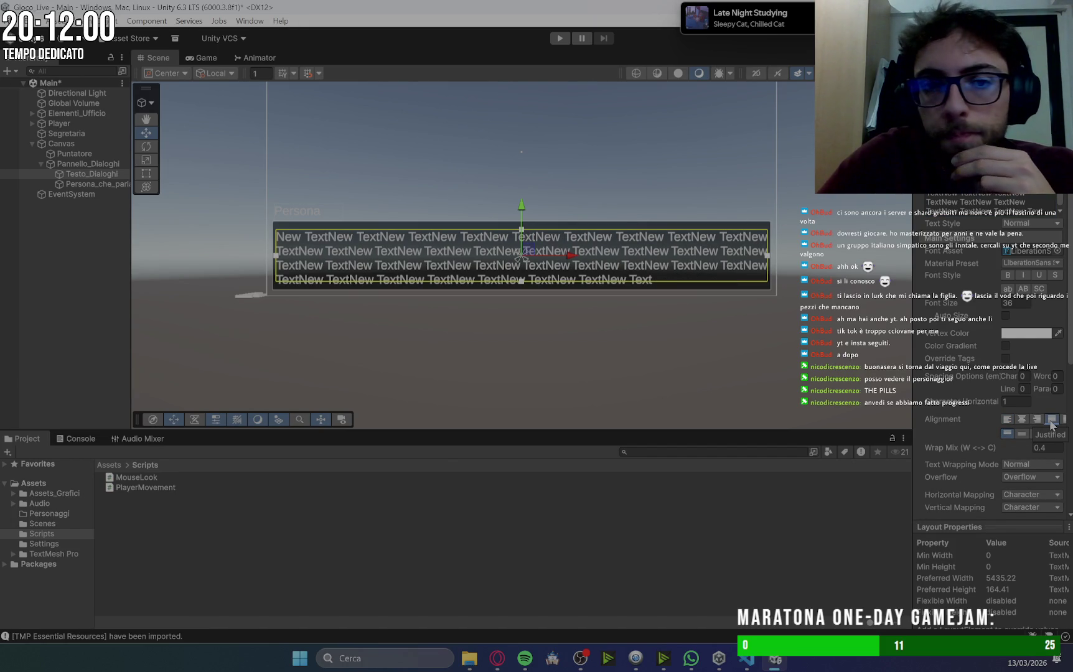
{"action": "left_click", "coordinate": [1008, 421]}
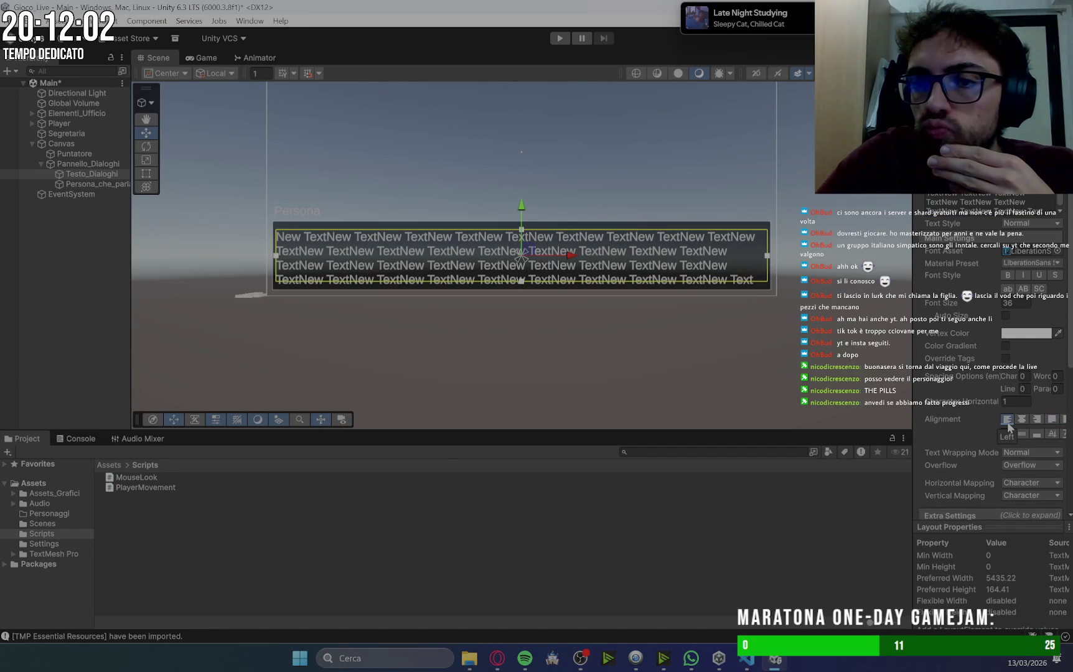
{"action": "left_click", "coordinate": [1051, 420]}
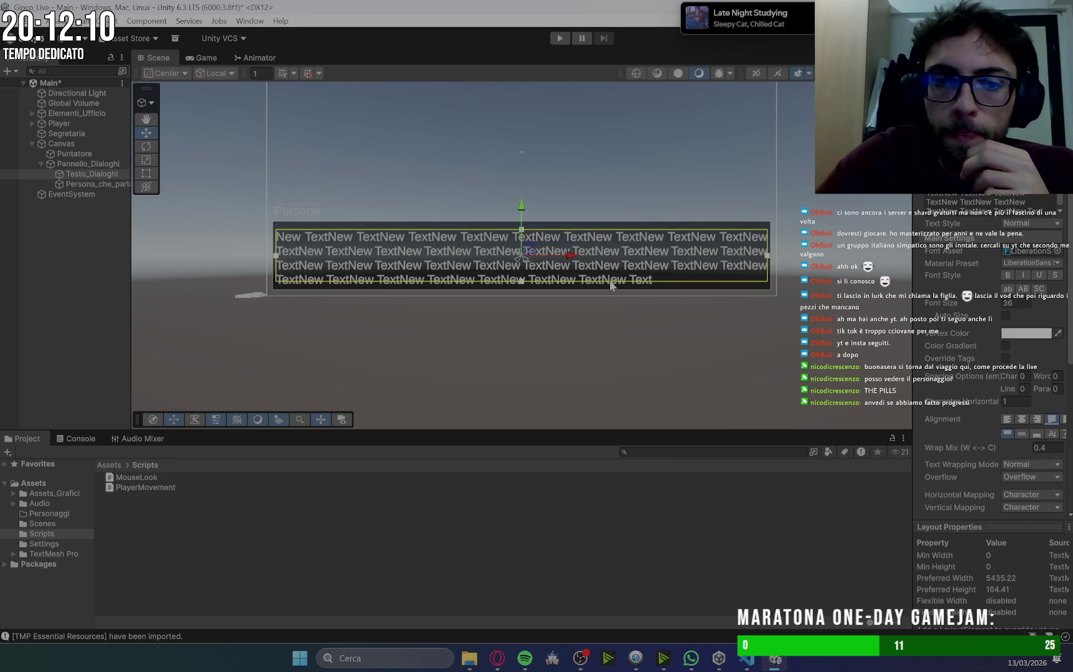
Delete all text from the Text Input field and open the Console log.
{"action": "left_click", "coordinate": [1047, 216]}
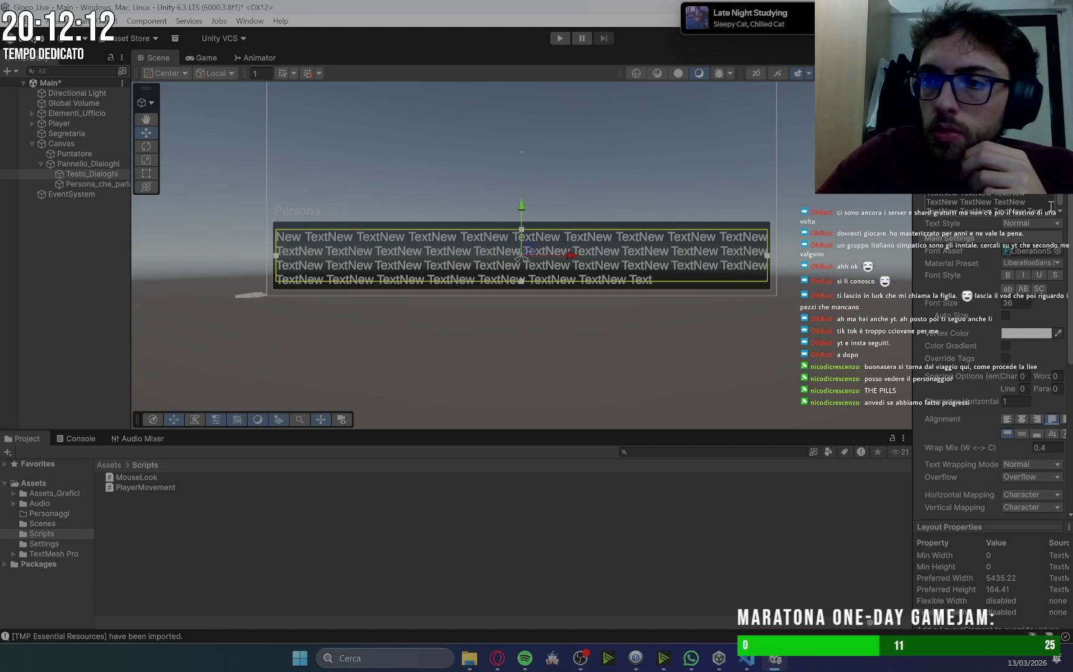
{"action": "key", "text": "ctrl+a"}
{"action": "key", "text": "BackSpace"}
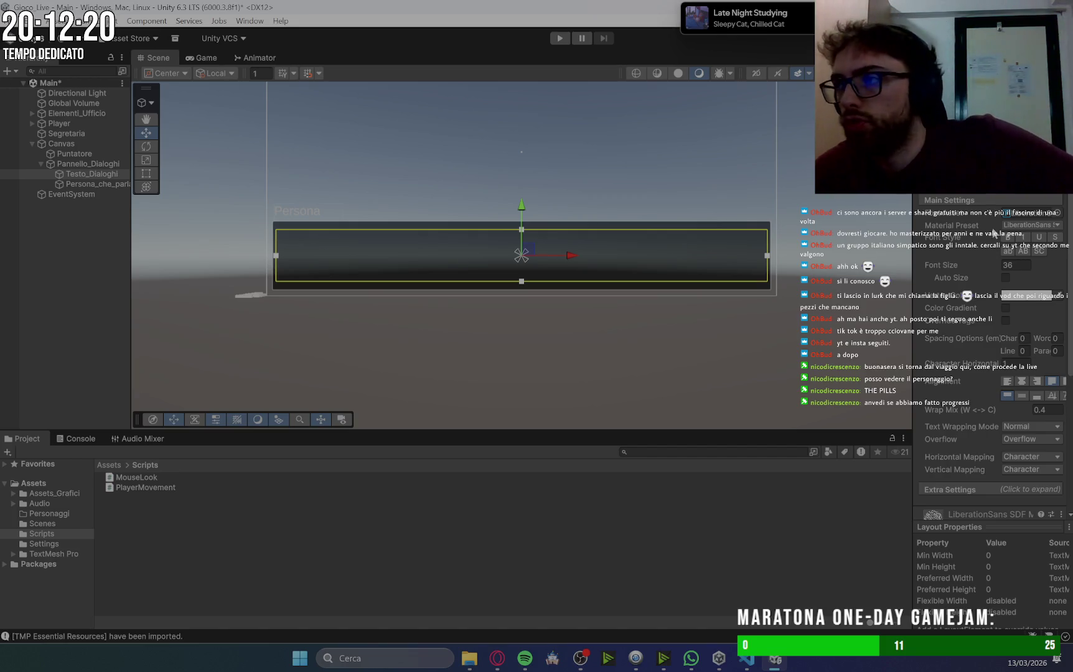
{"action": "key", "text": "alt+Tab"}
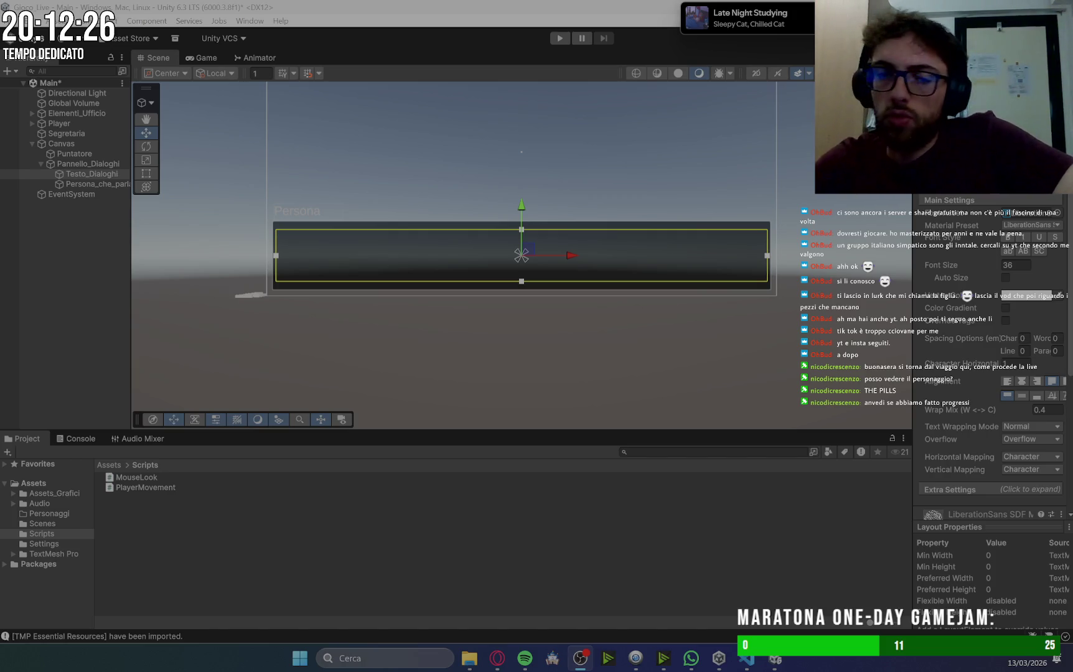
{"action": "left_click", "coordinate": [92, 443]}
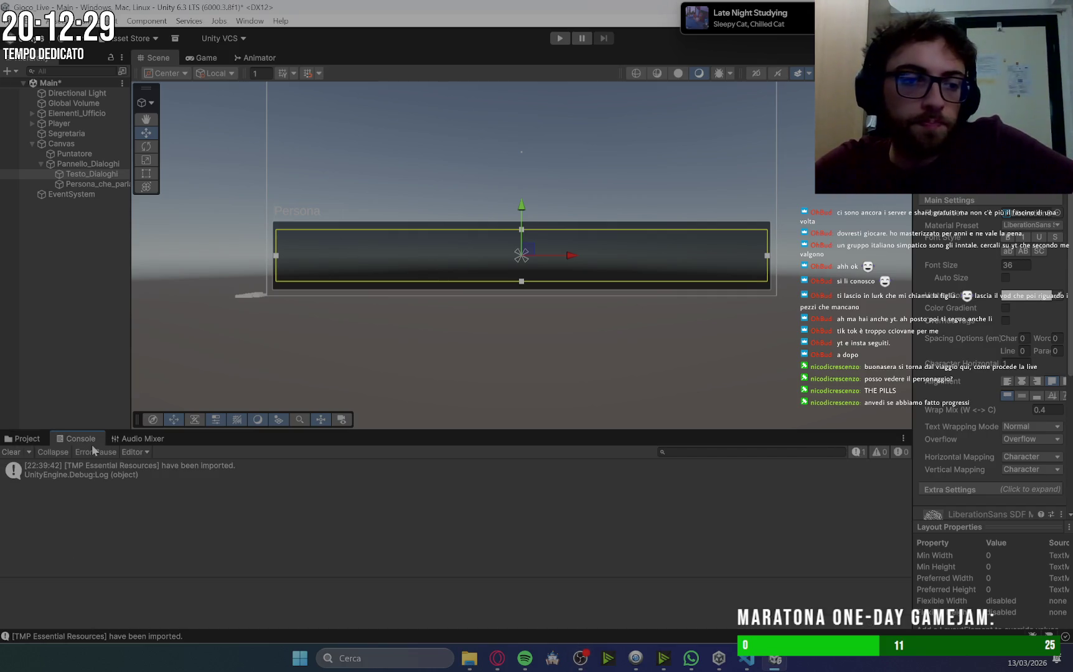
Clear the Console messages and glance at the Gemini setup instructions.
{"action": "left_click", "coordinate": [7, 456]}
{"action": "left_click", "coordinate": [24, 438]}
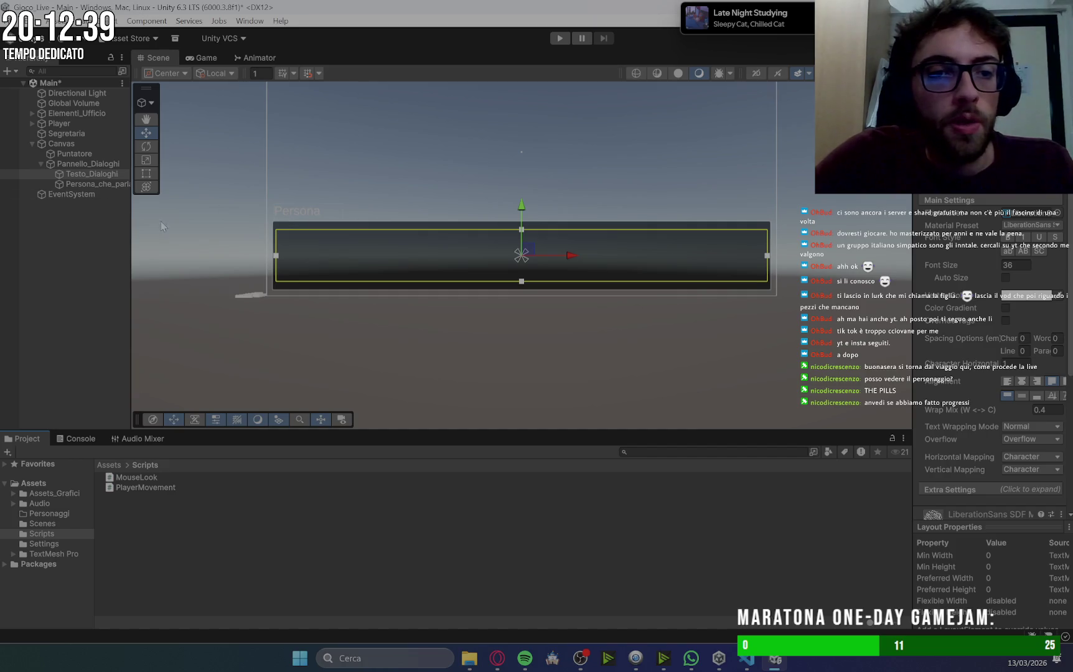
{"action": "left_click", "coordinate": [498, 664]}
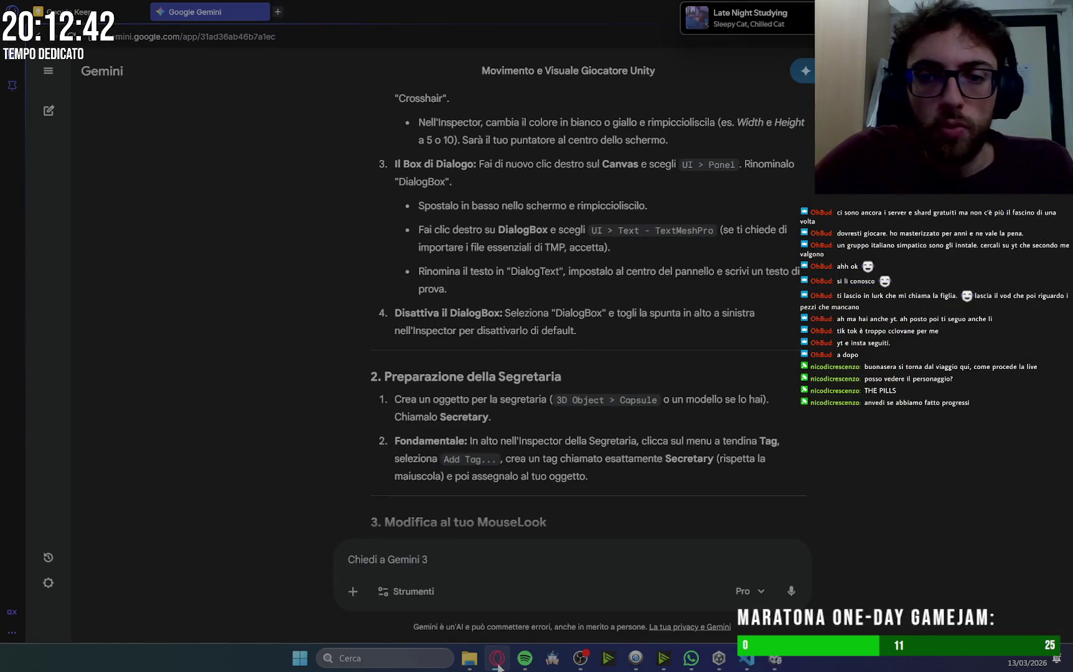
{"action": "left_click", "coordinate": [498, 664]}
Deactivate Pannello_Dialoghi so the dialogue panel starts hidden.
{"action": "left_click", "coordinate": [81, 164]}
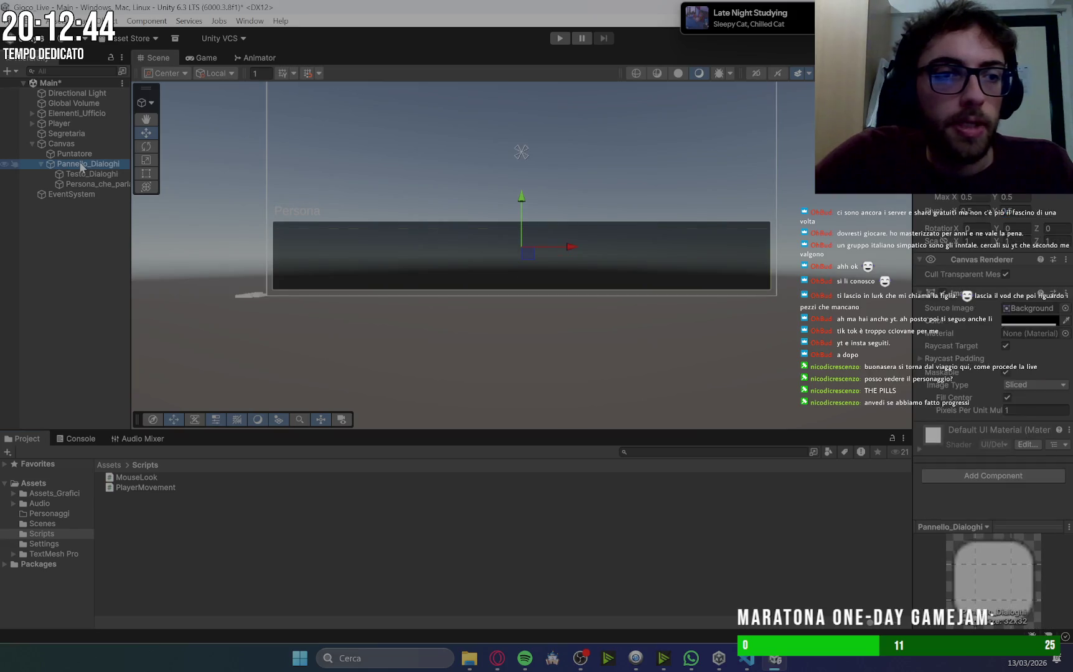
{"action": "key", "text": "alt+shift+a"}
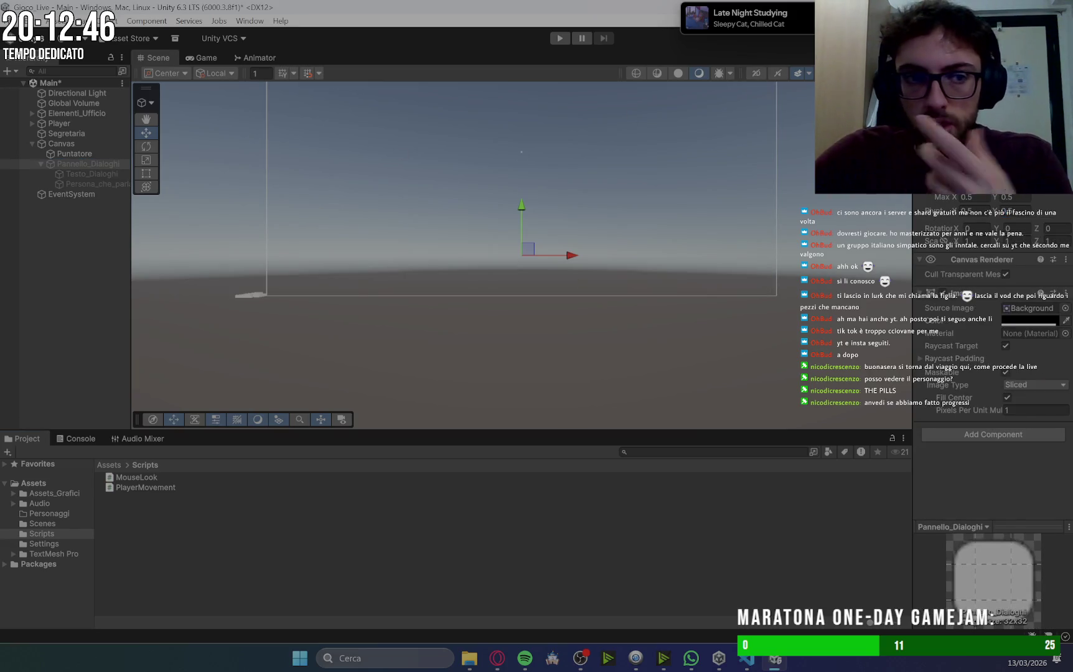
{"action": "left_click", "coordinate": [505, 661]}
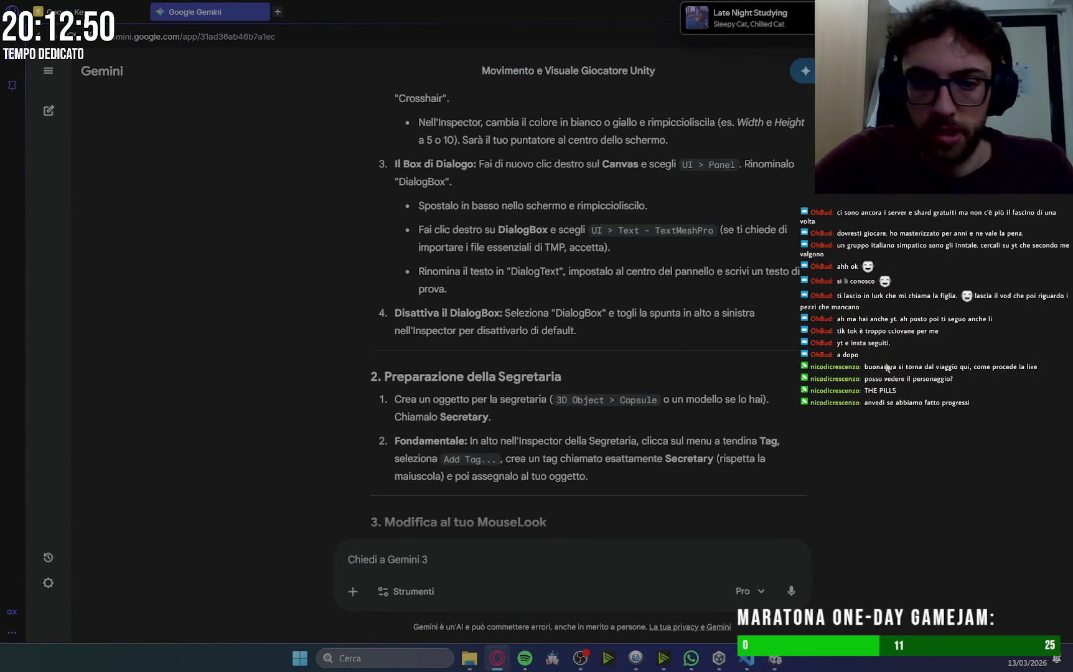
Read Gemini's steps for the Secretary-tagged capsule and the MouseLook change.
{"action": "scroll", "coordinate": [463, 338], "scroll_direction": "down", "scroll_amount": 2}
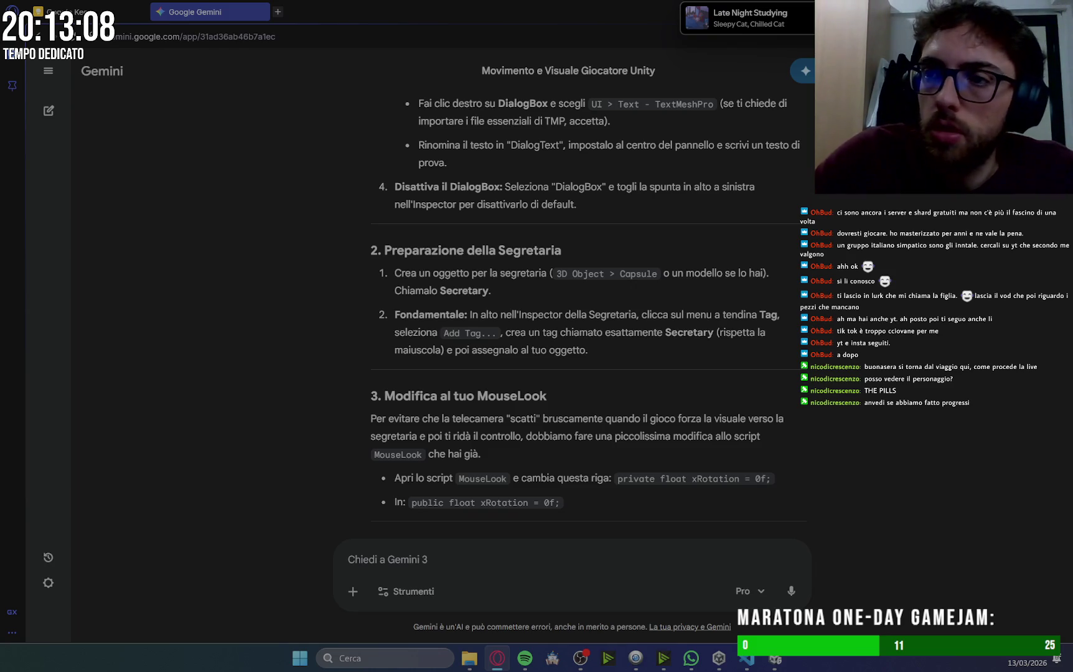
{"action": "key", "text": "alt+Tab"}
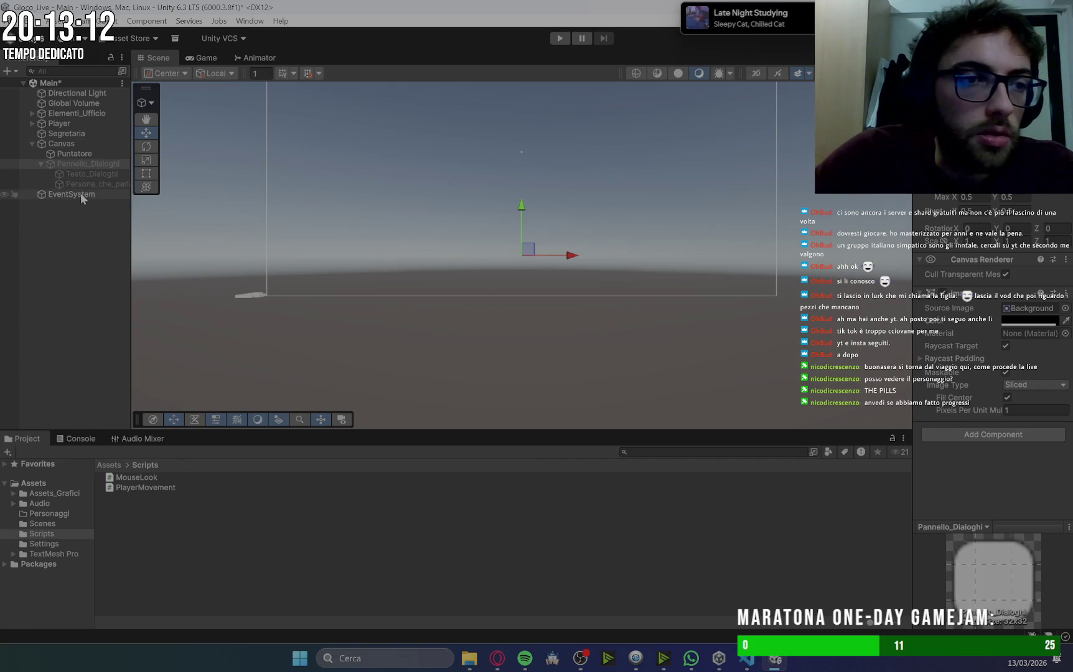
Locate and frame the Segretaria capsule in the office Scene view.
{"action": "left_click", "coordinate": [32, 144]}
{"action": "left_click", "coordinate": [73, 133]}
{"action": "double_click", "coordinate": [72, 133]}
{"action": "mouse_move", "coordinate": [739, 182]}
{"action": "left_mouse_down"}
{"action": "mouse_move", "coordinate": [698, 224]}
{"action": "mouse_move", "coordinate": [766, 205]}
{"action": "mouse_move", "coordinate": [750, 228]}
{"action": "mouse_move", "coordinate": [487, 317]}
{"action": "mouse_move", "coordinate": [550, 316]}
{"action": "left_mouse_up"}
{"action": "right_click", "coordinate": [549, 316]}
{"action": "left_click", "coordinate": [361, 280]}
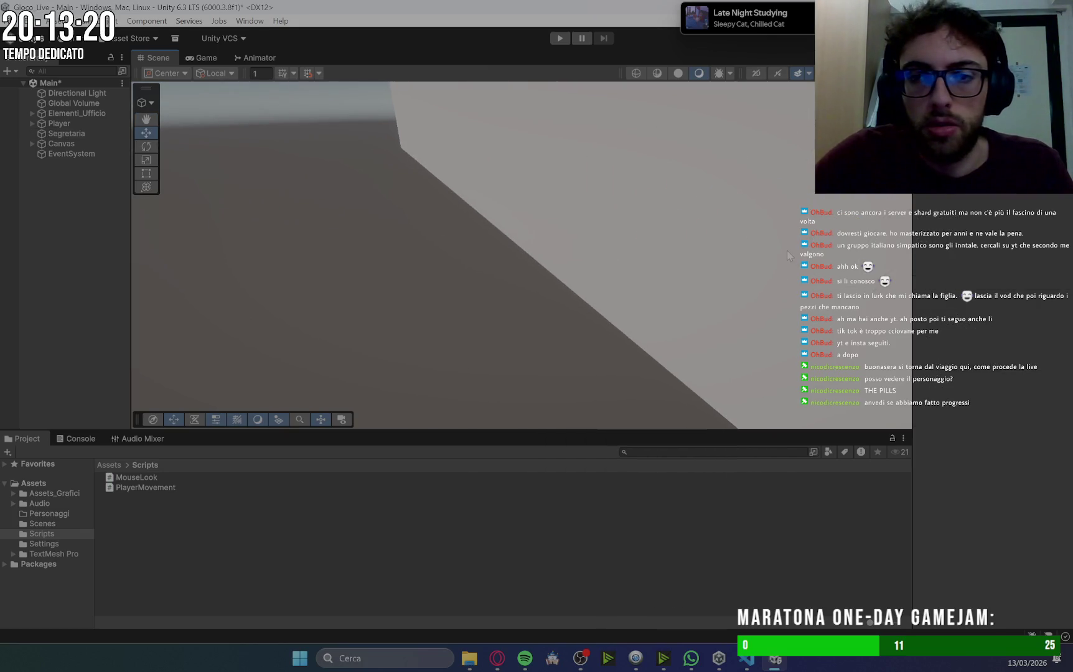
{"action": "scroll", "coordinate": [771, 254], "scroll_direction": "down", "scroll_amount": 10}
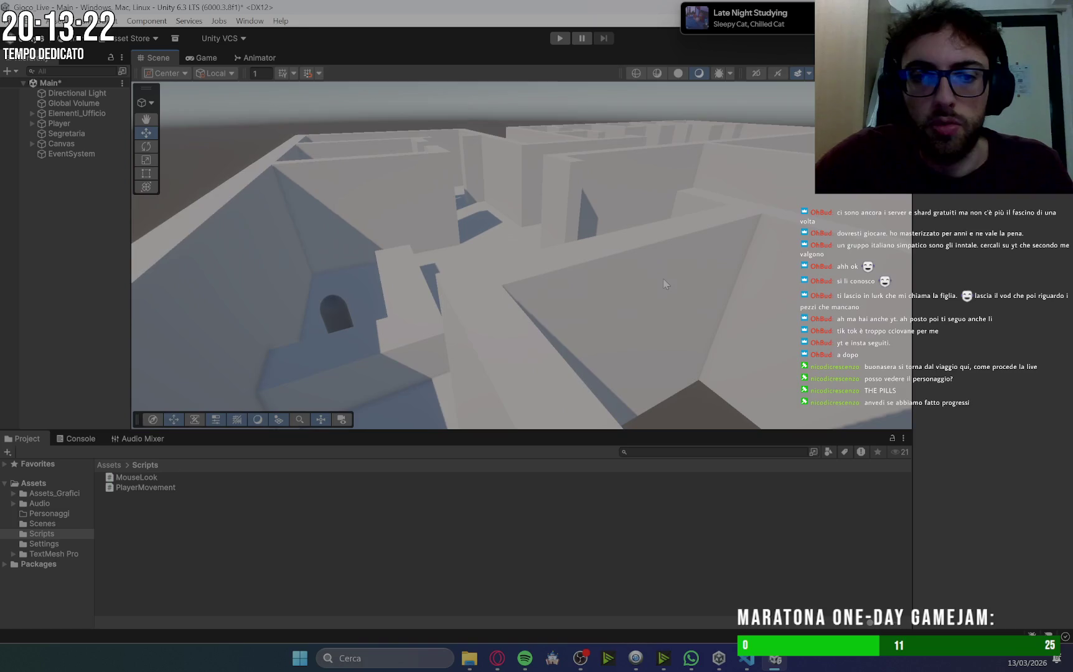
{"action": "left_click_drag", "start_coordinate": [562, 318], "coordinate": [564, 301]}
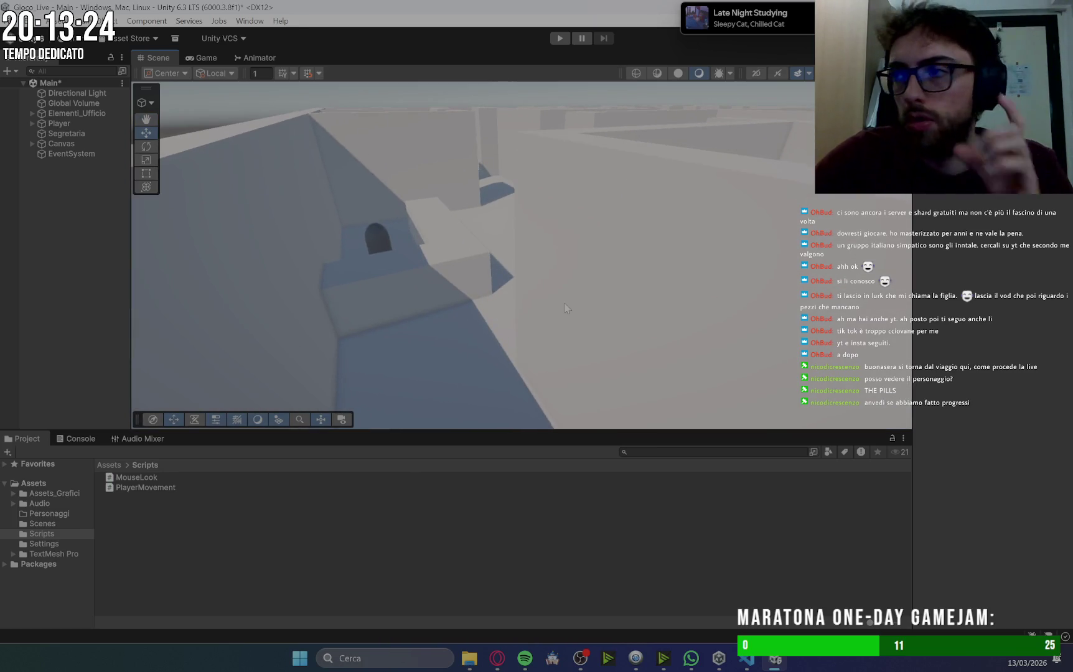
{"action": "left_click", "coordinate": [376, 231]}
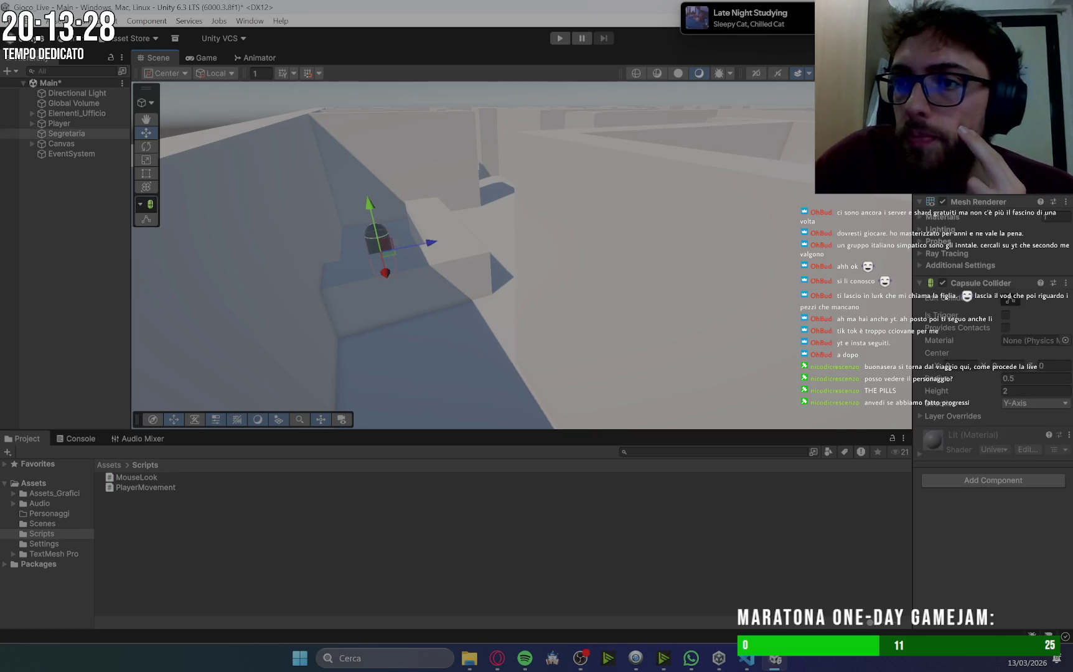
{"action": "left_click", "coordinate": [33, 483]}
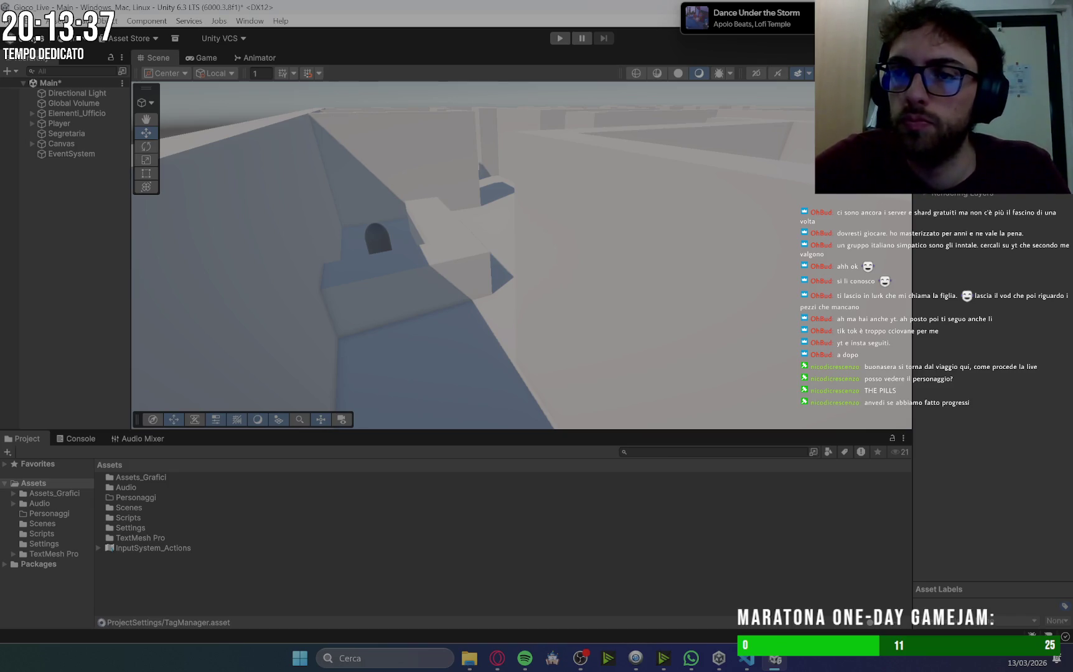
Check Segretaria's tag in the Tag list without changing it.
{"action": "left_click", "coordinate": [71, 133]}
{"action": "left_click", "coordinate": [962, 89]}
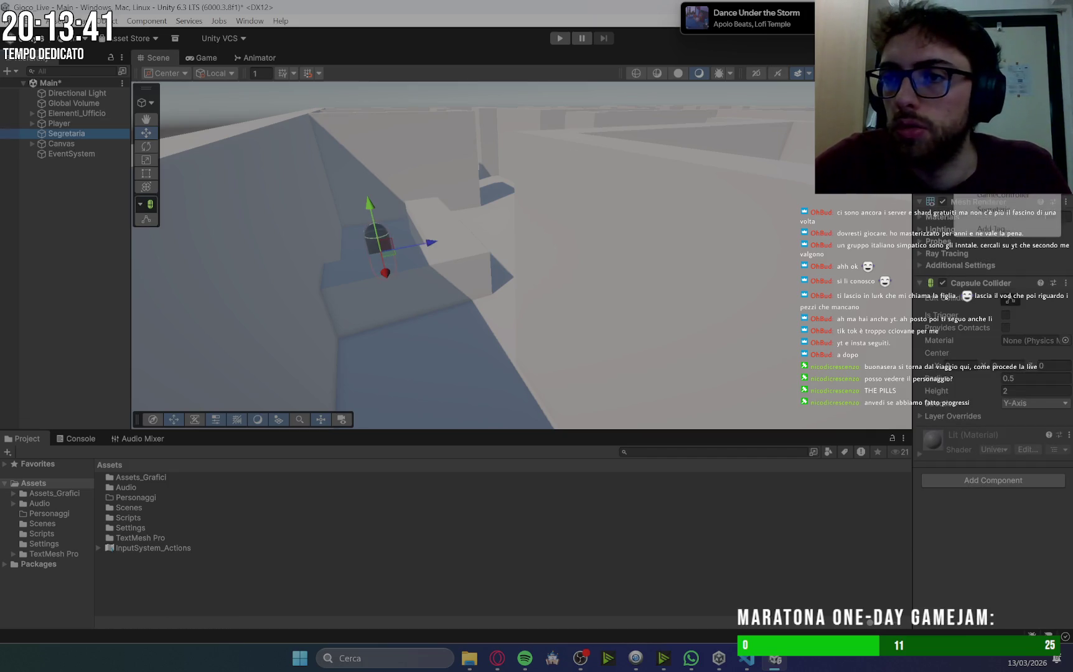
{"action": "key", "text": "Escape"}
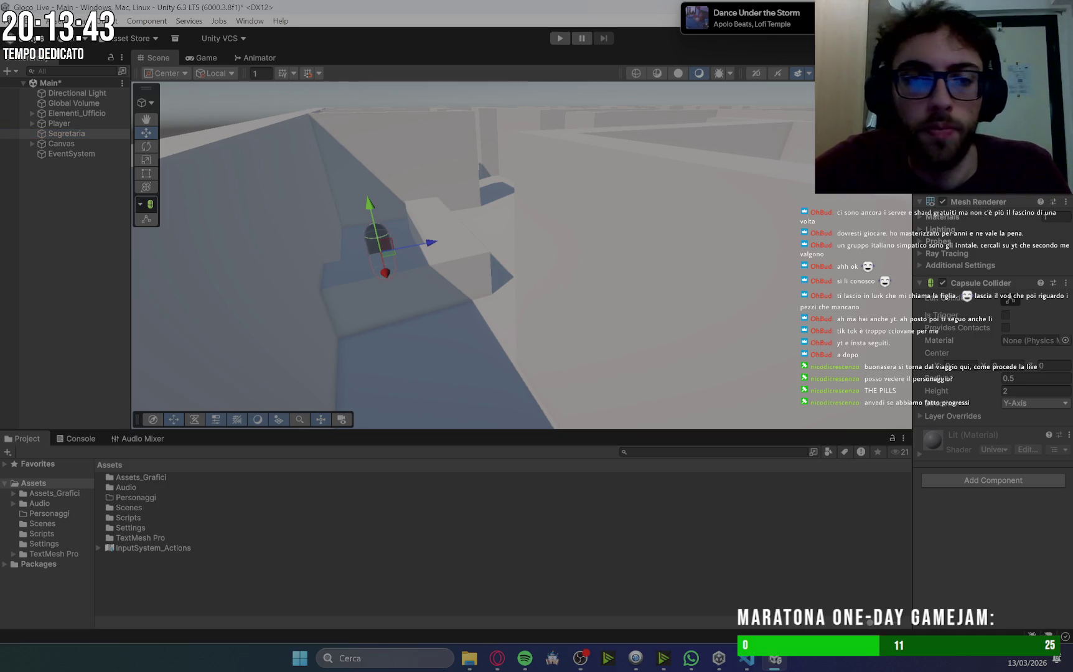
{"action": "left_click", "coordinate": [509, 664]}
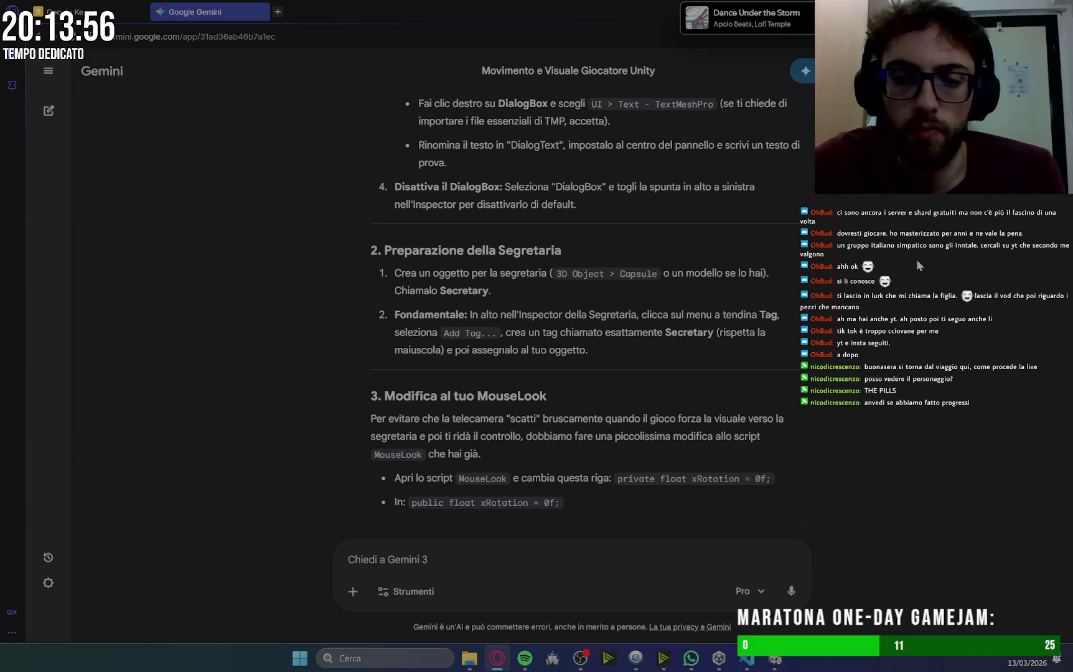
Read Gemini's MouseLook change and Secretary script section before going to MouseLook.cs.
{"action": "scroll", "coordinate": [918, 266], "scroll_direction": "down", "scroll_amount": 3}
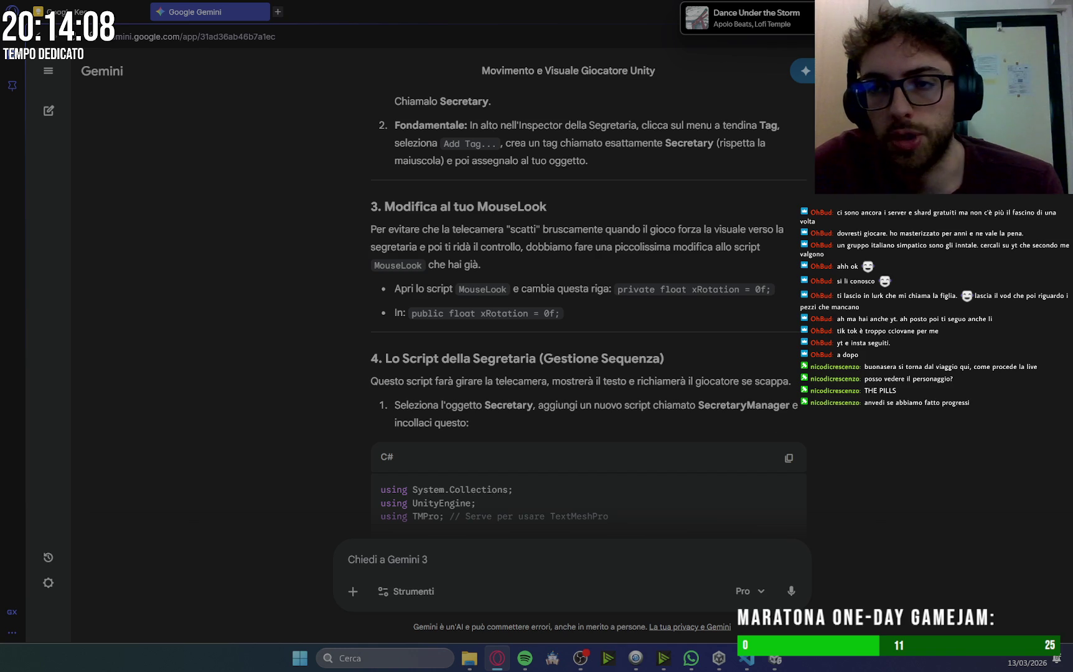
{"action": "key", "text": "alt+Tab"}
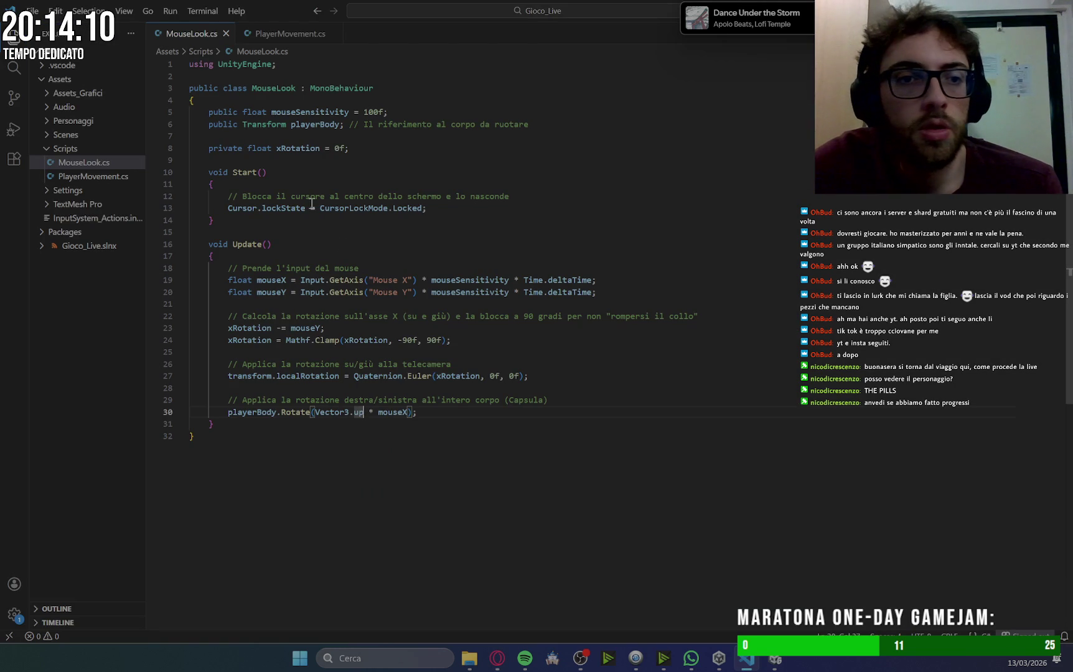
Change xRotation on line 8 of MouseLook.cs from private to public.
{"action": "double_click", "coordinate": [234, 150]}
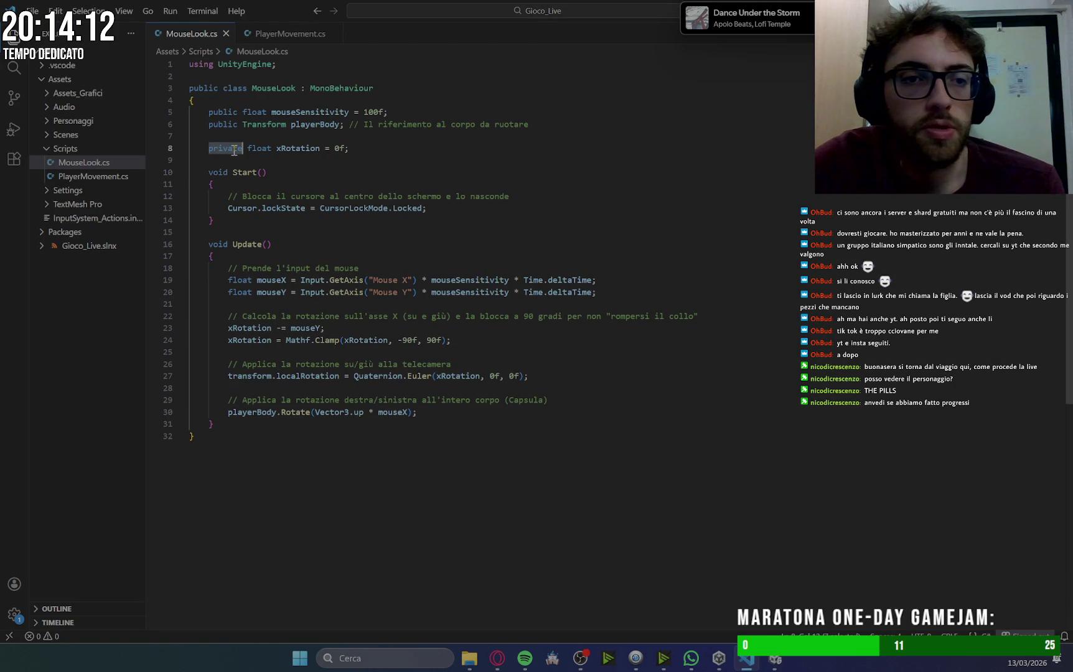
{"action": "type", "text": "public"}
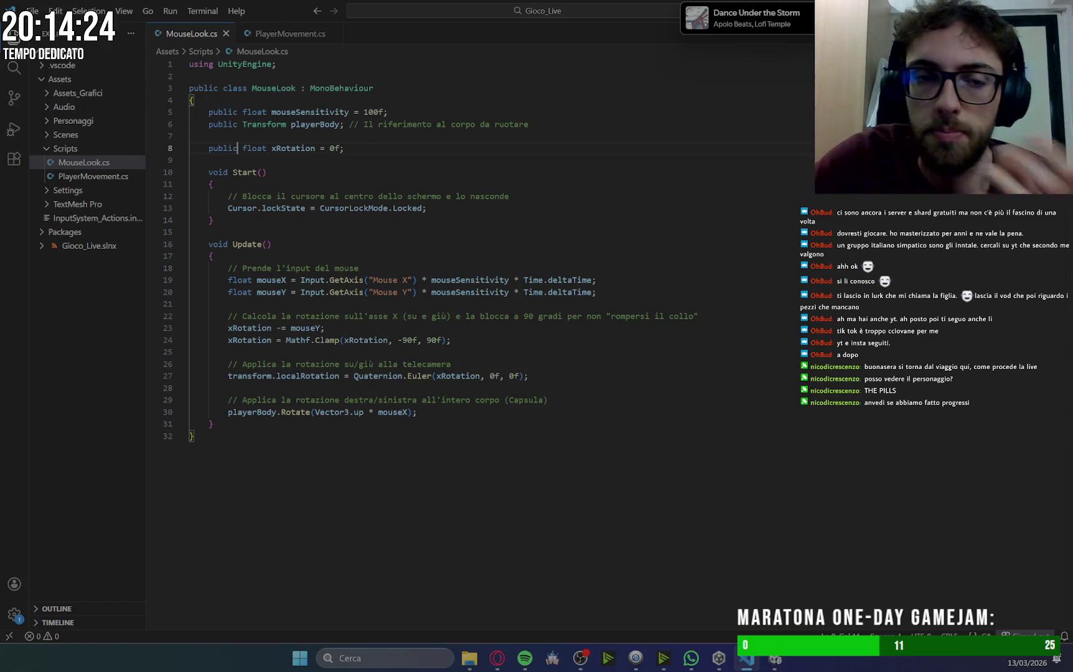
{"action": "key", "text": "alt+Tab"}
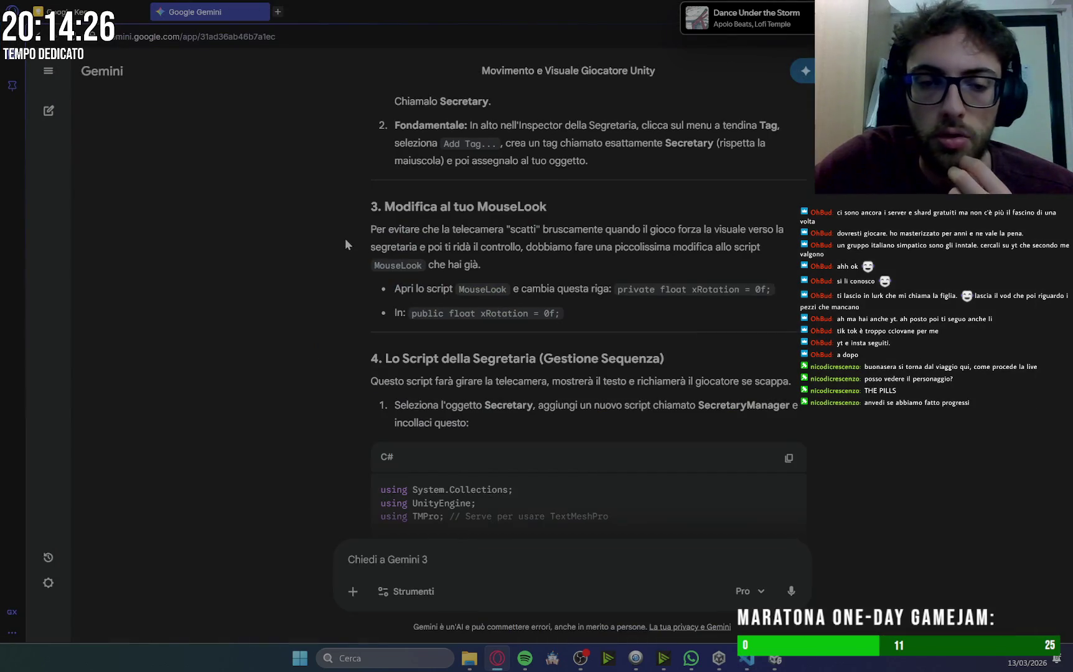
Copy the SecretaryManager C# script from Gemini's section 4 to the clipboard.
{"action": "scroll", "coordinate": [886, 287], "scroll_direction": "down", "scroll_amount": 3}
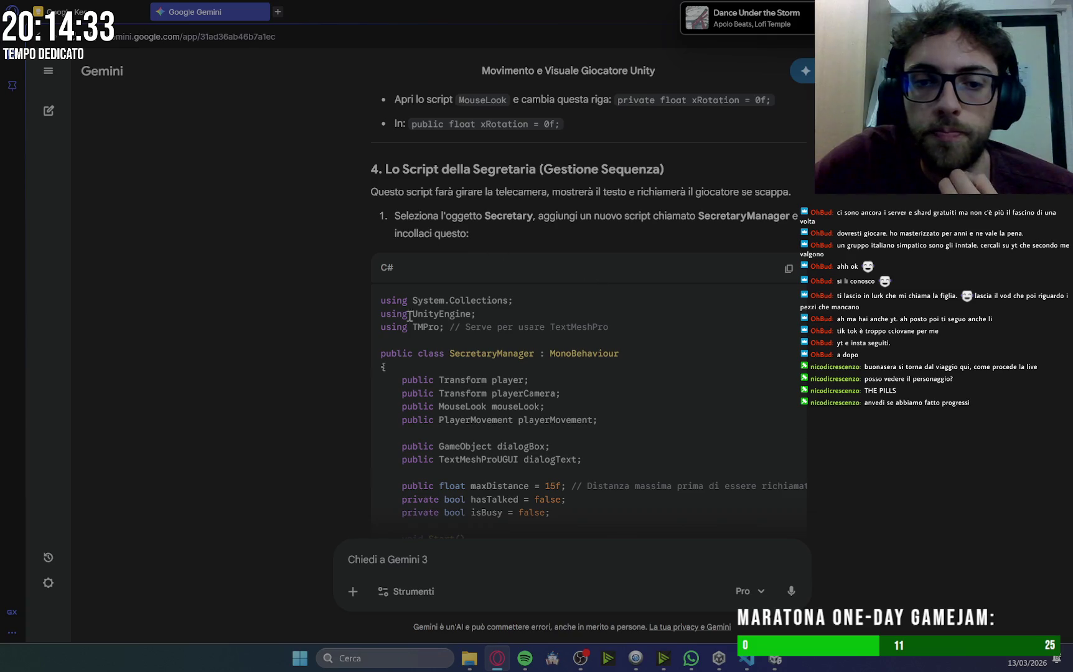
{"action": "left_click", "coordinate": [788, 269]}
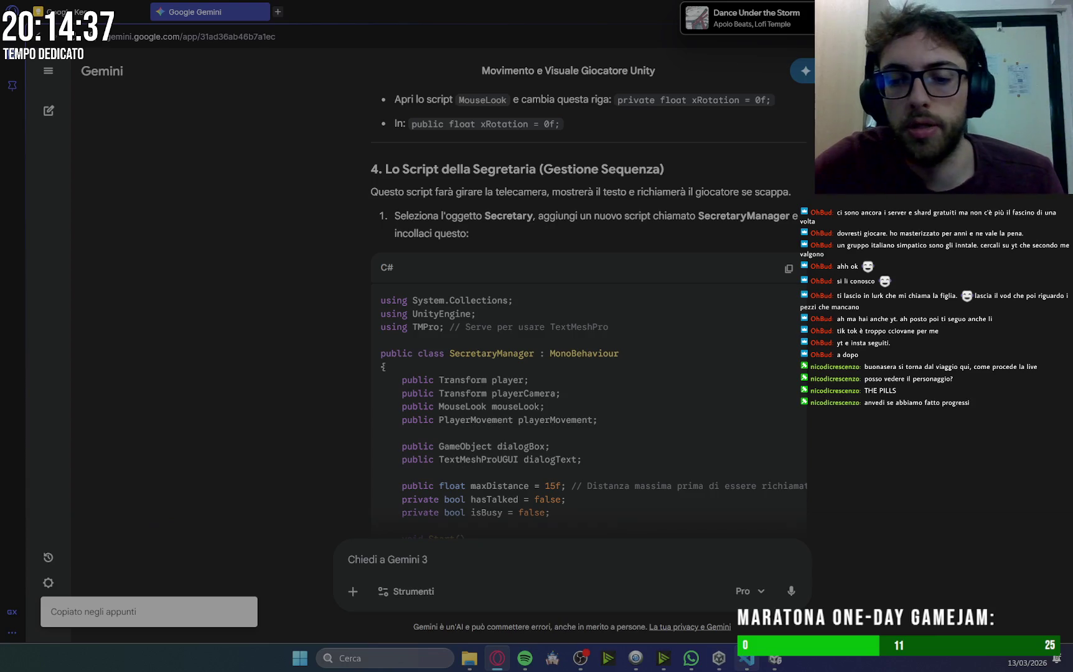
{"action": "left_click", "coordinate": [746, 658]}
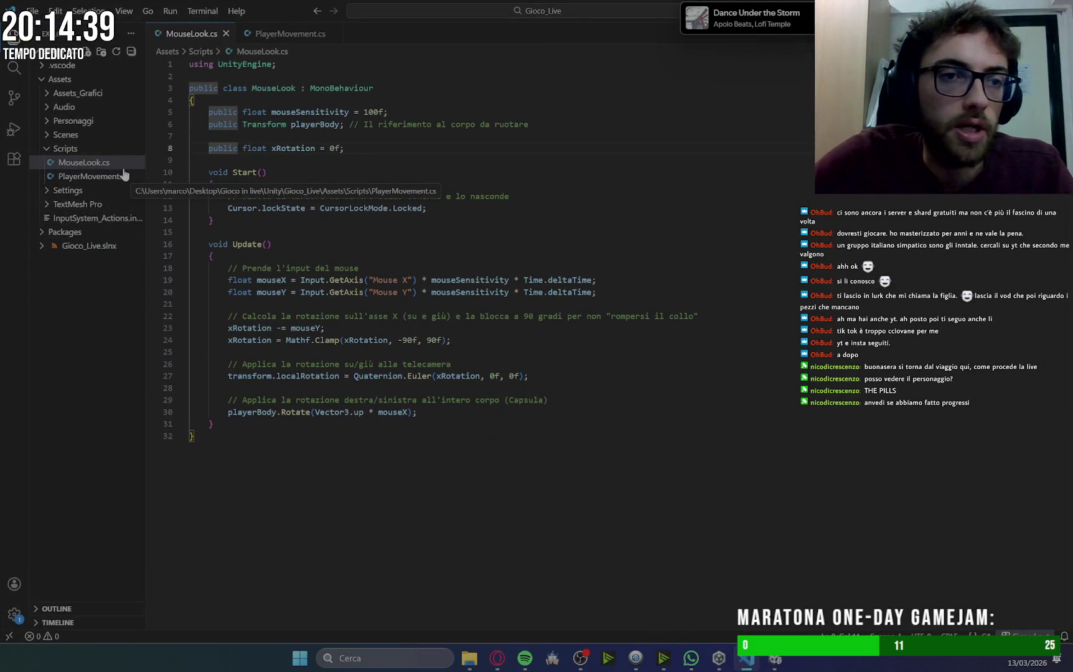
{"action": "left_click", "coordinate": [775, 660]}
{"action": "mouse_move", "coordinate": [747, 660]}
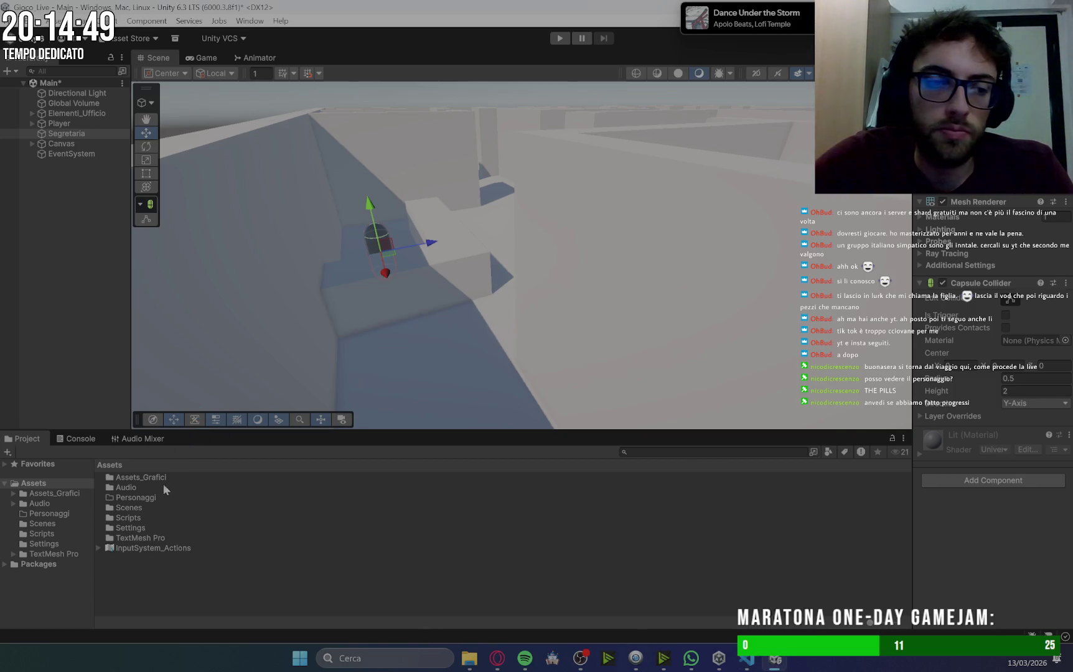
Create a MonoBehaviour script named SegretariaScript in Assets/Scripts.
{"action": "double_click", "coordinate": [129, 520]}
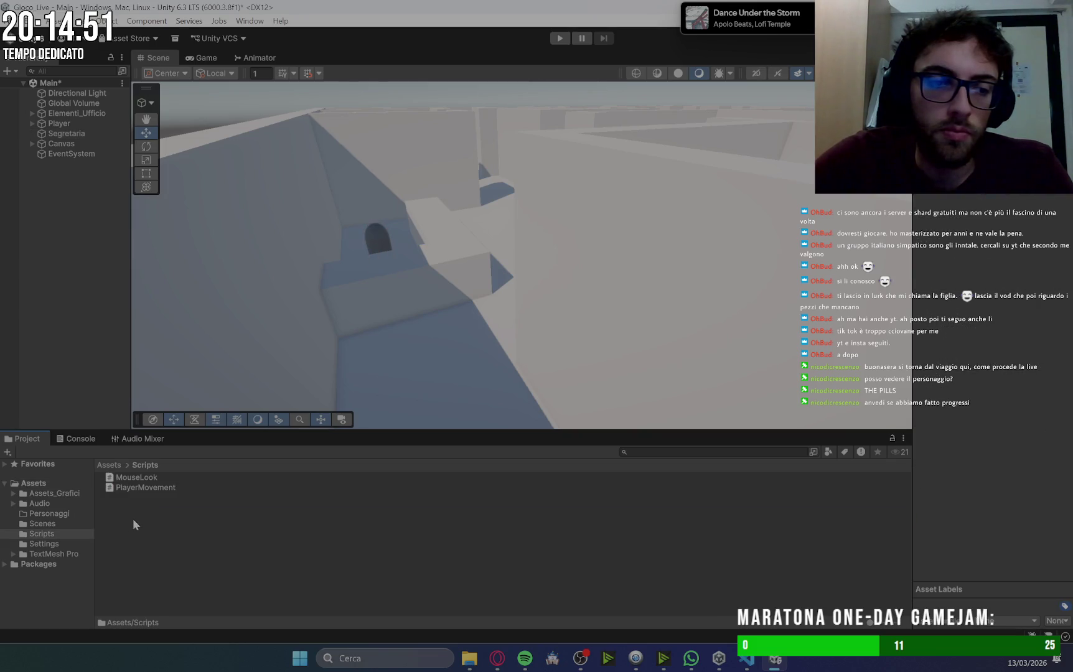
{"action": "right_click", "coordinate": [164, 510]}
{"action": "mouse_move", "coordinate": [268, 141]}
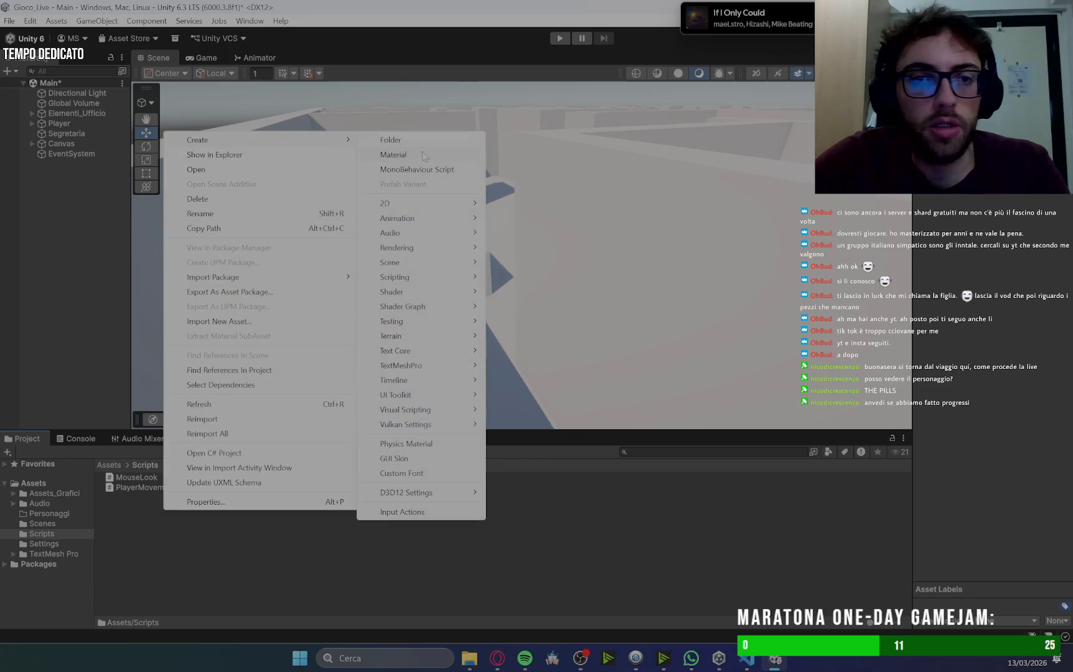
{"action": "left_click", "coordinate": [424, 167]}
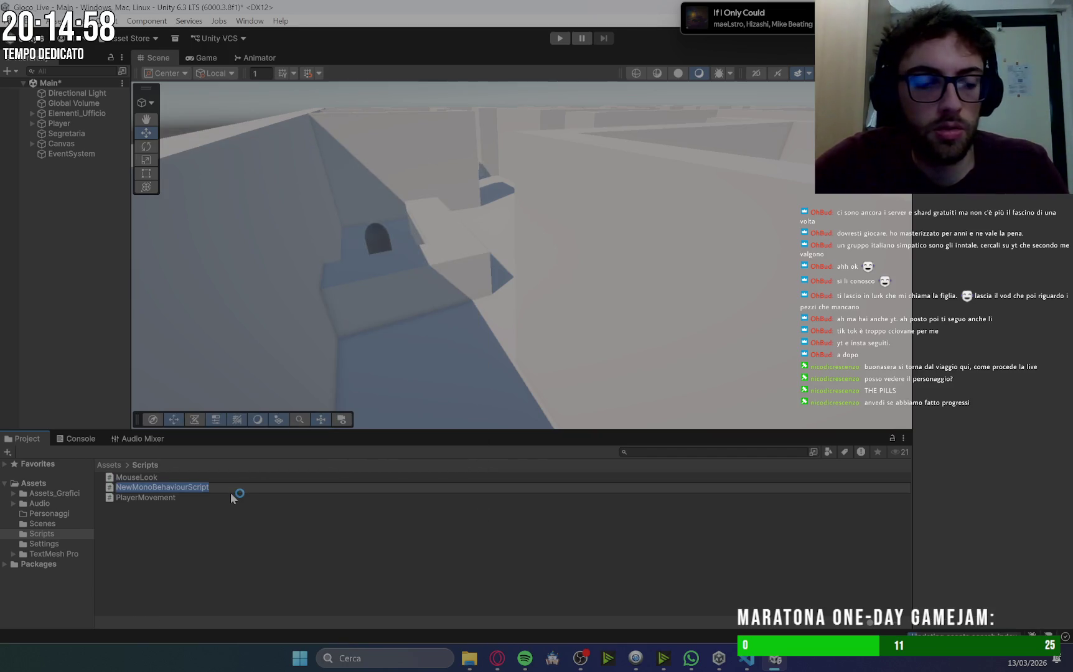
{"action": "type", "text": "Segre"}
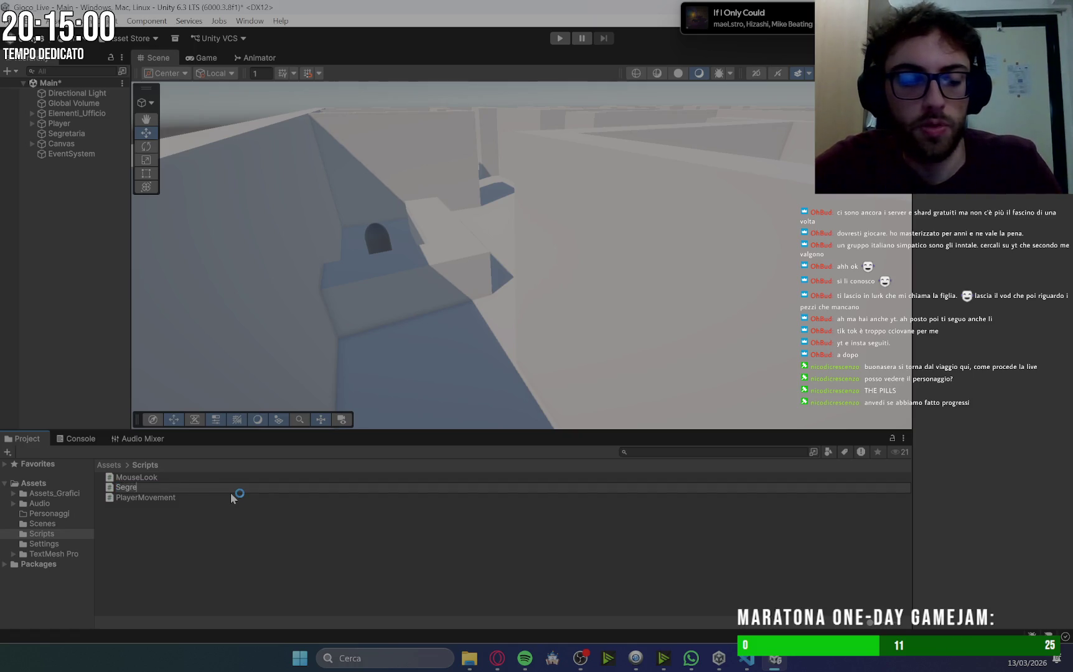
{"action": "type", "text": "taria"}
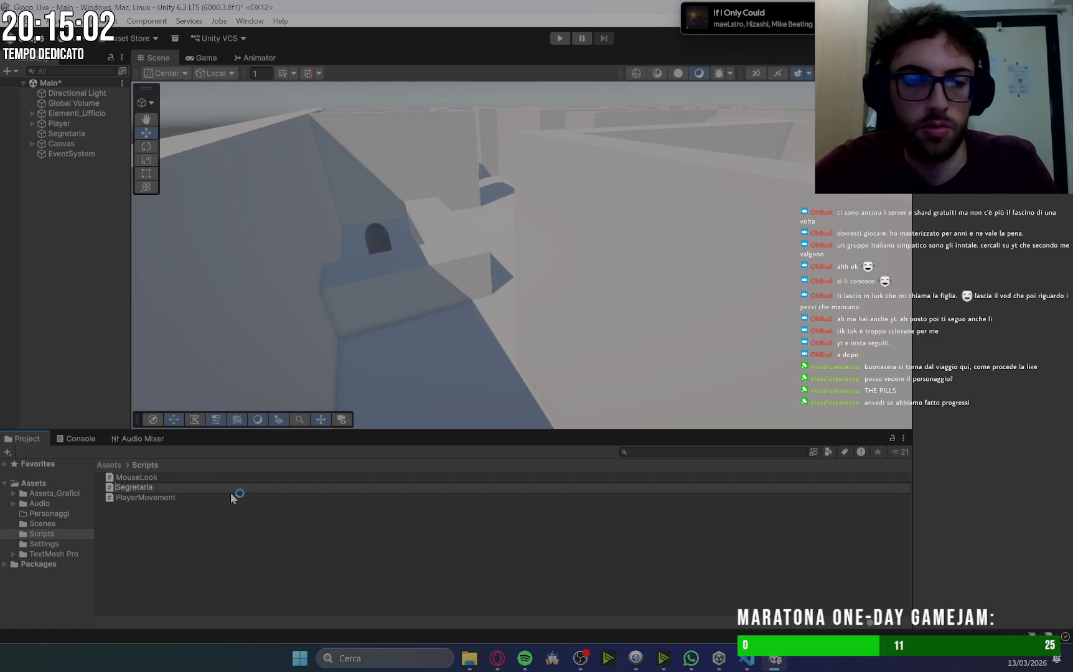
{"action": "key", "text": "Right"}
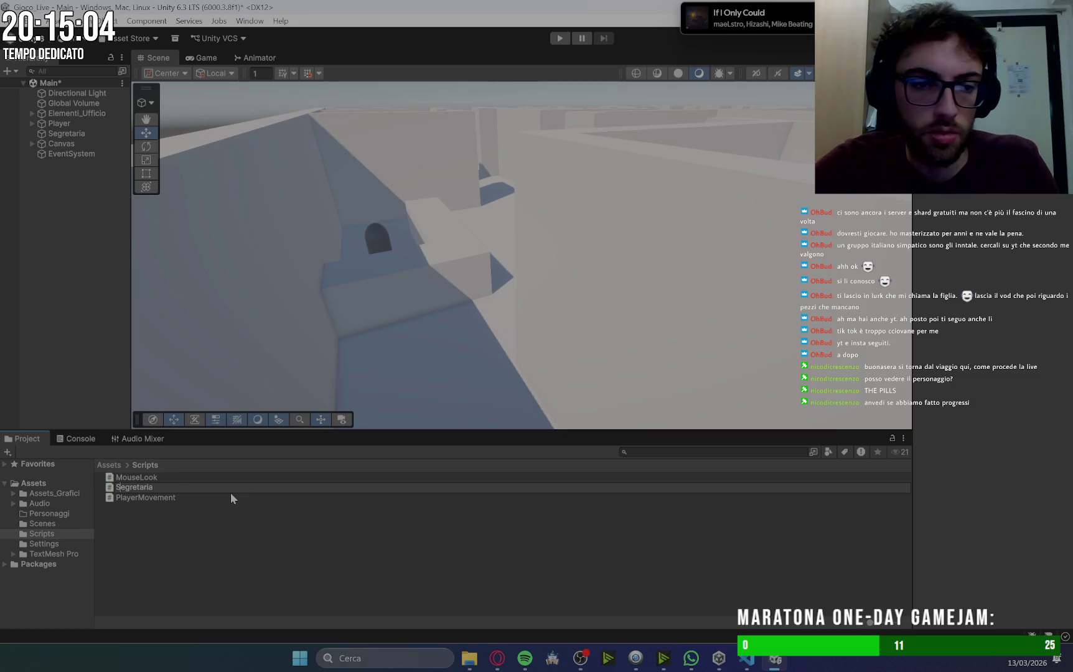
{"action": "key", "text": "Right"}
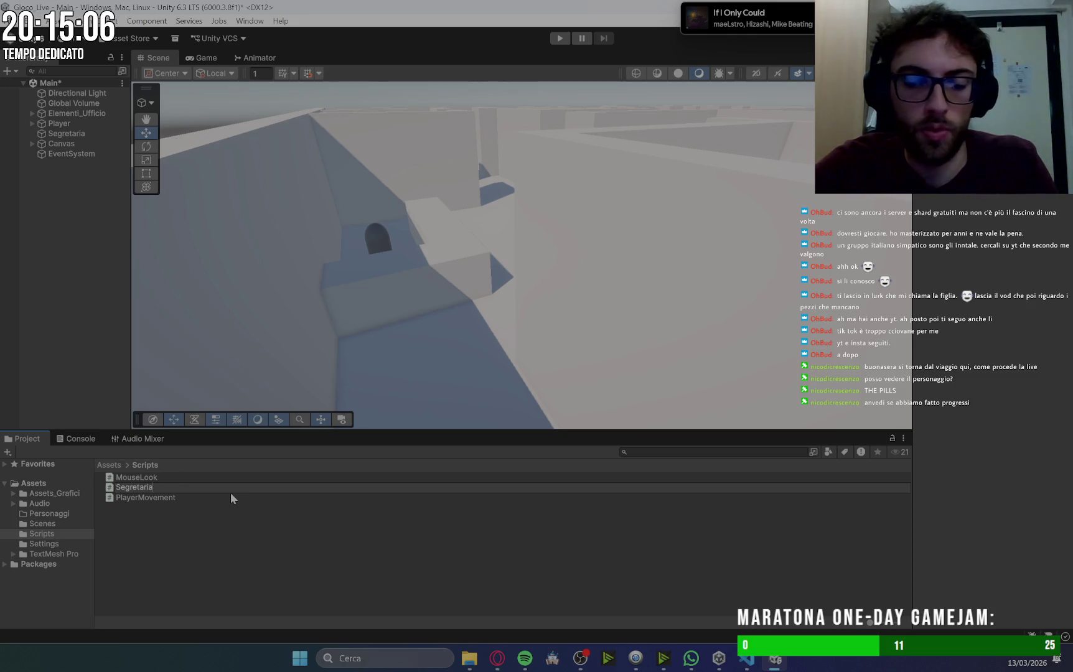
{"action": "type", "text": "Script"}
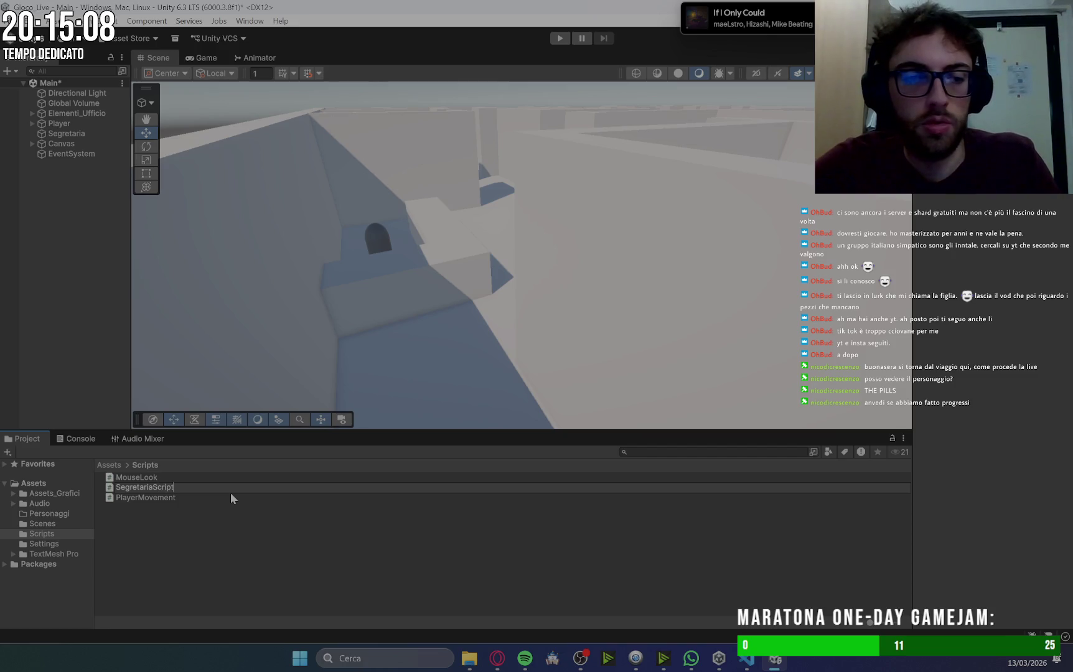
{"action": "left_click", "coordinate": [165, 491]}
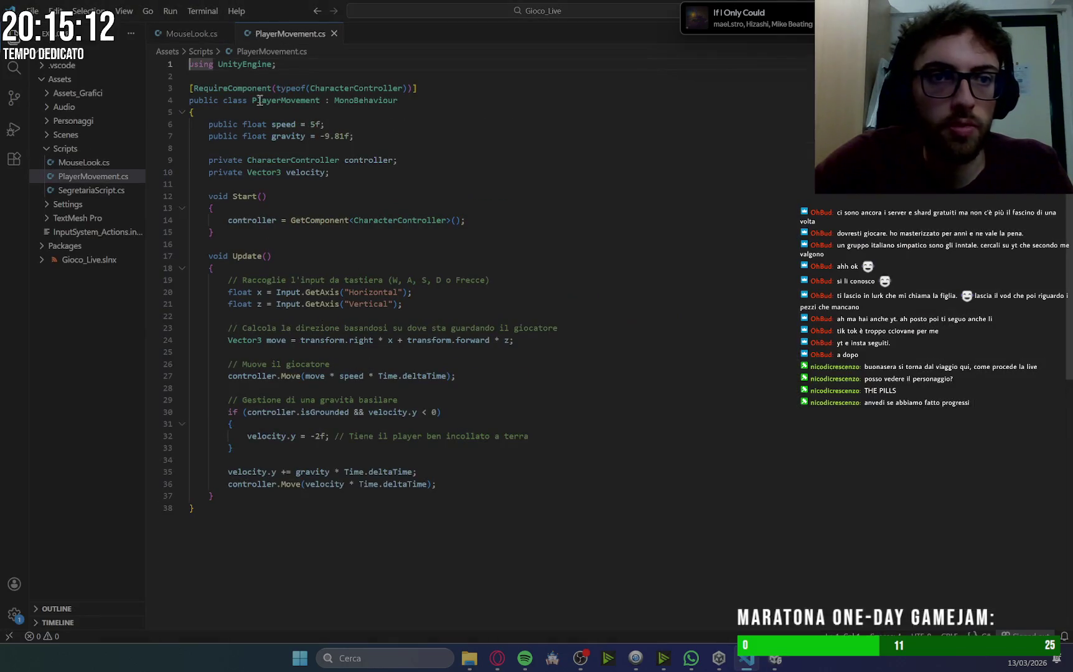
Replace SegretariaScript.cs's template code with the copied SecretaryManager script.
{"action": "left_click", "coordinate": [88, 193]}
{"action": "left_click", "coordinate": [349, 244]}
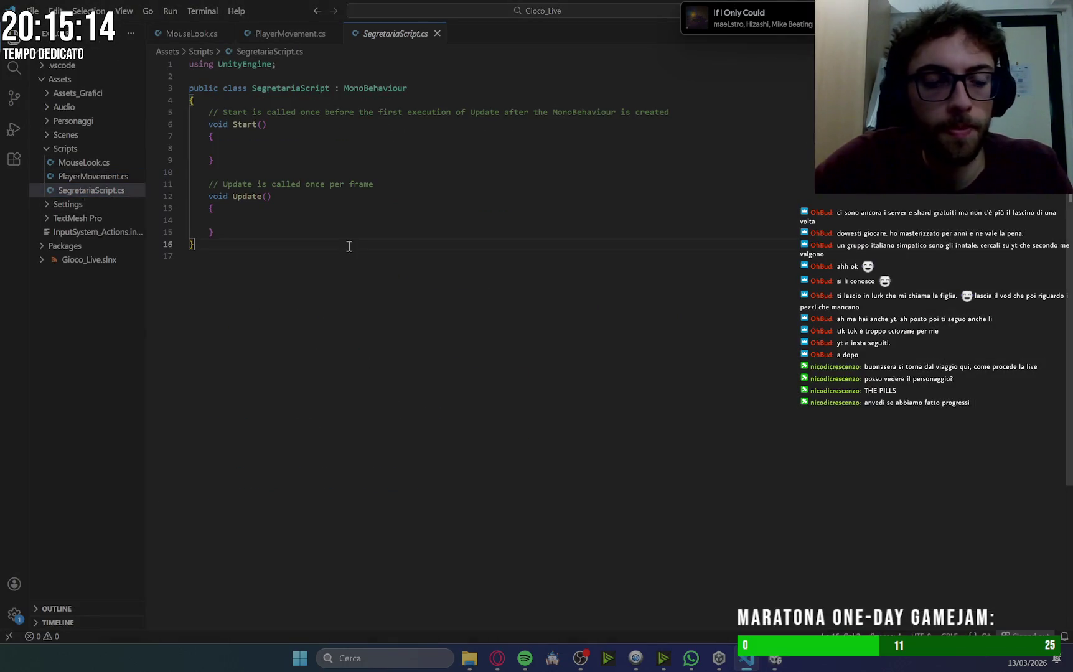
{"action": "key", "text": "ctrl+a"}
{"action": "key", "text": "ctrl+v"}
{"action": "scroll", "coordinate": [349, 247], "scroll_direction": "up", "scroll_amount": 10}
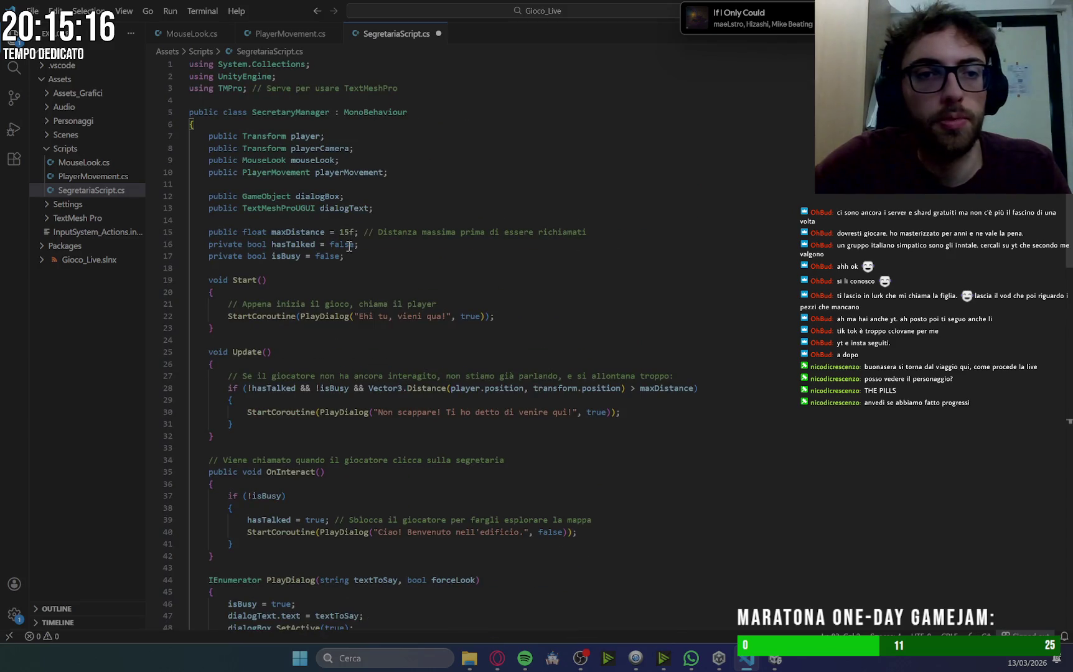
Rename the class on line 5 to SegretariaScript, fix stray line breaks, and save.
{"action": "double_click", "coordinate": [328, 113]}
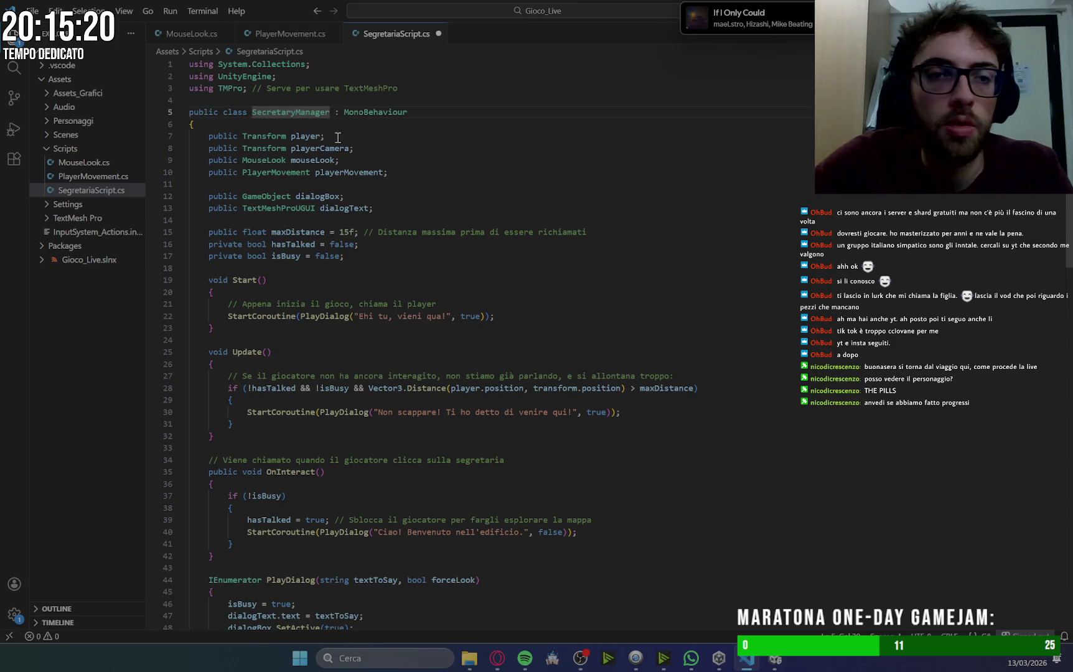
{"action": "scroll", "coordinate": [340, 147], "scroll_direction": "down", "scroll_amount": 10}
{"action": "scroll", "coordinate": [341, 147], "scroll_direction": "up", "scroll_amount": 10}
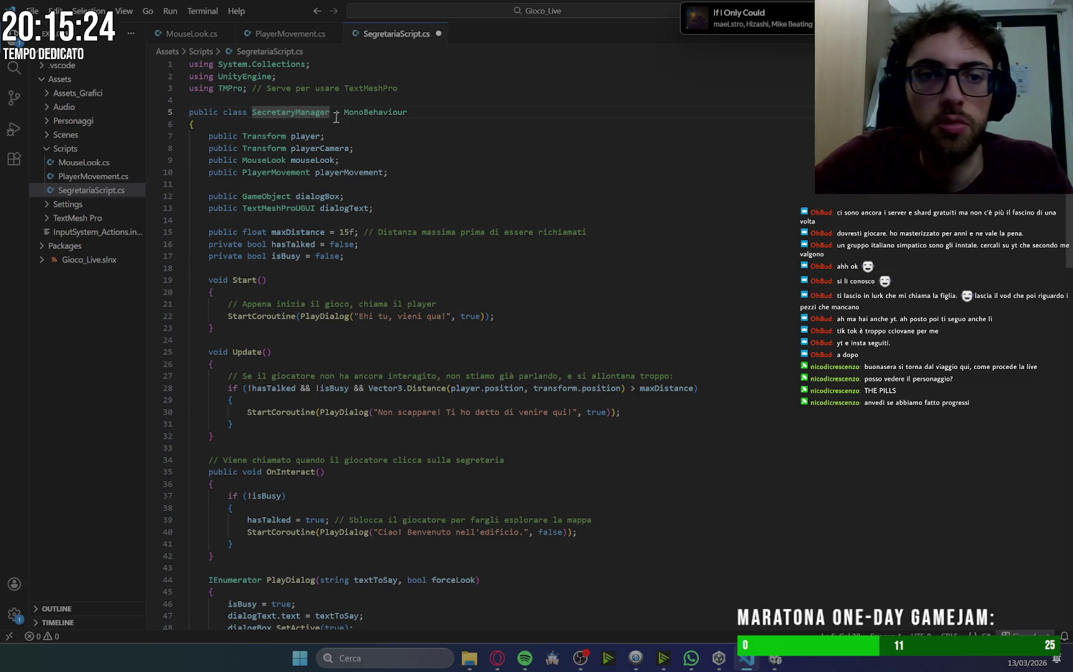
{"action": "type", "text": "Segre"}
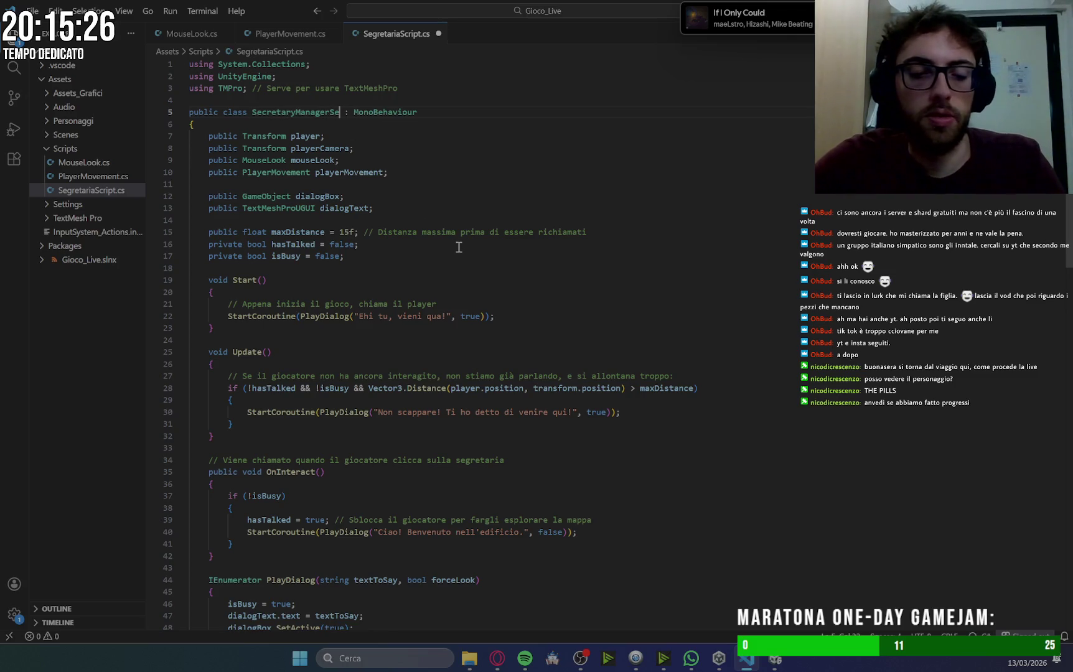
{"action": "key", "text": "BackSpace"}
{"action": "key", "text": "BackSpace"}
{"action": "key", "text": "BackSpace"}
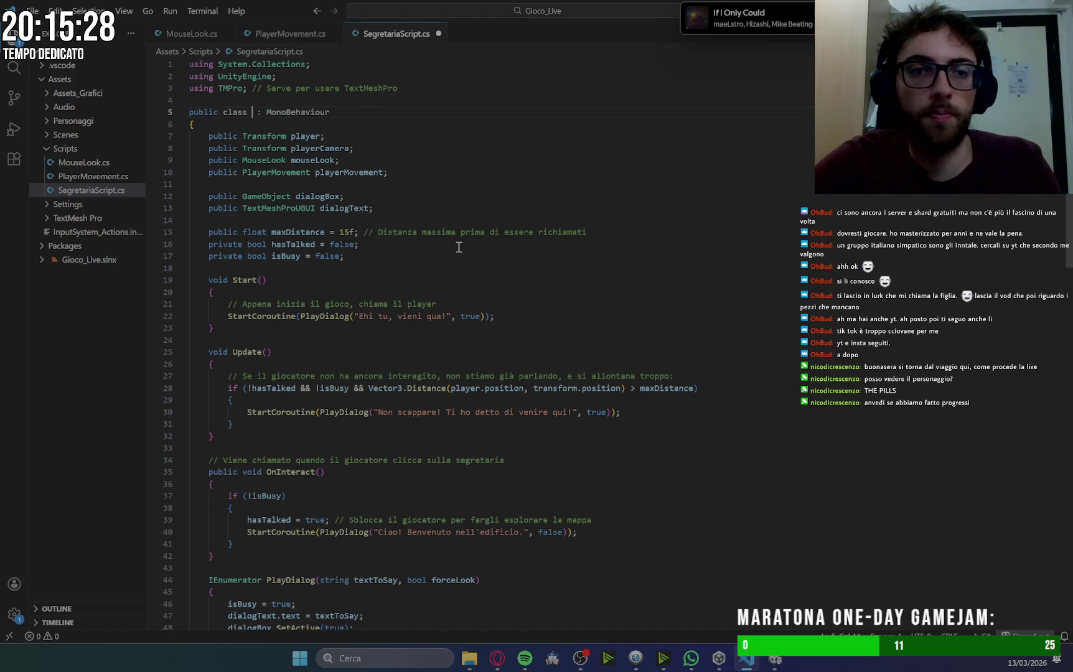
{"action": "type", "text": "Segretaria"}
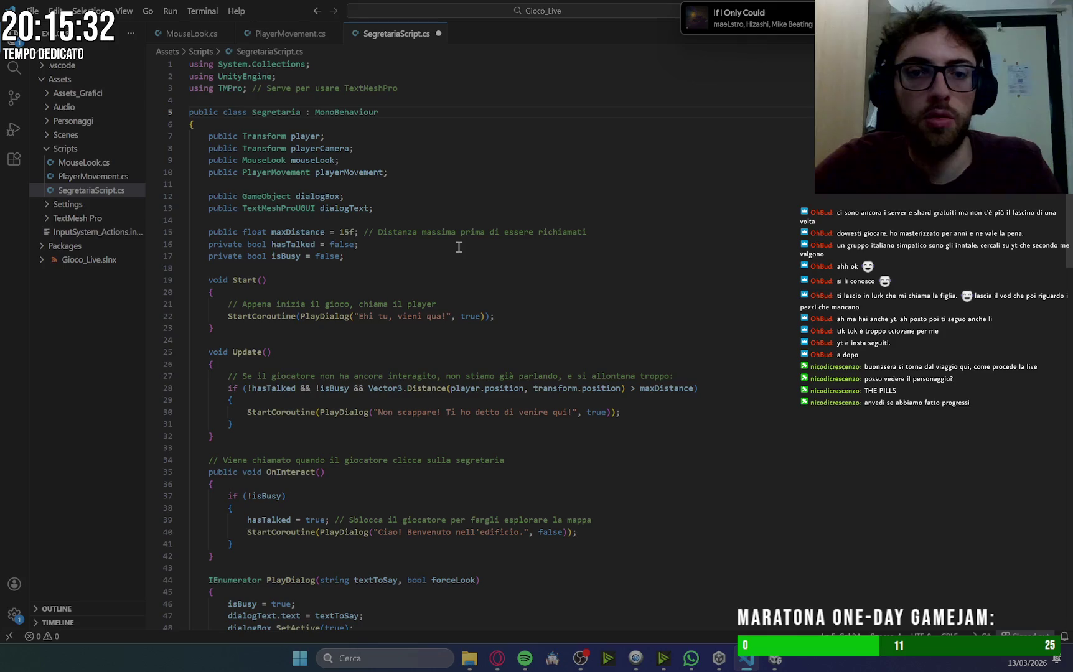
{"action": "type", "text": "Scripts"}
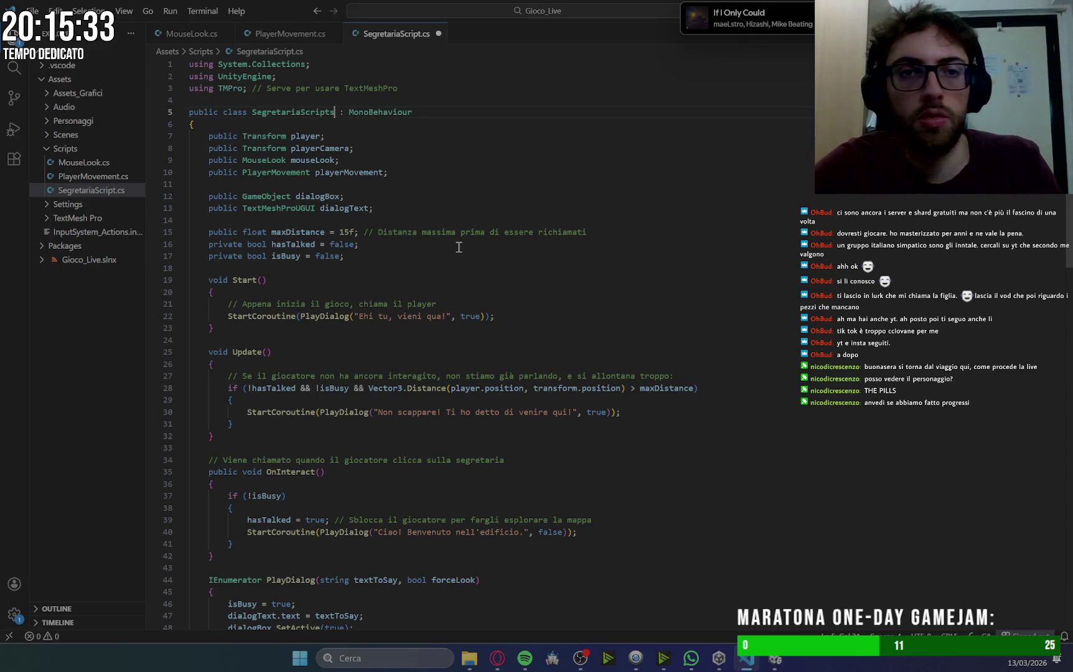
{"action": "key", "text": "Return"}
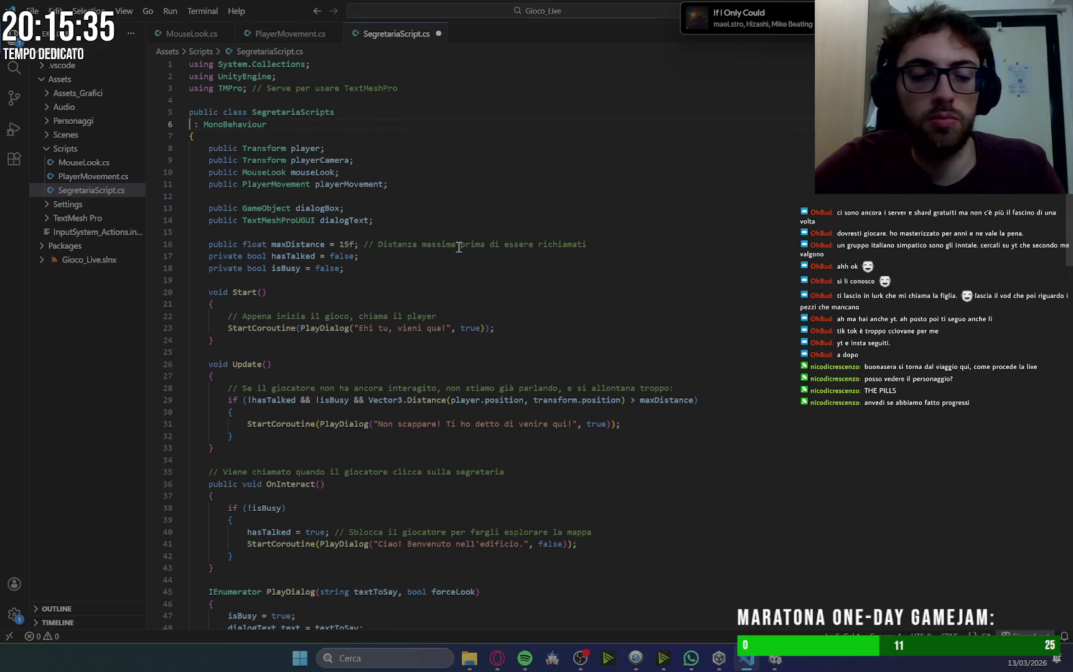
{"action": "key", "text": "BackSpace"}
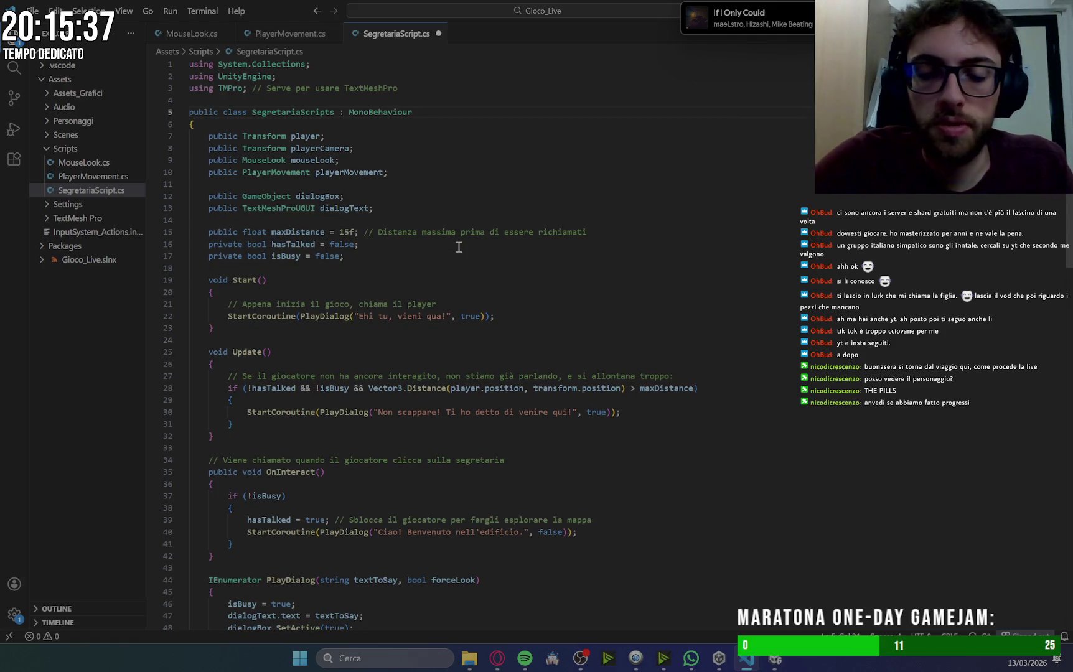
{"action": "key", "text": "BackSpace"}
{"action": "key", "text": "Return"}
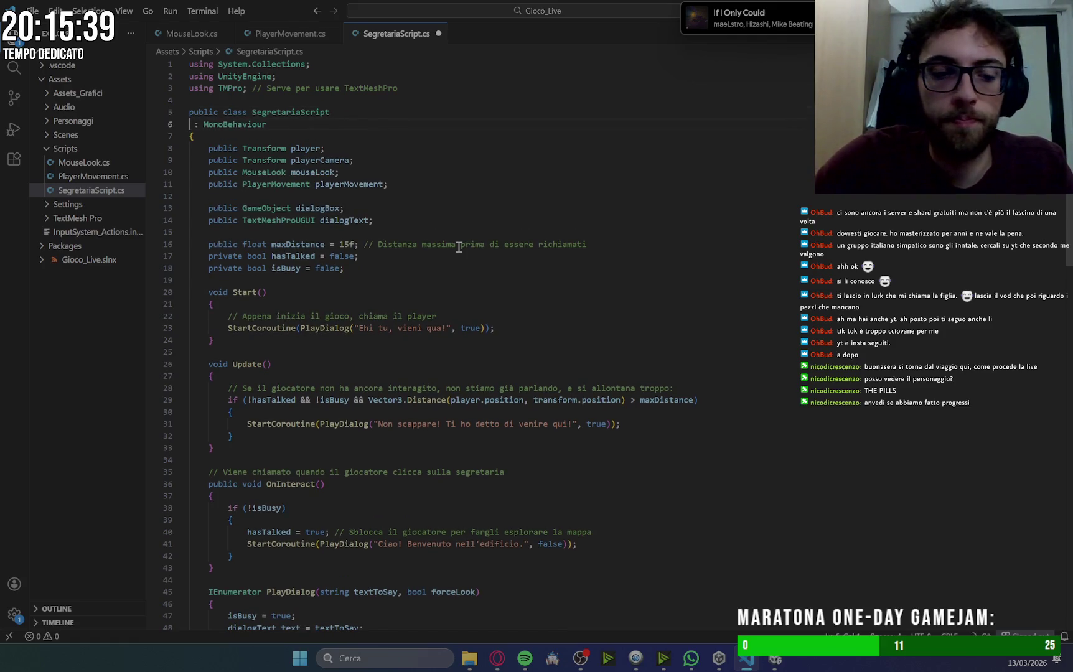
{"action": "key", "text": "BackSpace"}
{"action": "key", "text": "ctrl+s"}
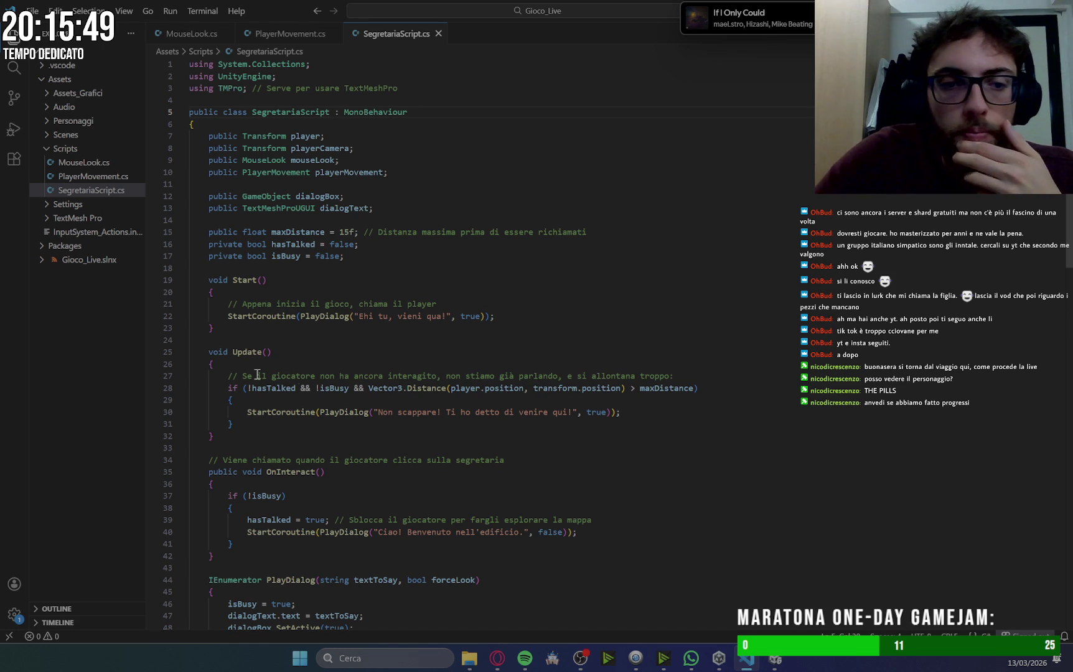
{"action": "left_click_drag", "start_coordinate": [204, 284], "coordinate": [267, 334]}
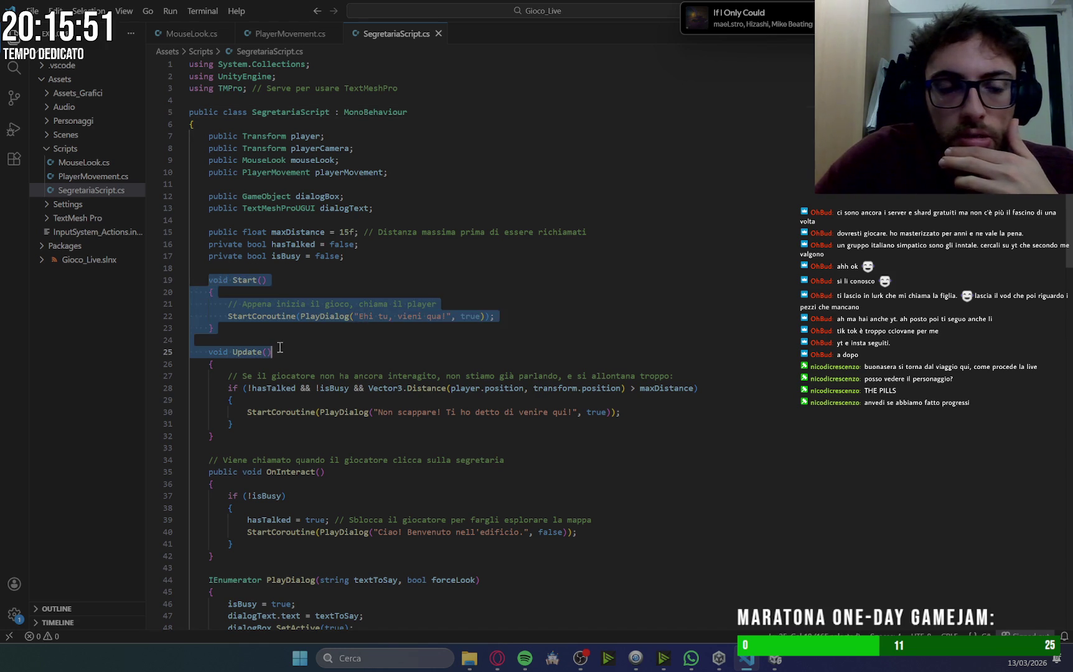
Review the Update method's distance check on line 28 and dialog call on line 30.
{"action": "left_click", "coordinate": [268, 334]}
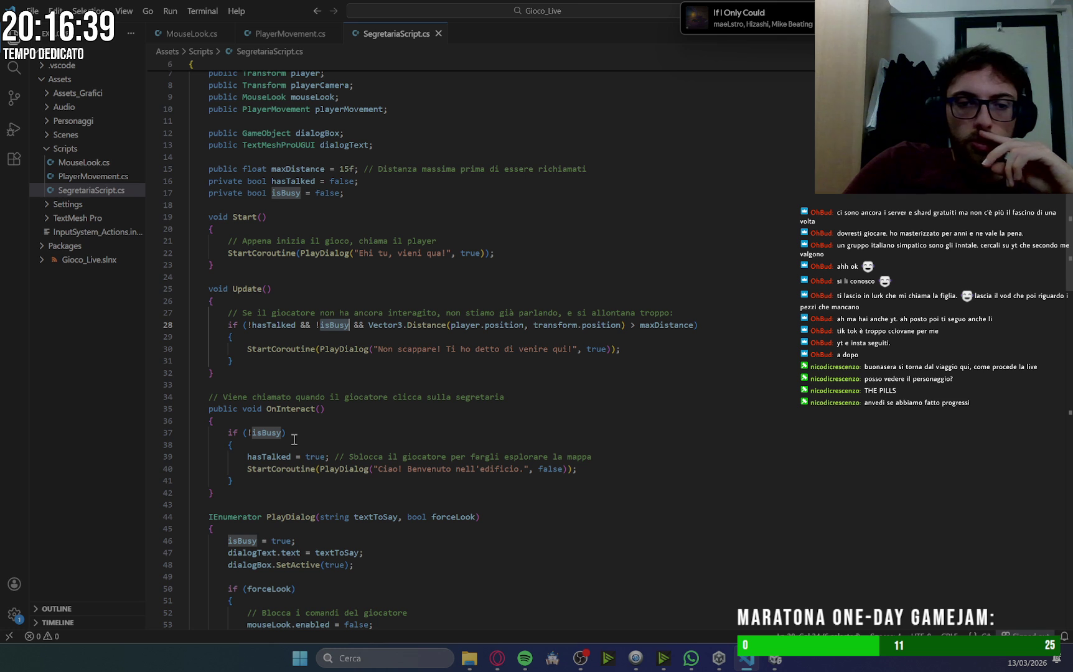
{"action": "scroll", "coordinate": [297, 439], "scroll_direction": "down", "scroll_amount": 4}
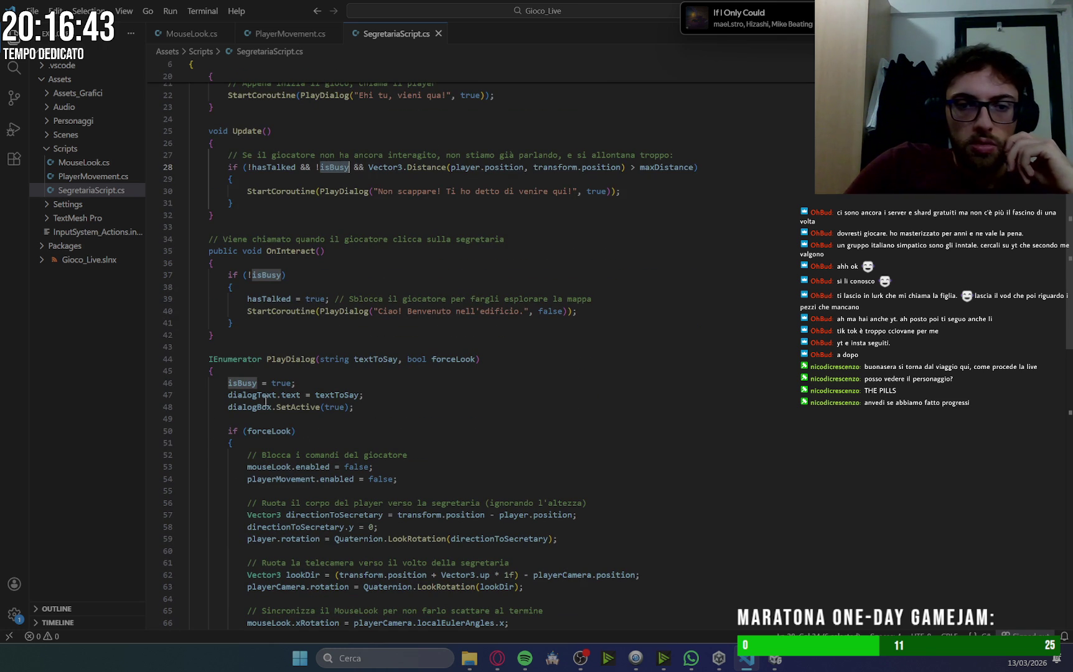
{"action": "scroll", "coordinate": [376, 443], "scroll_direction": "down", "scroll_amount": 2}
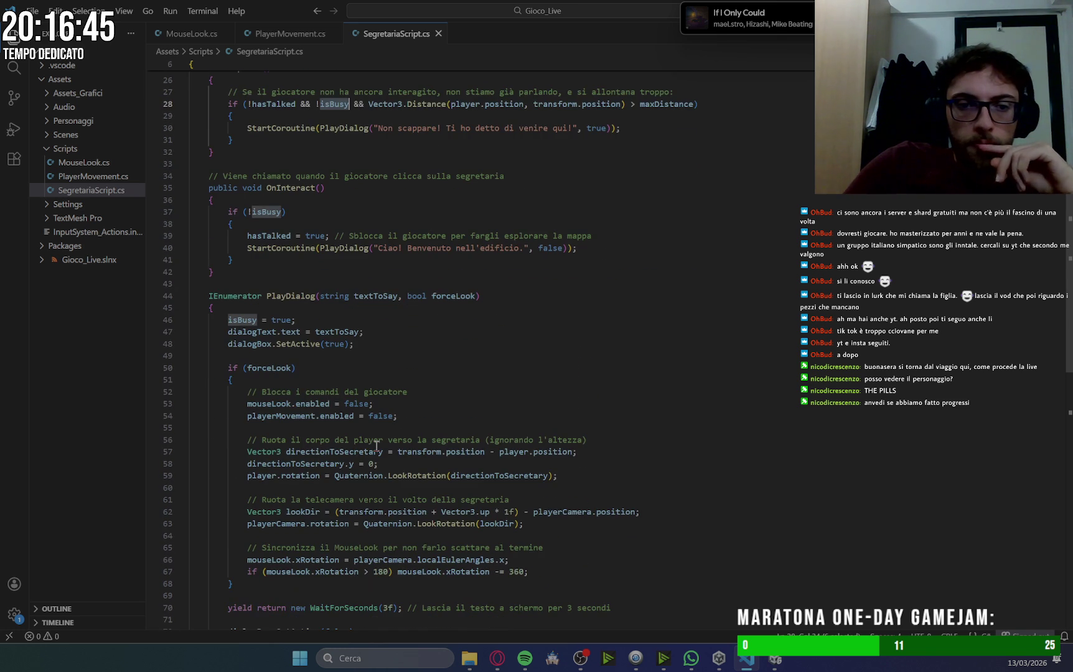
{"action": "scroll", "coordinate": [373, 445], "scroll_direction": "down", "scroll_amount": 4}
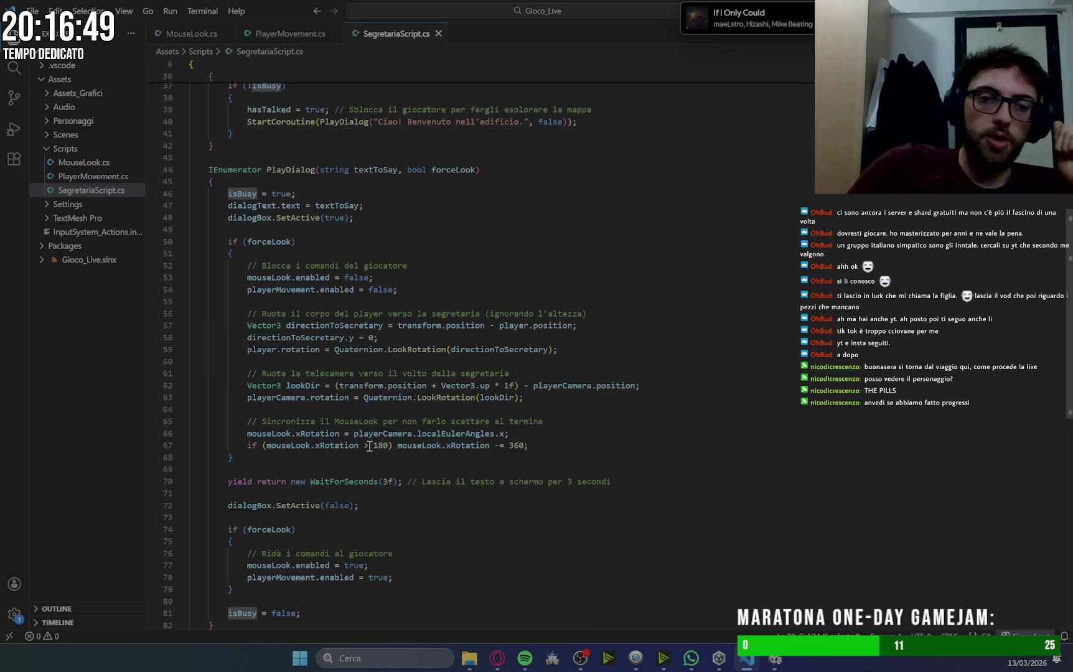
{"action": "scroll", "coordinate": [369, 446], "scroll_direction": "up", "scroll_amount": 8}
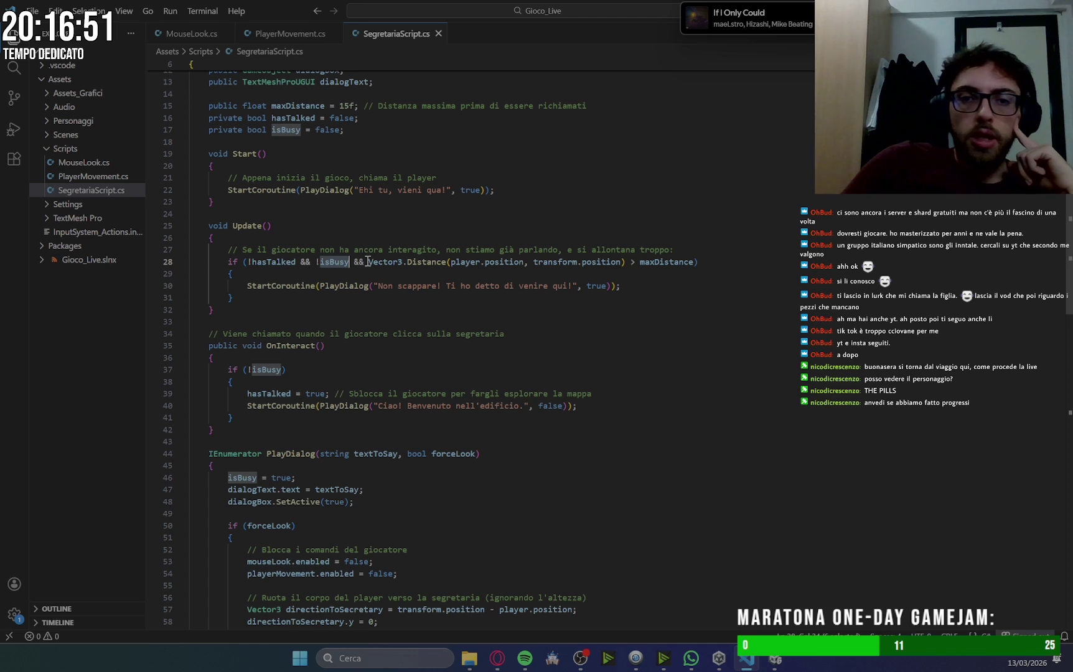
{"action": "left_click_drag", "start_coordinate": [368, 262], "coordinate": [733, 268]}
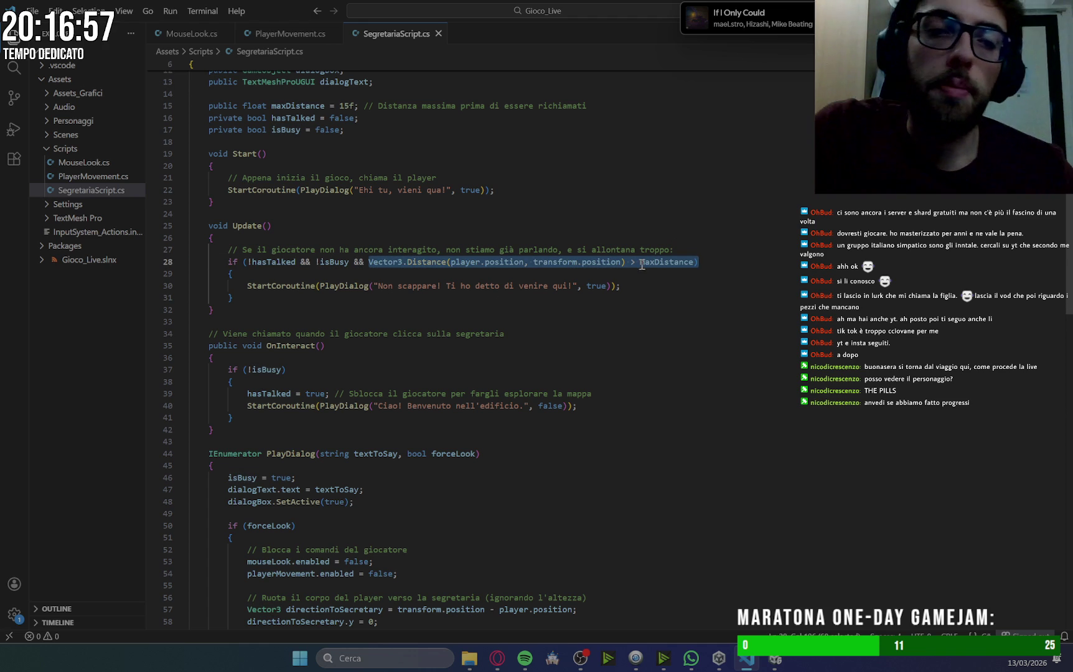
{"action": "left_click_drag", "start_coordinate": [635, 289], "coordinate": [249, 287]}
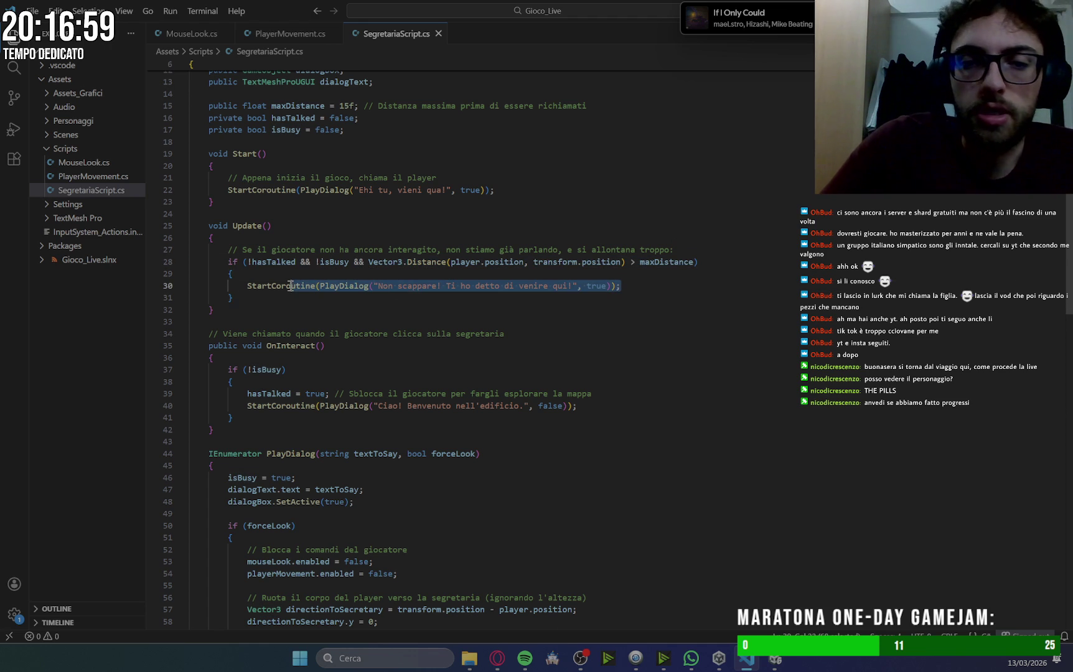
{"action": "left_click", "coordinate": [650, 301]}
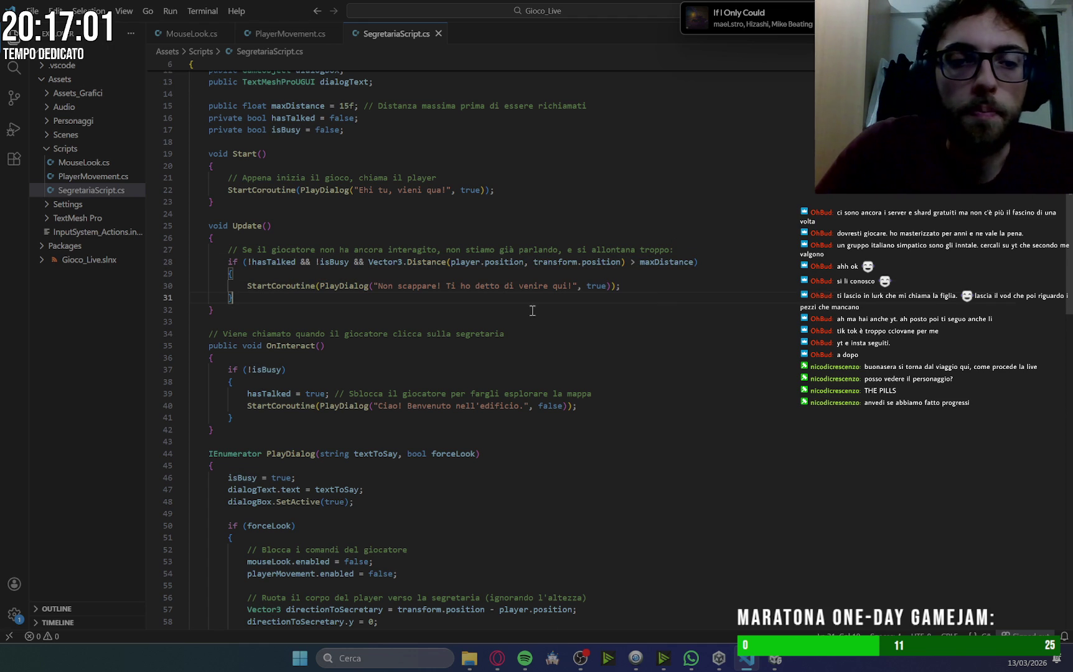
Review the remaining dialog code, including the comment about unlocking the player.
{"action": "scroll", "coordinate": [533, 324], "scroll_direction": "down", "scroll_amount": 2}
{"action": "scroll", "coordinate": [534, 325], "scroll_direction": "down", "scroll_amount": 2}
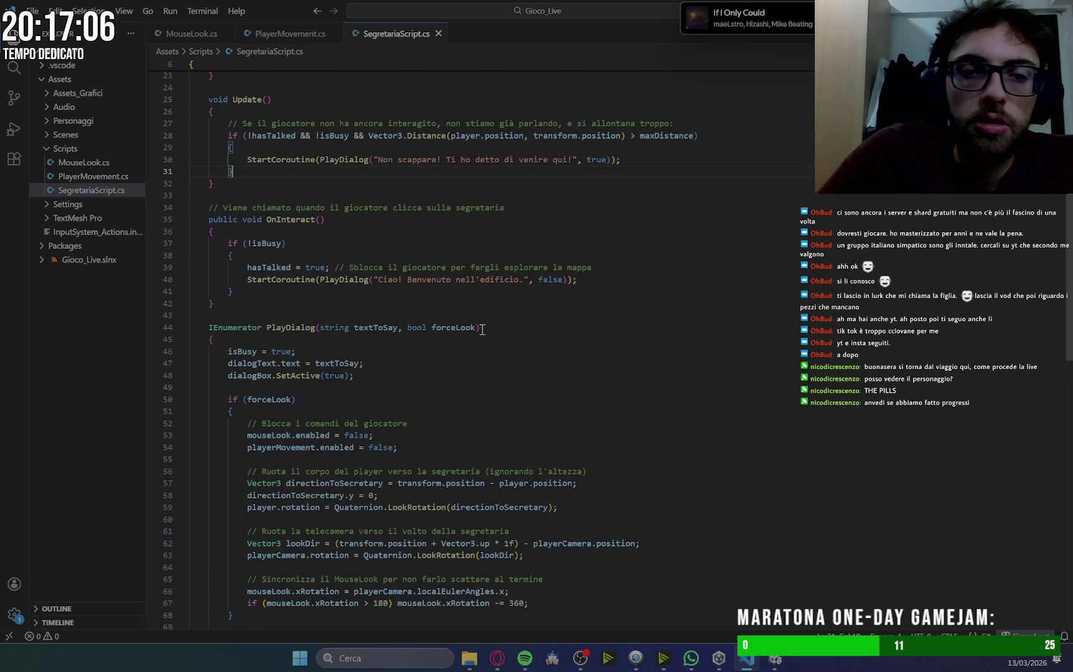
{"action": "left_click_drag", "start_coordinate": [349, 268], "coordinate": [592, 268]}
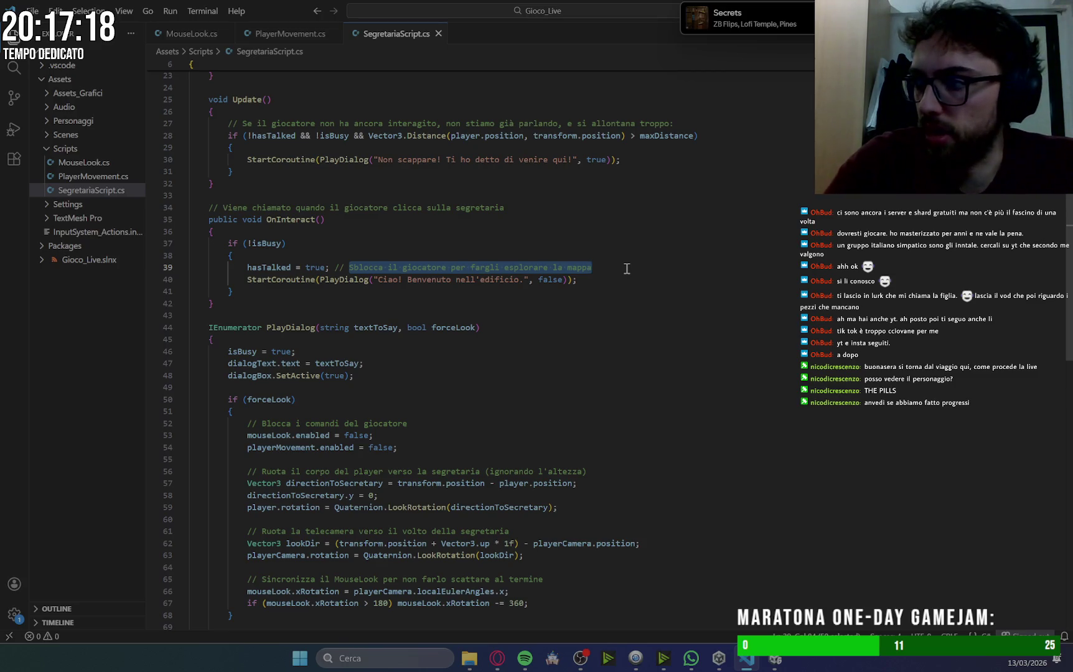
{"action": "key", "text": "Right"}
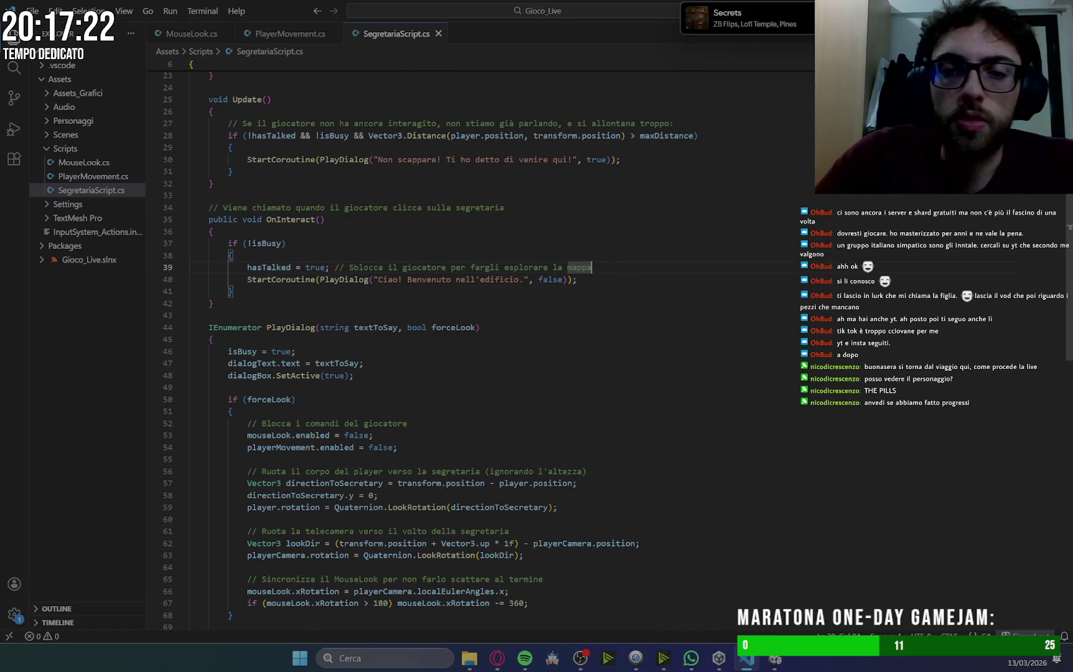
{"action": "scroll", "coordinate": [537, 271], "scroll_direction": "down", "scroll_amount": 4}
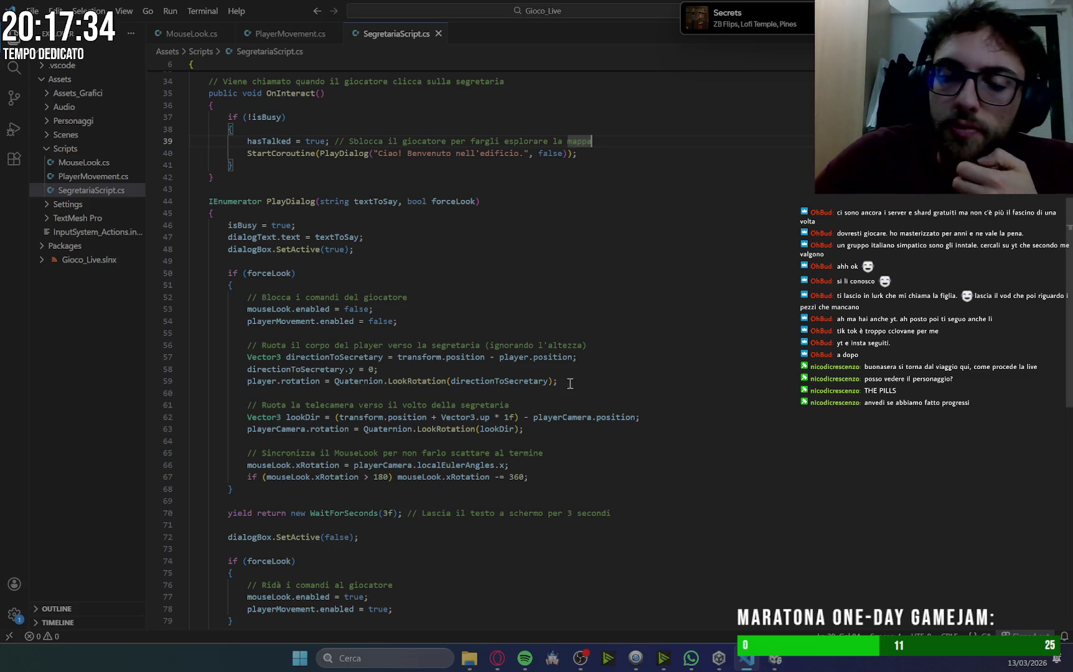
{"action": "scroll", "coordinate": [573, 383], "scroll_direction": "down", "scroll_amount": 5}
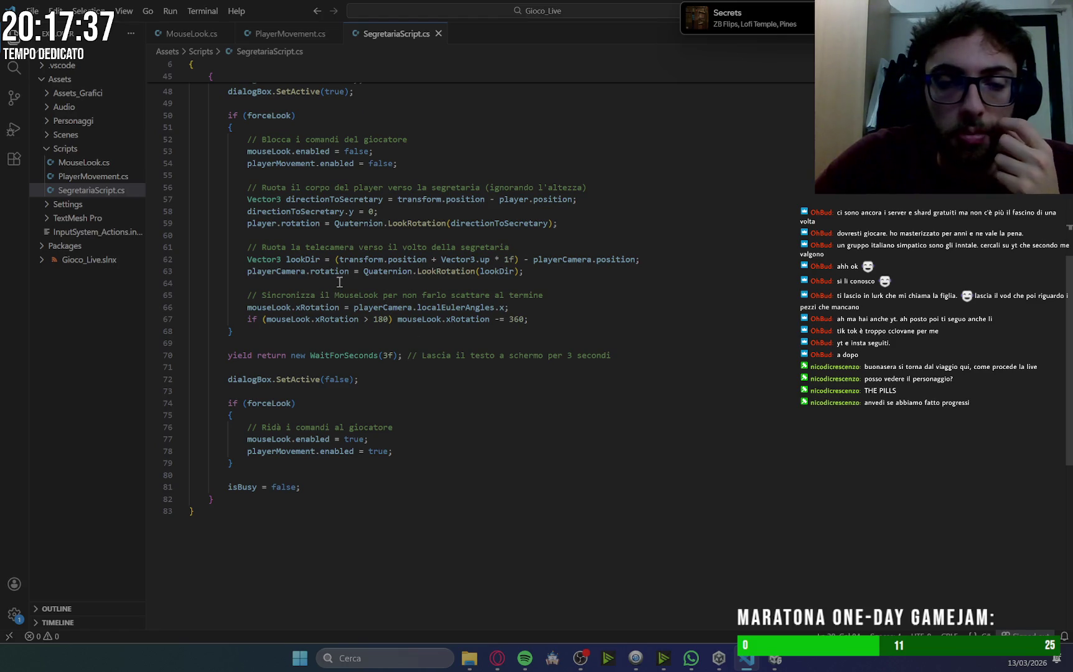
{"action": "left_click", "coordinate": [498, 658]}
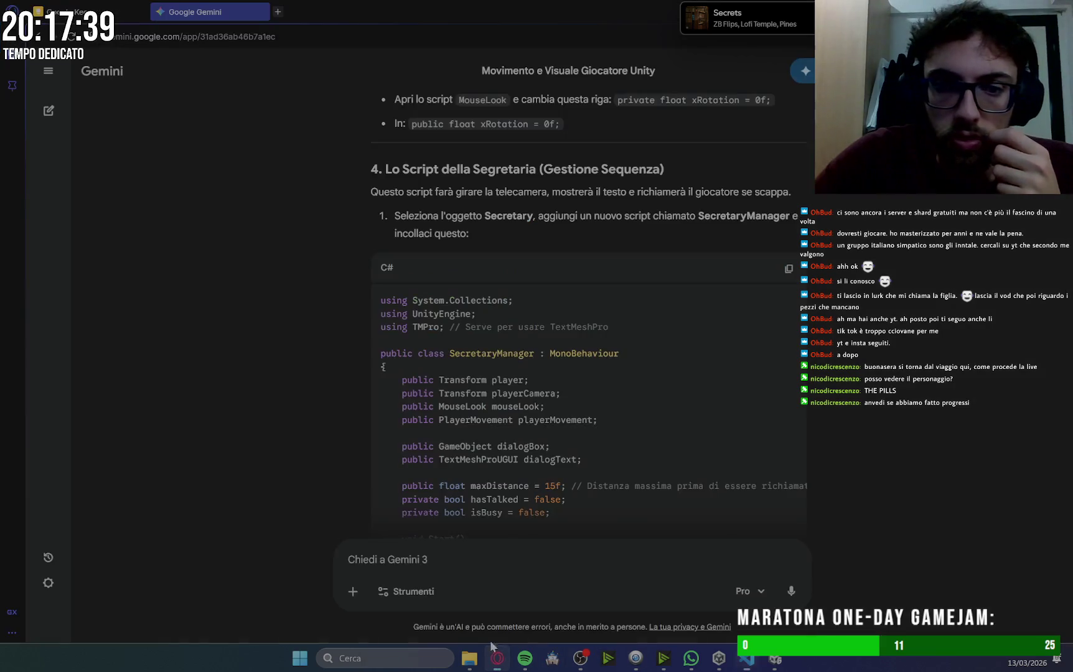
Scroll Gemini's guide to section 5, the PlayerInteraction interaction system.
{"action": "scroll", "coordinate": [786, 319], "scroll_direction": "up", "scroll_amount": 5}
{"action": "scroll", "coordinate": [786, 319], "scroll_direction": "down", "scroll_amount": 15}
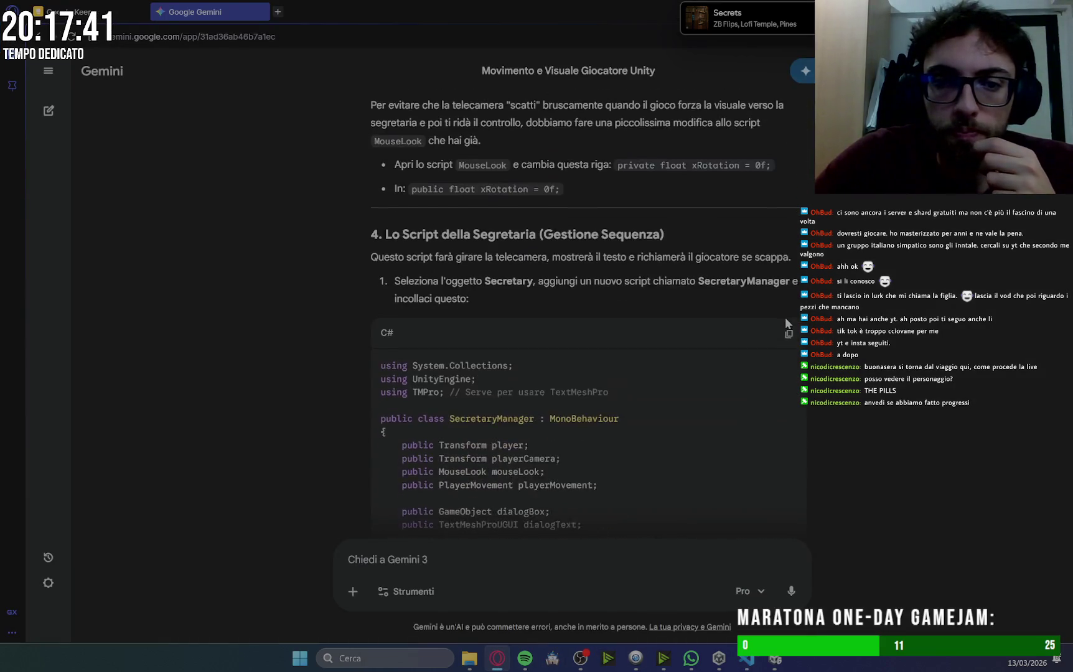
{"action": "scroll", "coordinate": [785, 318], "scroll_direction": "down", "scroll_amount": 10}
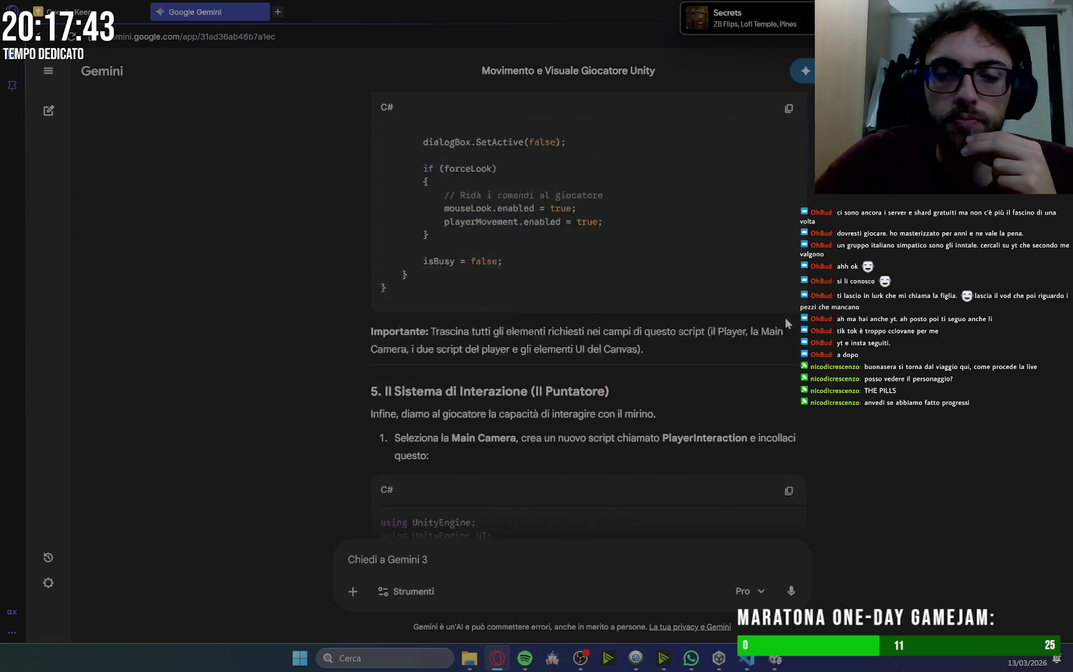
{"action": "scroll", "coordinate": [785, 318], "scroll_direction": "up", "scroll_amount": 2}
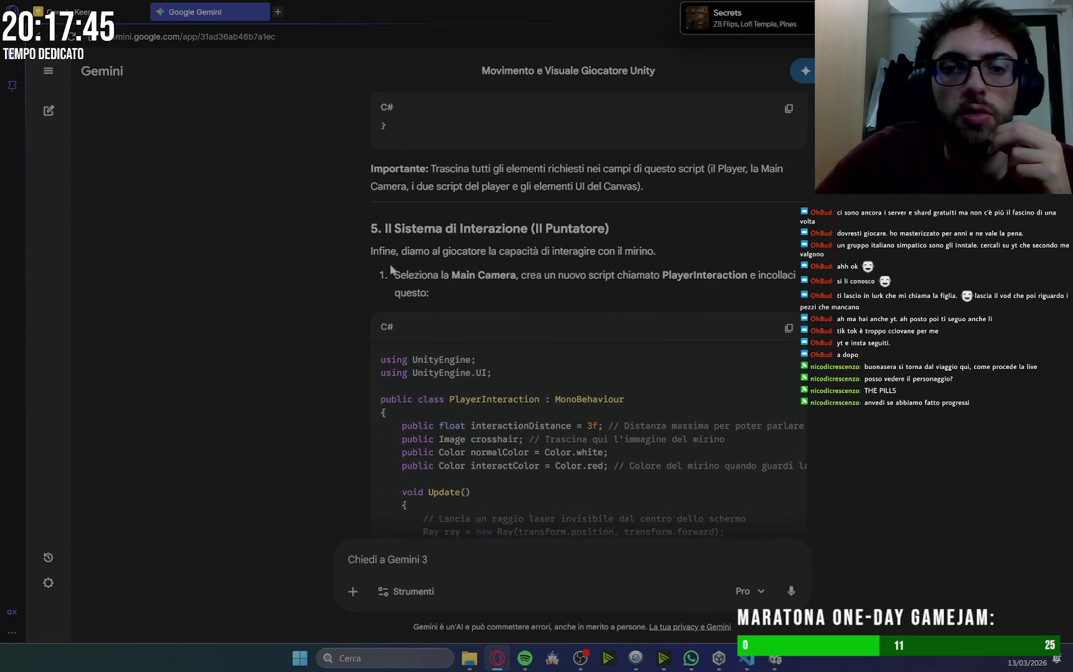
{"action": "scroll", "coordinate": [663, 349], "scroll_direction": "down", "scroll_amount": 4}
{"action": "scroll", "coordinate": [703, 358], "scroll_direction": "down", "scroll_amount": 2}
{"action": "scroll", "coordinate": [701, 361], "scroll_direction": "up", "scroll_amount": 5}
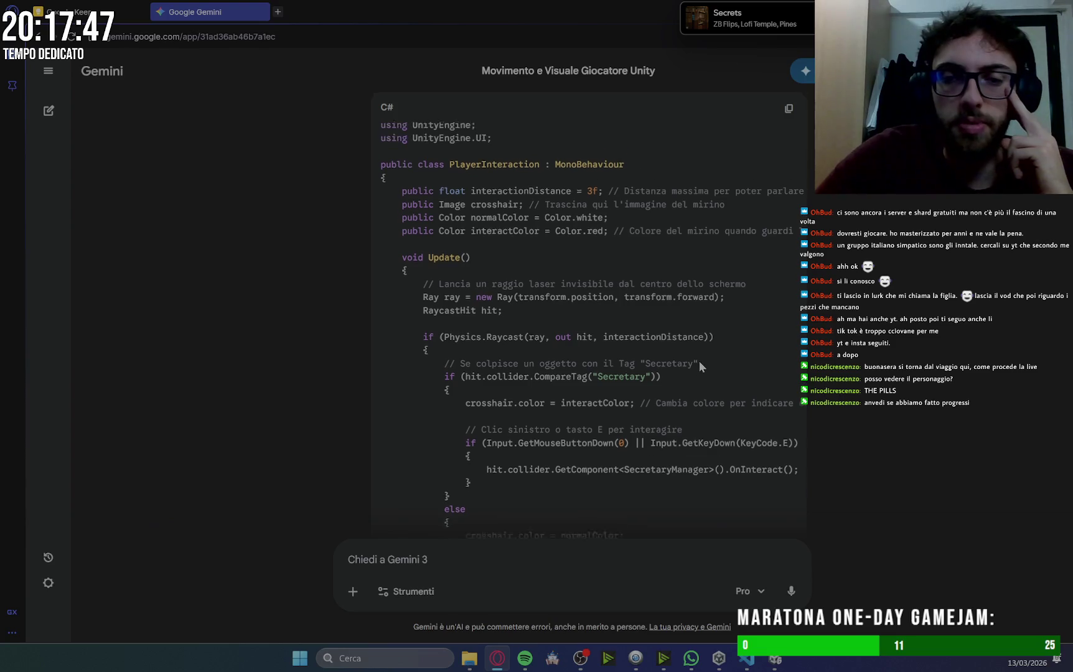
{"action": "scroll", "coordinate": [435, 373], "scroll_direction": "up", "scroll_amount": 1}
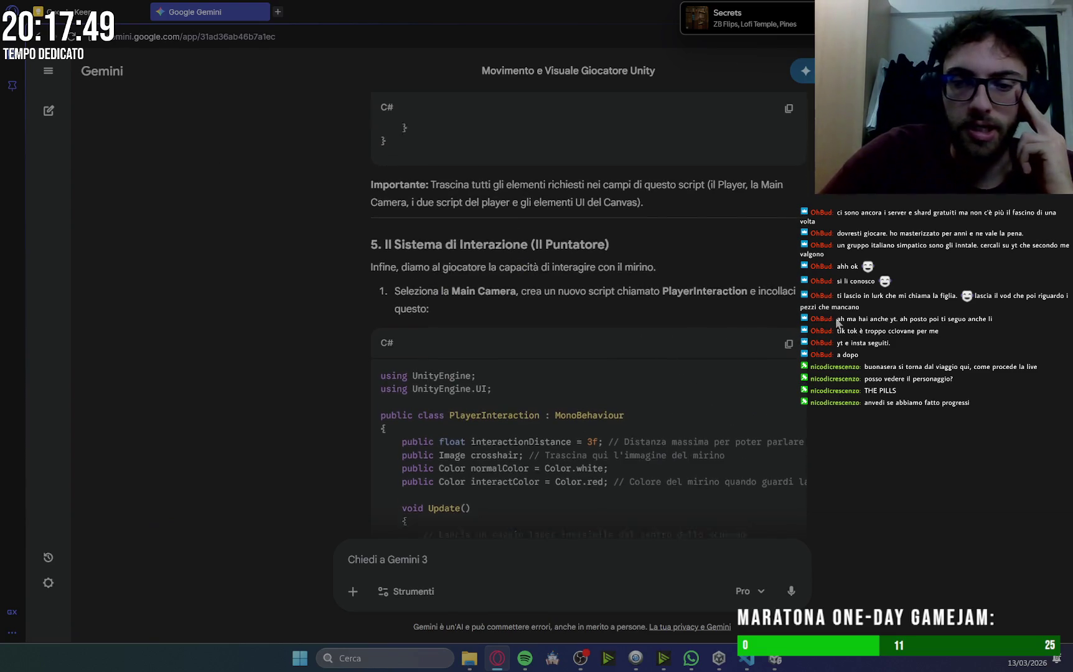
{"action": "mouse_move", "coordinate": [775, 659]}
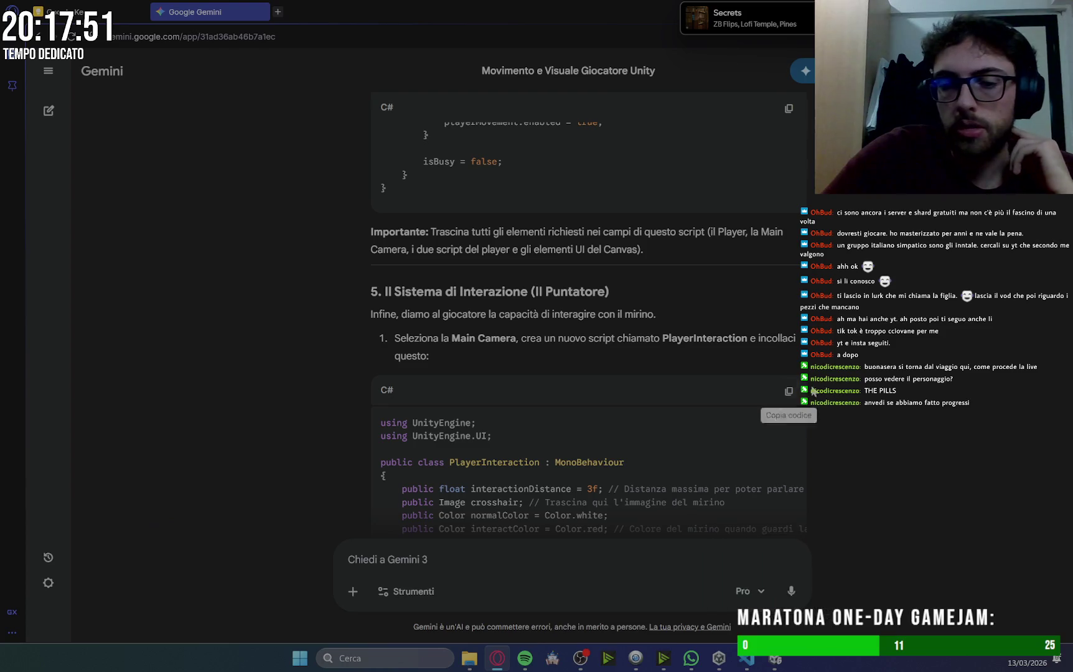
{"action": "scroll", "coordinate": [889, 374], "scroll_direction": "up", "scroll_amount": 4}
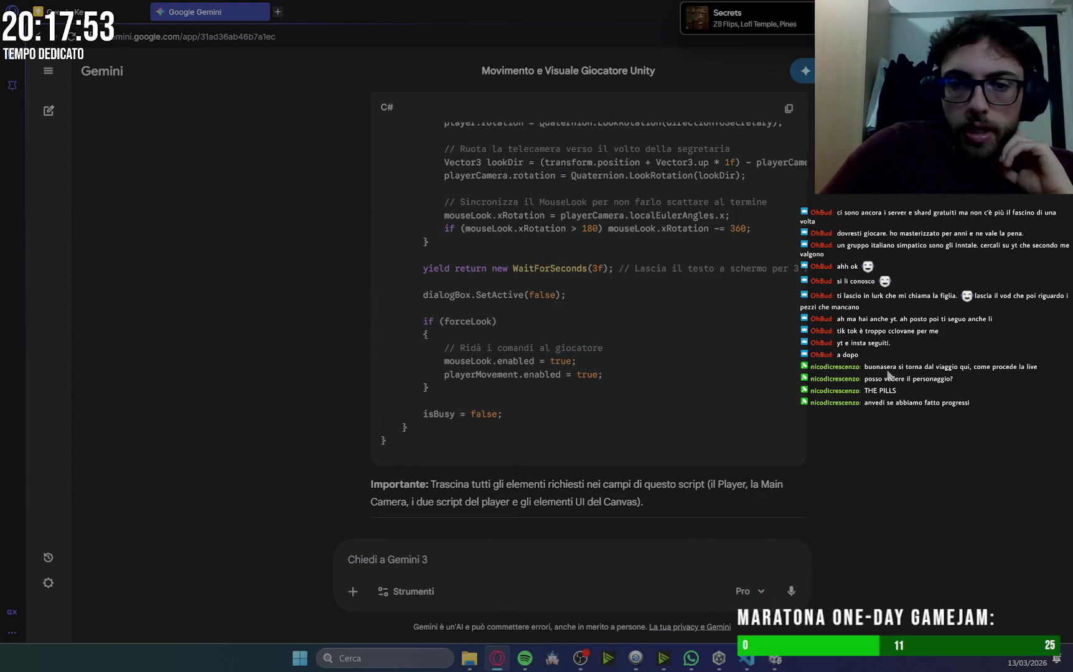
{"action": "scroll", "coordinate": [888, 374], "scroll_direction": "down", "scroll_amount": 3}
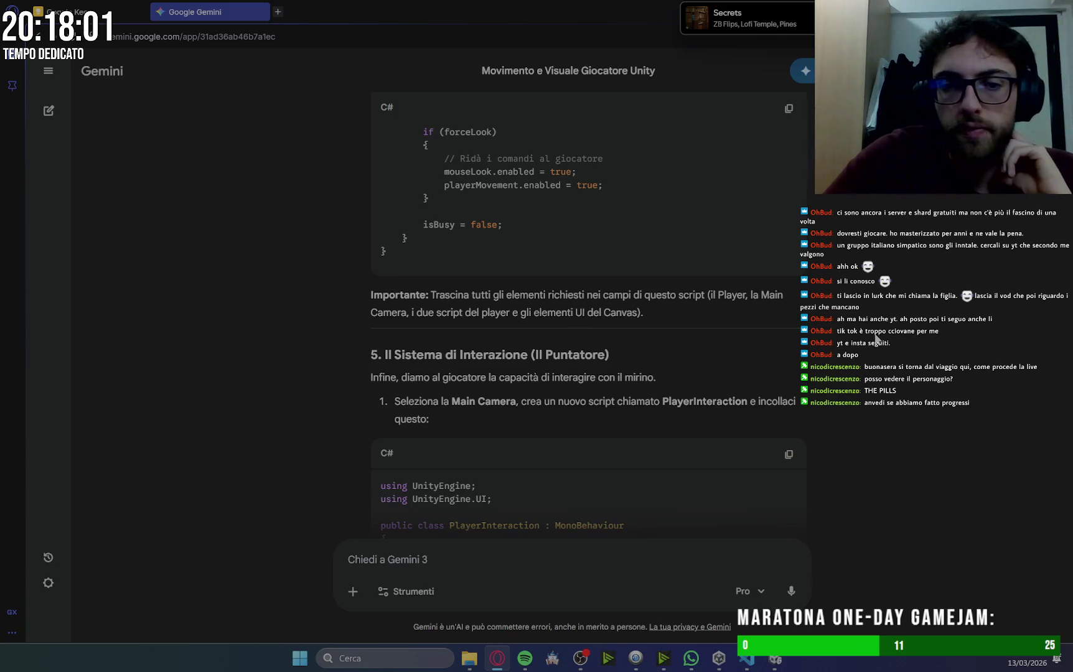
{"action": "scroll", "coordinate": [599, 260], "scroll_direction": "down", "scroll_amount": 3}
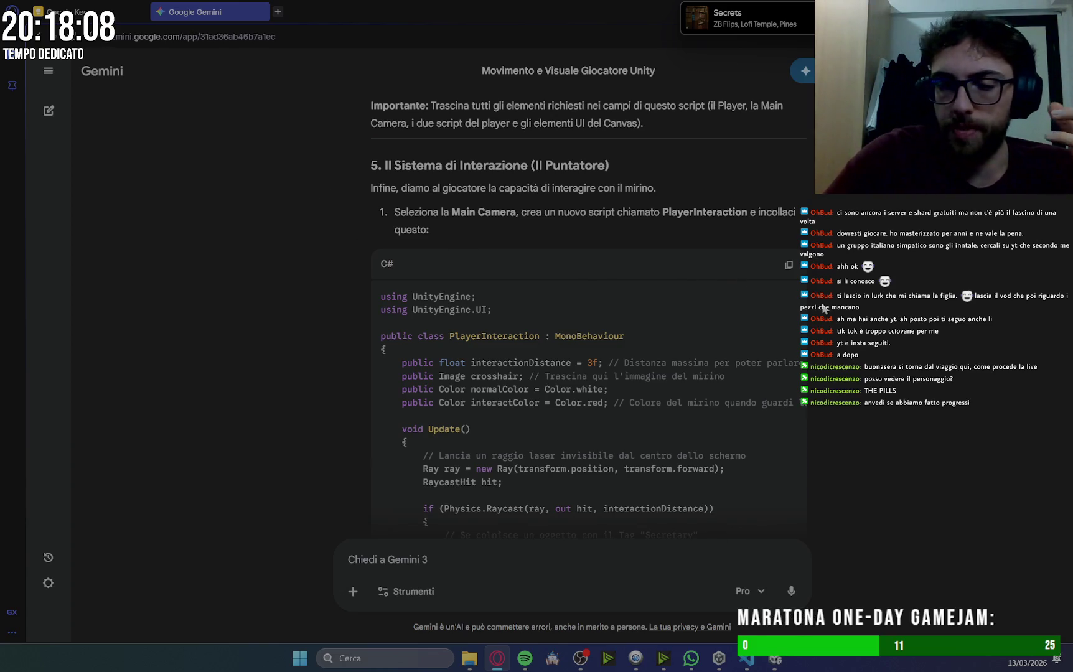
Copy the PlayerInteraction code, then copy the script name 'PlayerInteraction'.
{"action": "left_click", "coordinate": [789, 265]}
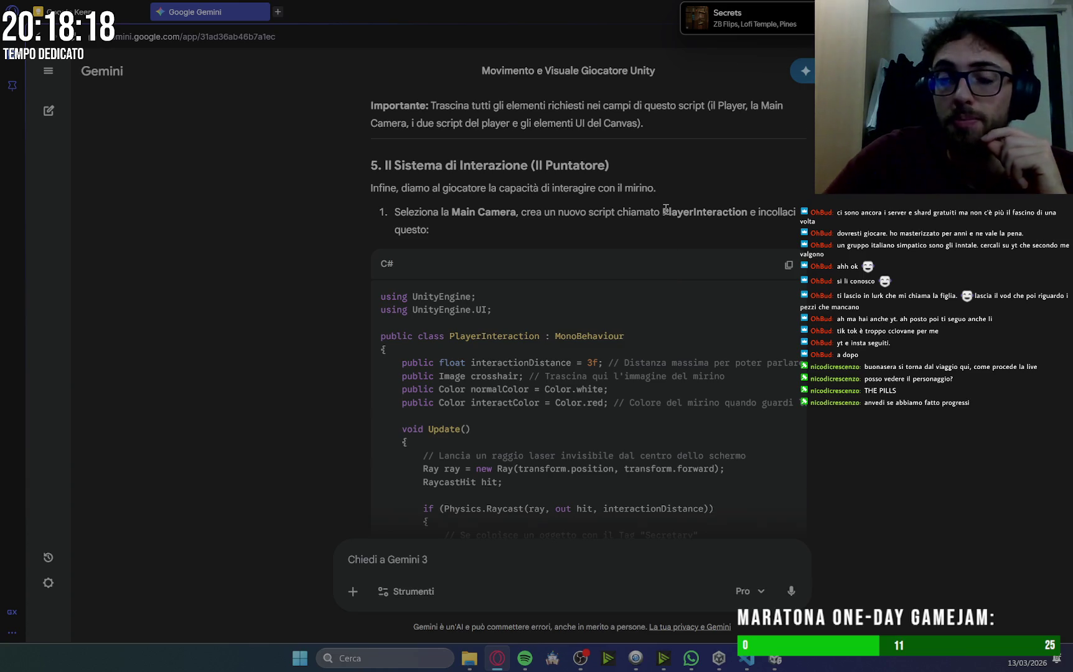
{"action": "left_click_drag", "start_coordinate": [671, 210], "coordinate": [747, 213]}
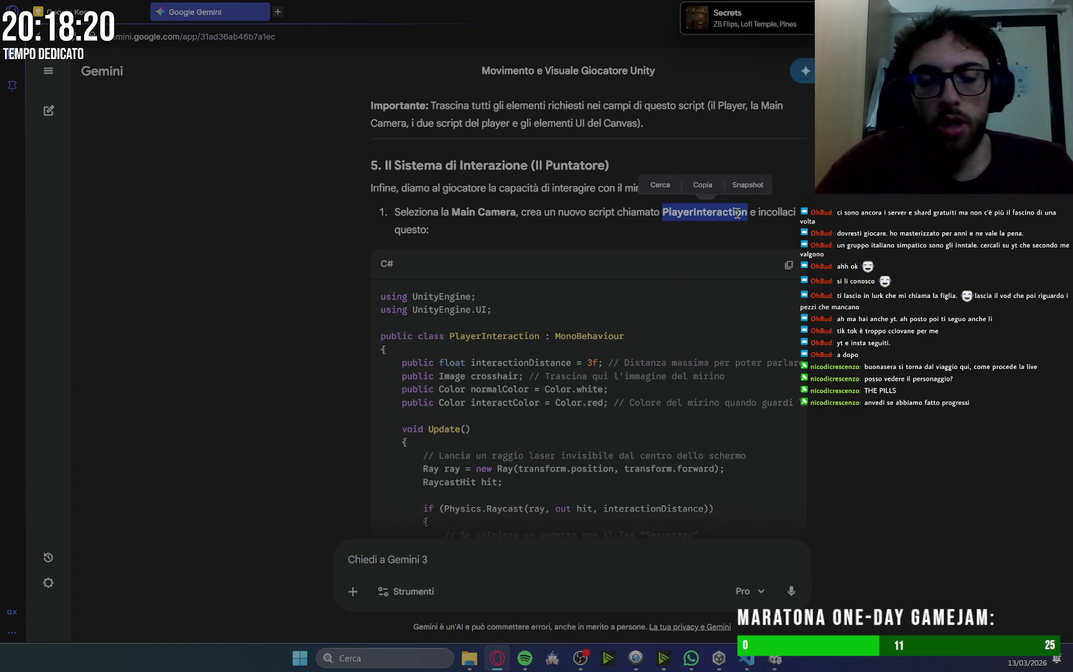
{"action": "key", "text": "ctrl+c"}
{"action": "left_click", "coordinate": [748, 658]}
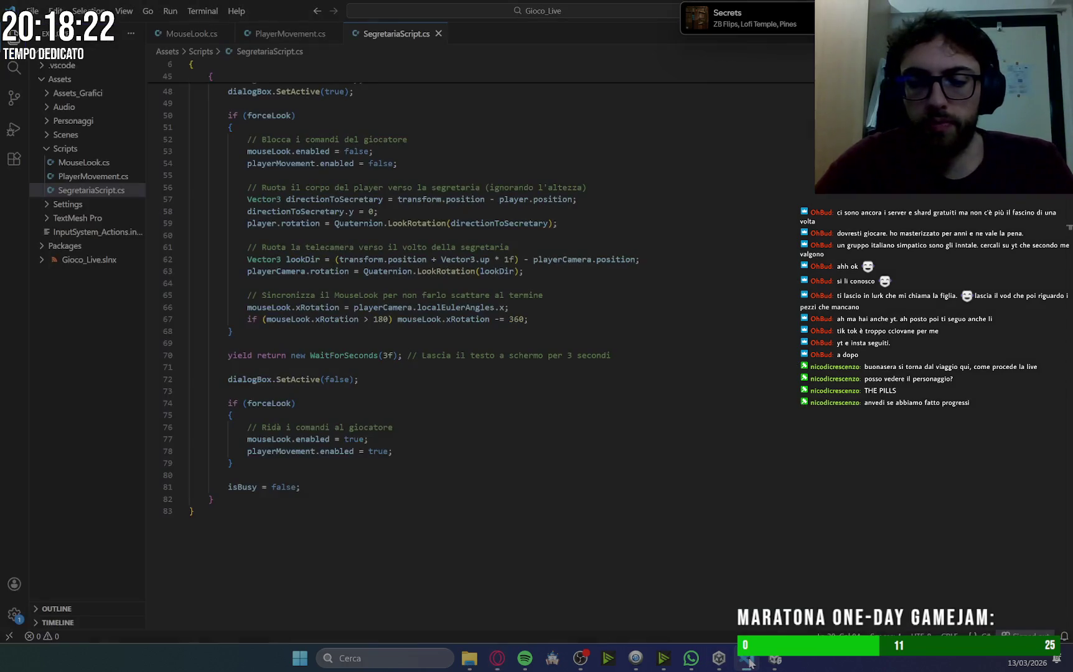
Create a new file named PlayerInteraction.cs in the Scripts folder.
{"action": "double_click", "coordinate": [75, 149]}
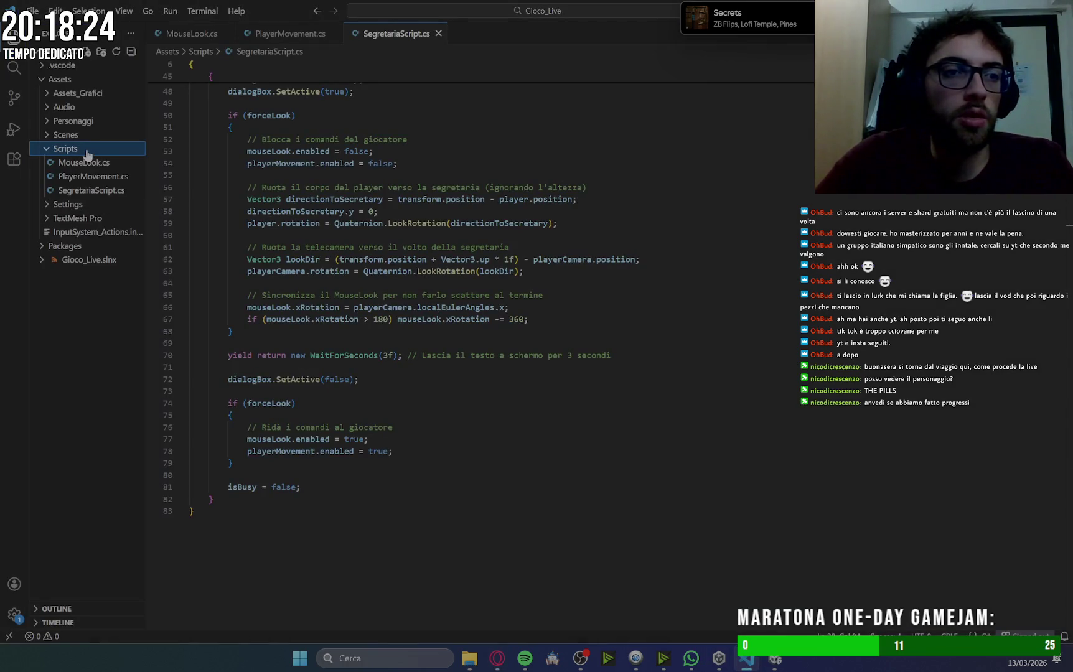
{"action": "left_click", "coordinate": [87, 53]}
{"action": "key", "text": "ctrl+v"}
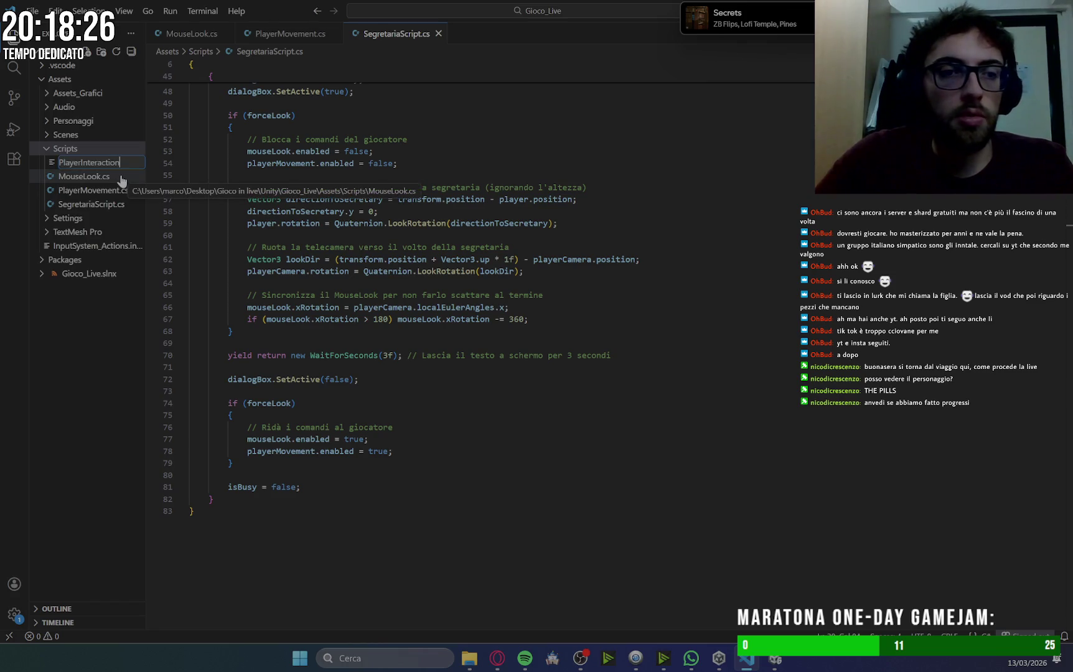
{"action": "type", "text": ".cs"}
{"action": "key", "text": "Return"}
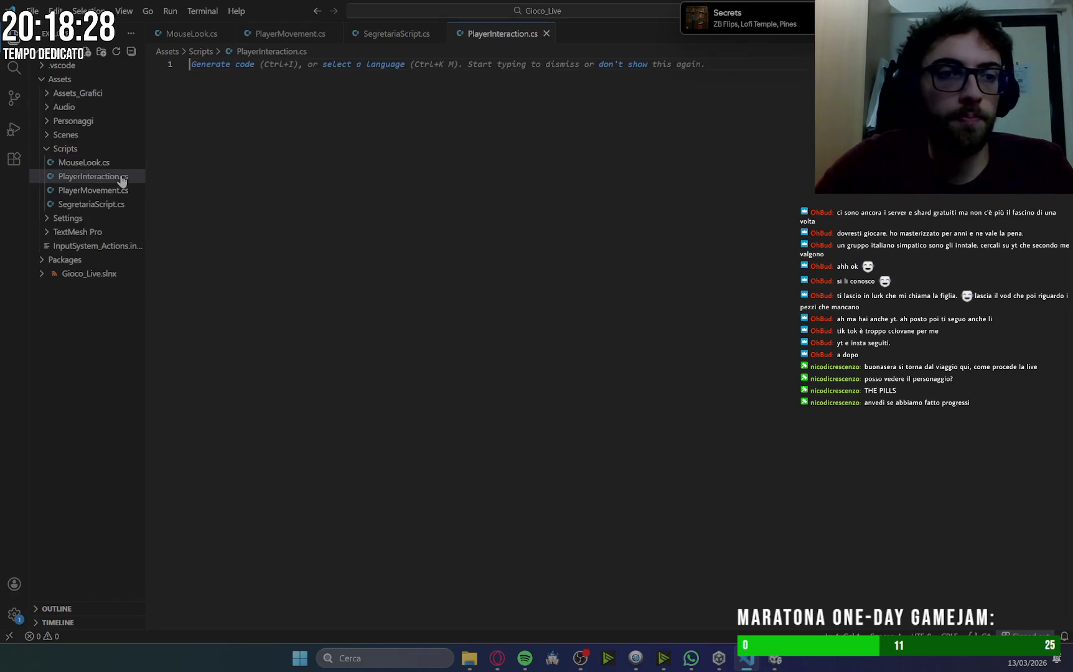
Paste Gemini's crosshair raycast code into PlayerInteraction.cs.
{"action": "left_click", "coordinate": [498, 658]}
{"action": "left_click", "coordinate": [789, 267]}
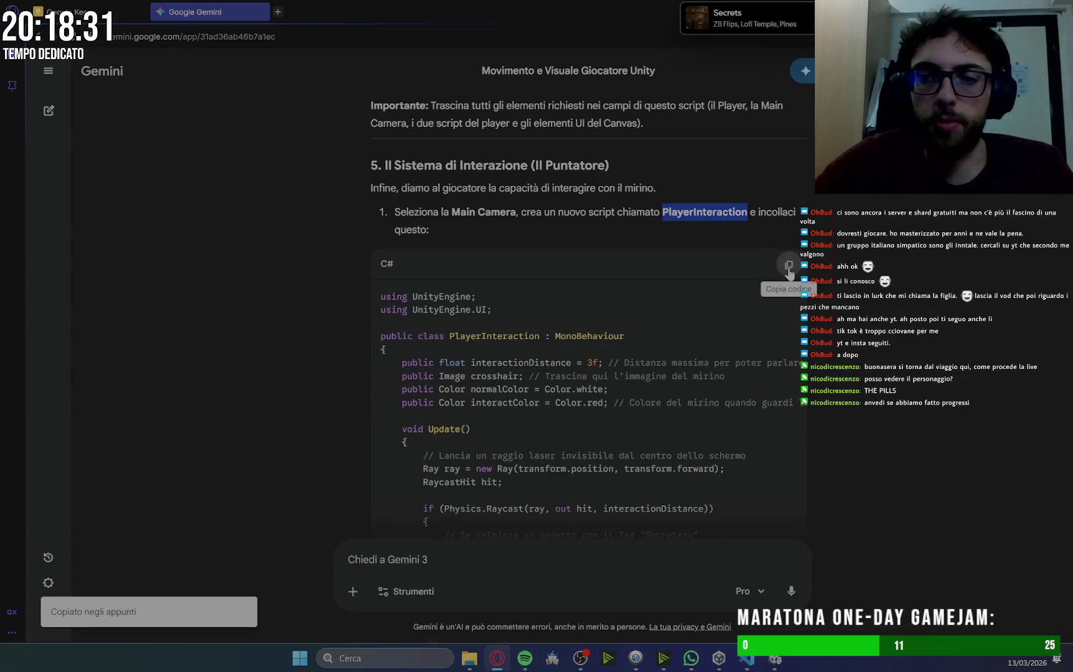
{"action": "left_click", "coordinate": [747, 658]}
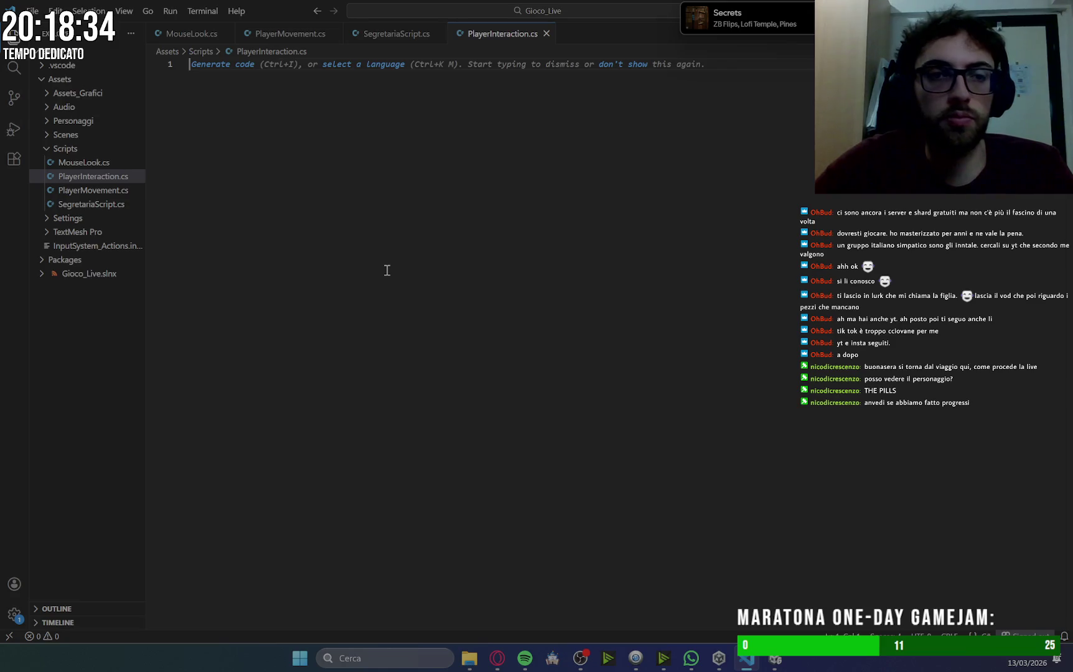
{"action": "key", "text": "ctrl+v"}
Change the CompareTag string on line 20 from Secretary to Segretaria.
{"action": "left_click", "coordinate": [686, 264]}
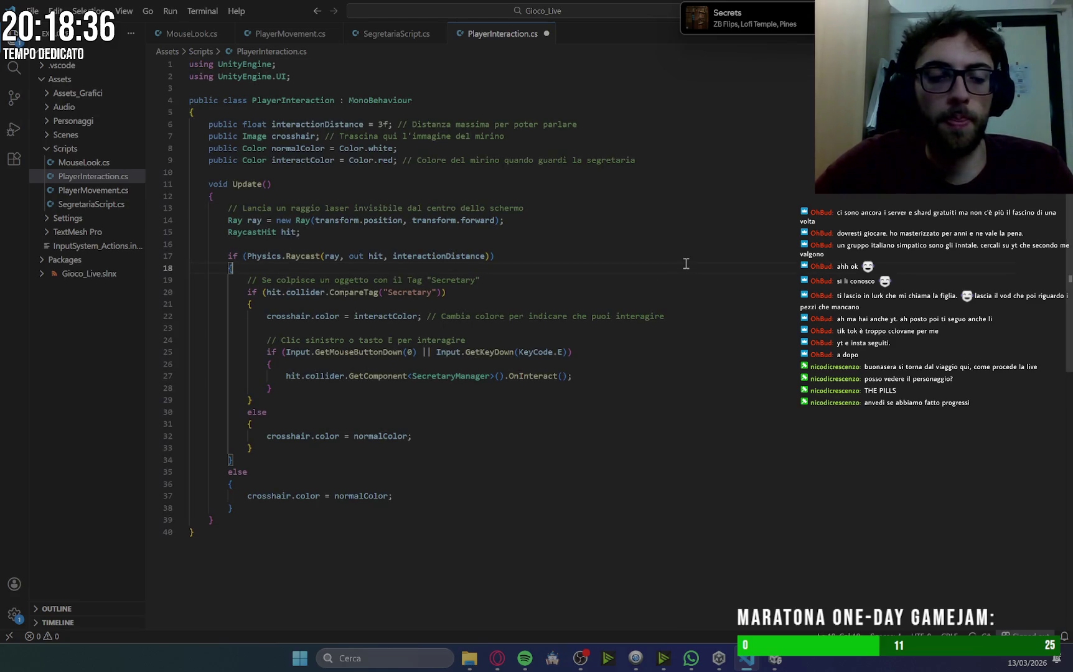
{"action": "left_click", "coordinate": [502, 658]}
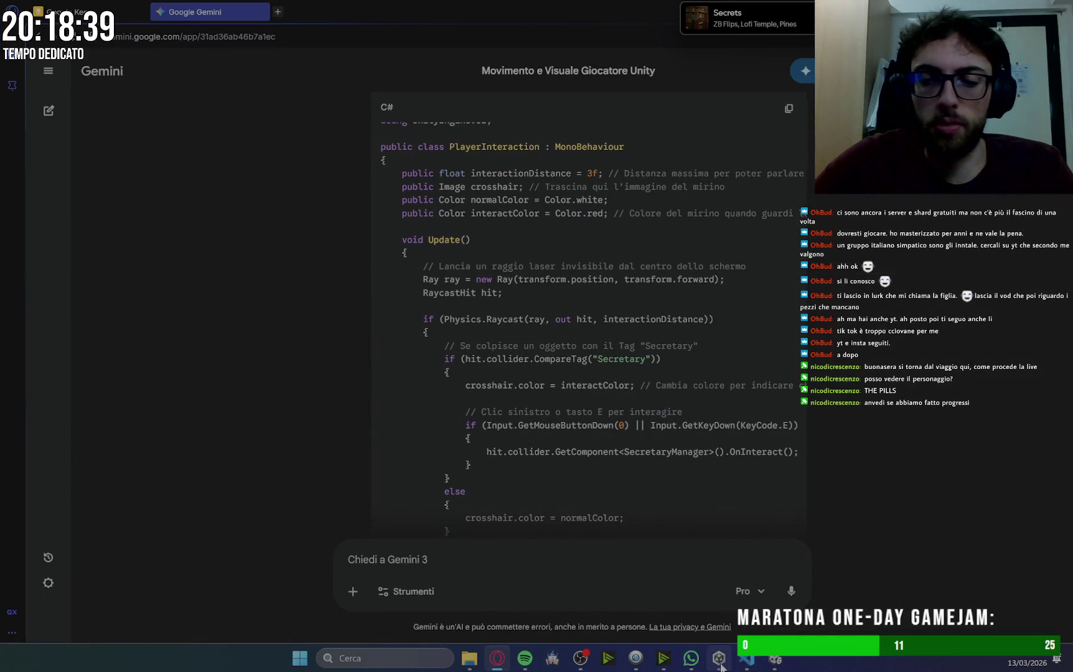
{"action": "left_click", "coordinate": [747, 658]}
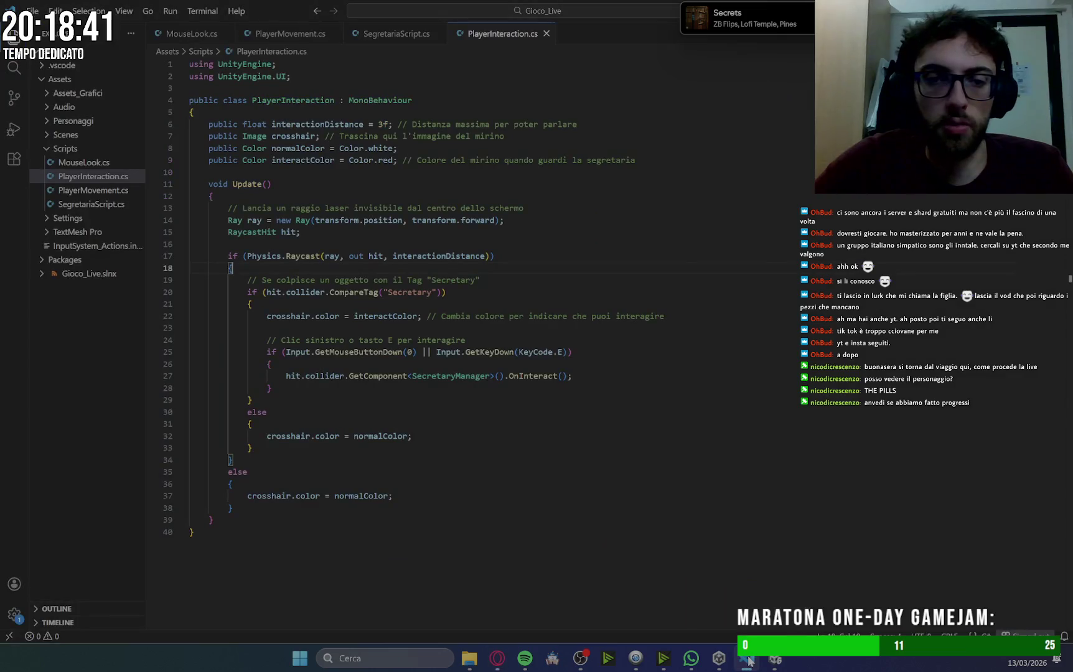
{"action": "double_click", "coordinate": [402, 292]}
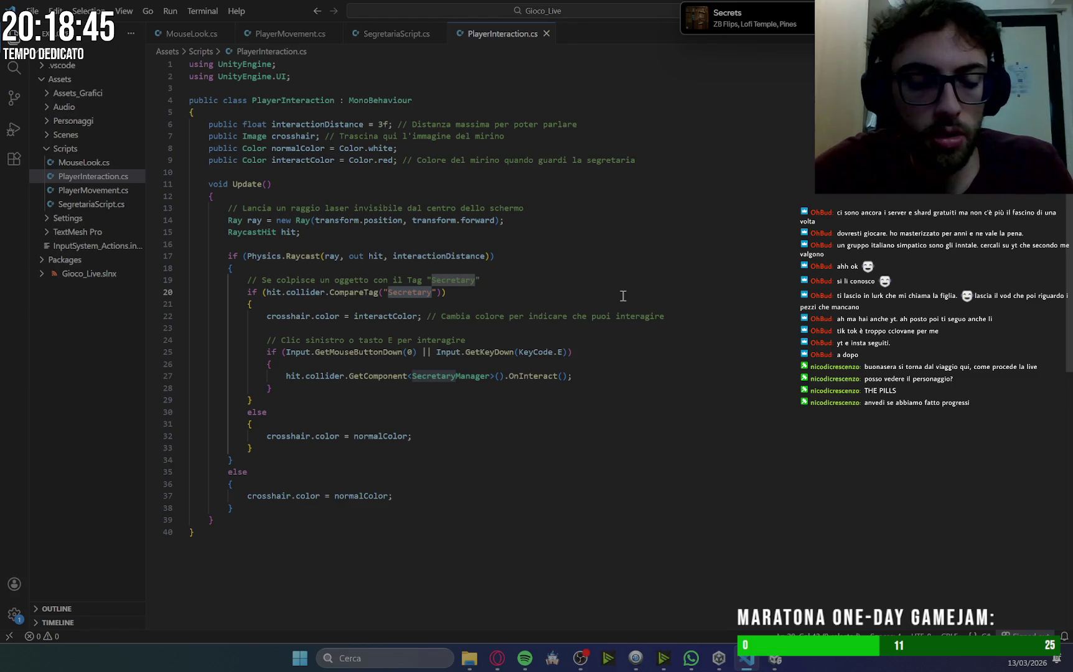
{"action": "type", "text": "Segra"}
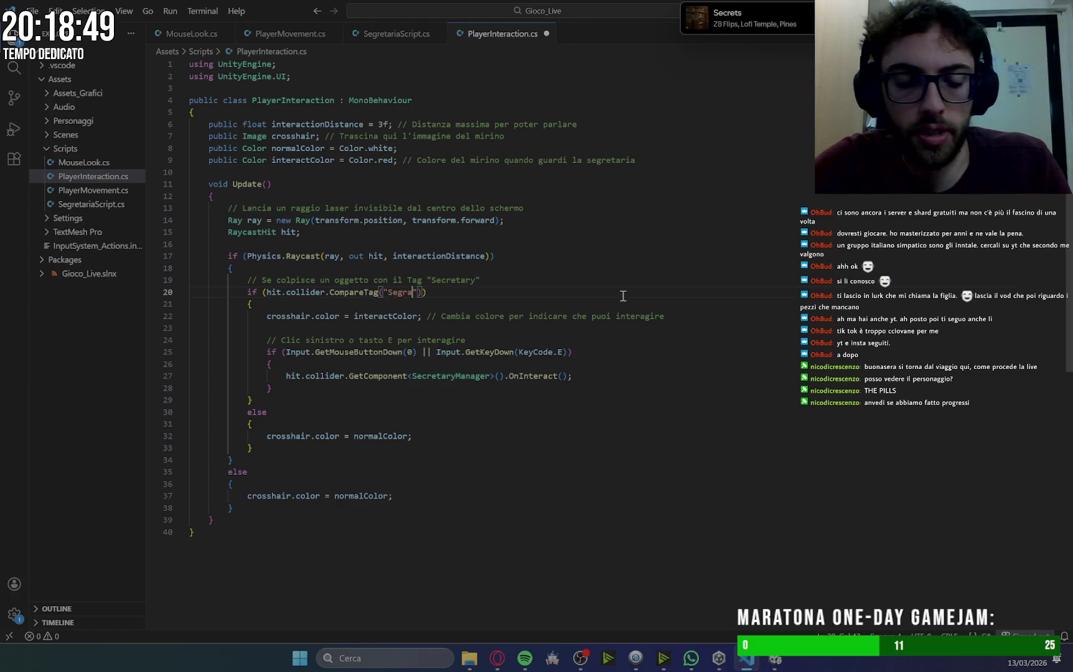
{"action": "type", "text": "taria"}
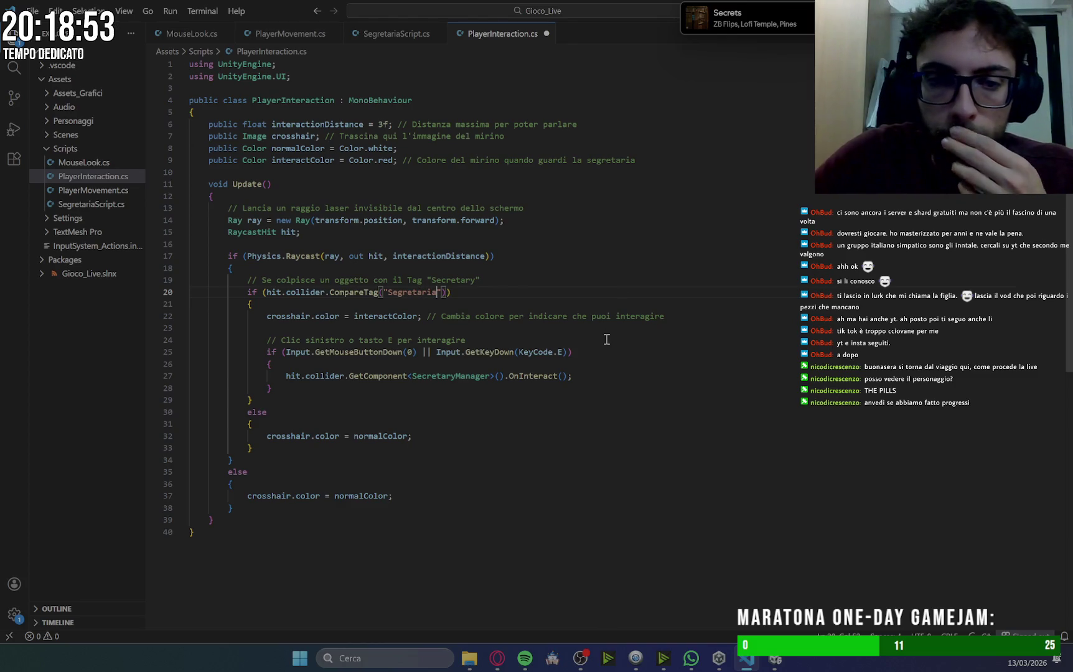
{"action": "type", "text": "\""}
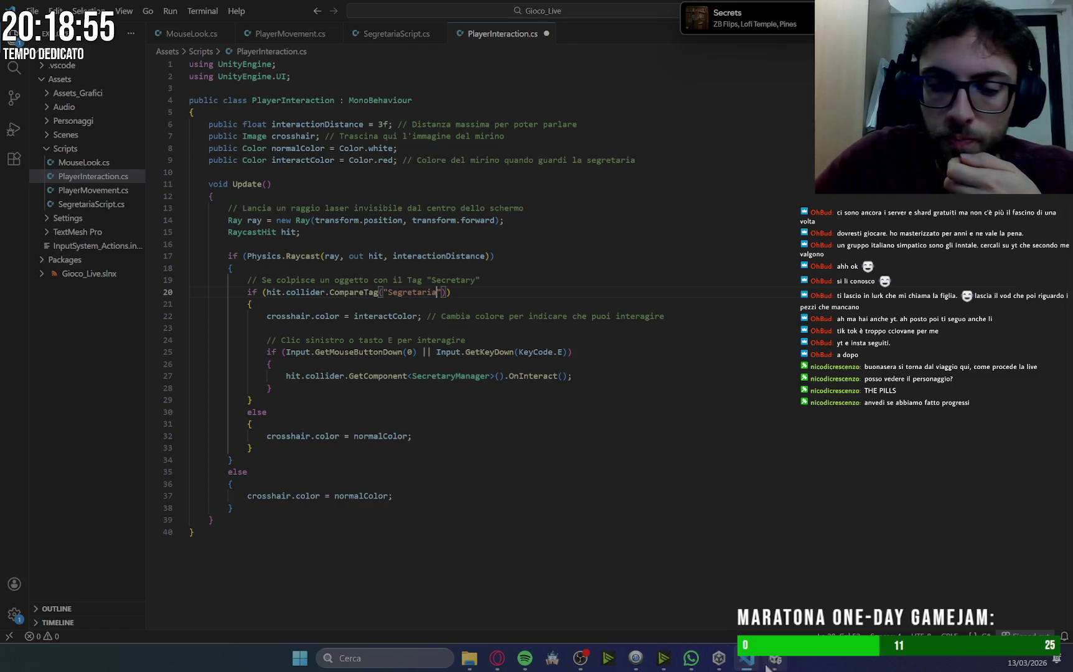
{"action": "left_click", "coordinate": [541, 280]}
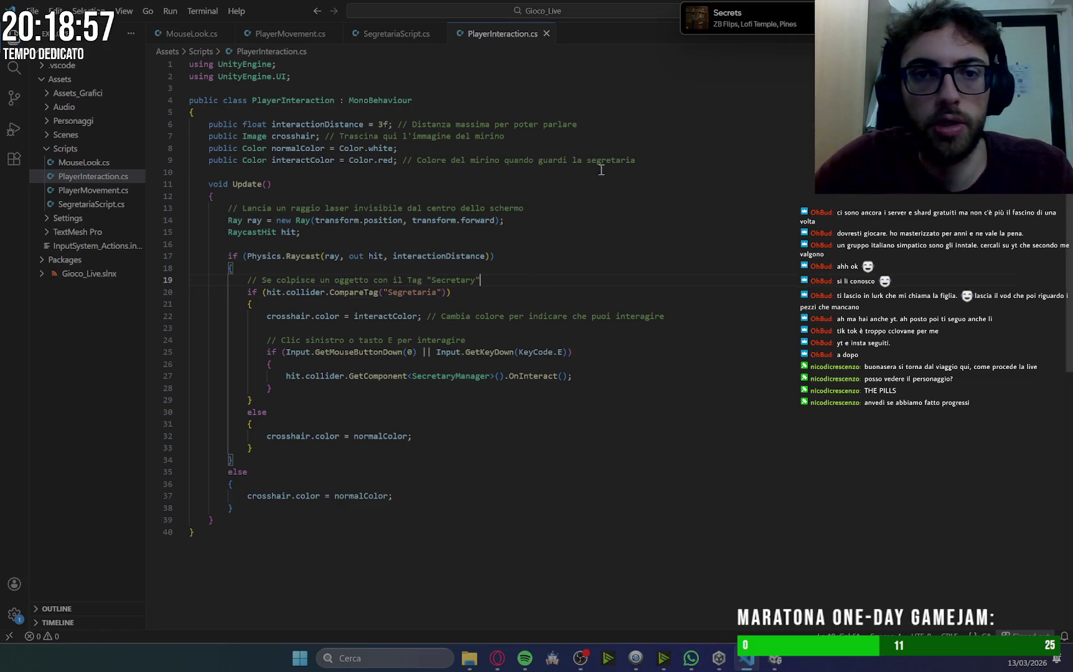
{"action": "left_click", "coordinate": [506, 662]}
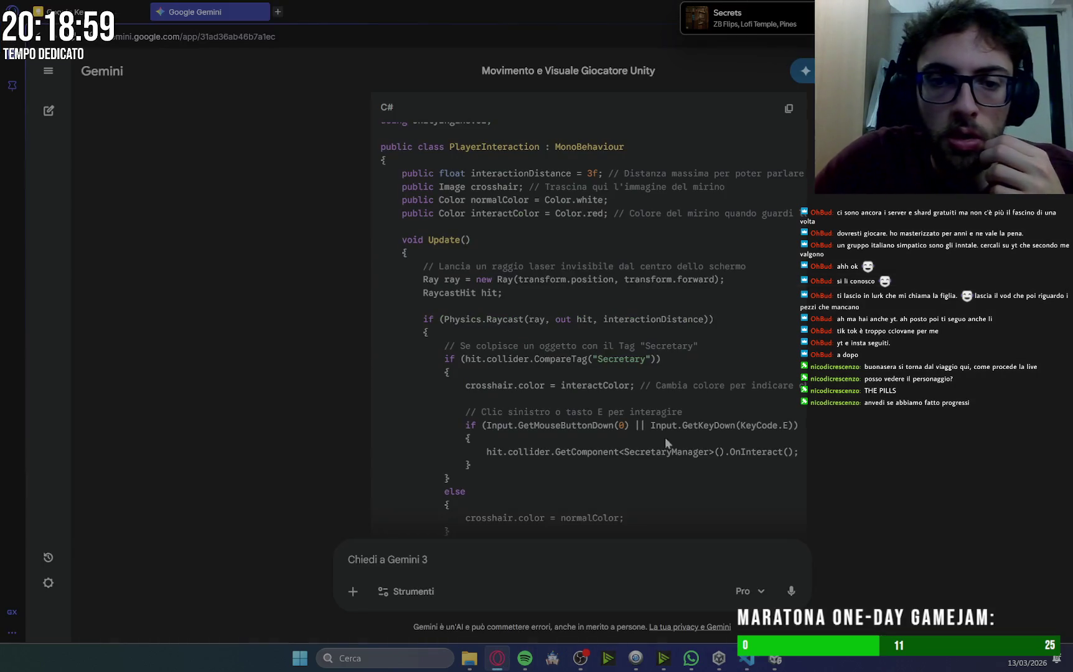
{"action": "scroll", "coordinate": [851, 364], "scroll_direction": "up", "scroll_amount": 2}
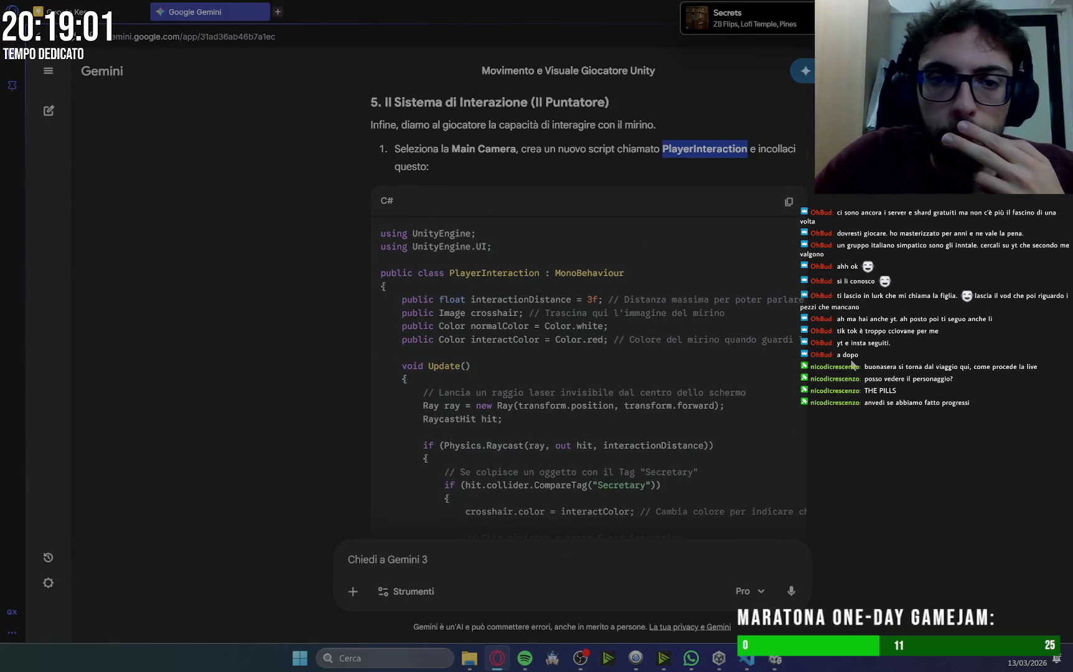
{"action": "scroll", "coordinate": [851, 364], "scroll_direction": "down", "scroll_amount": 7}
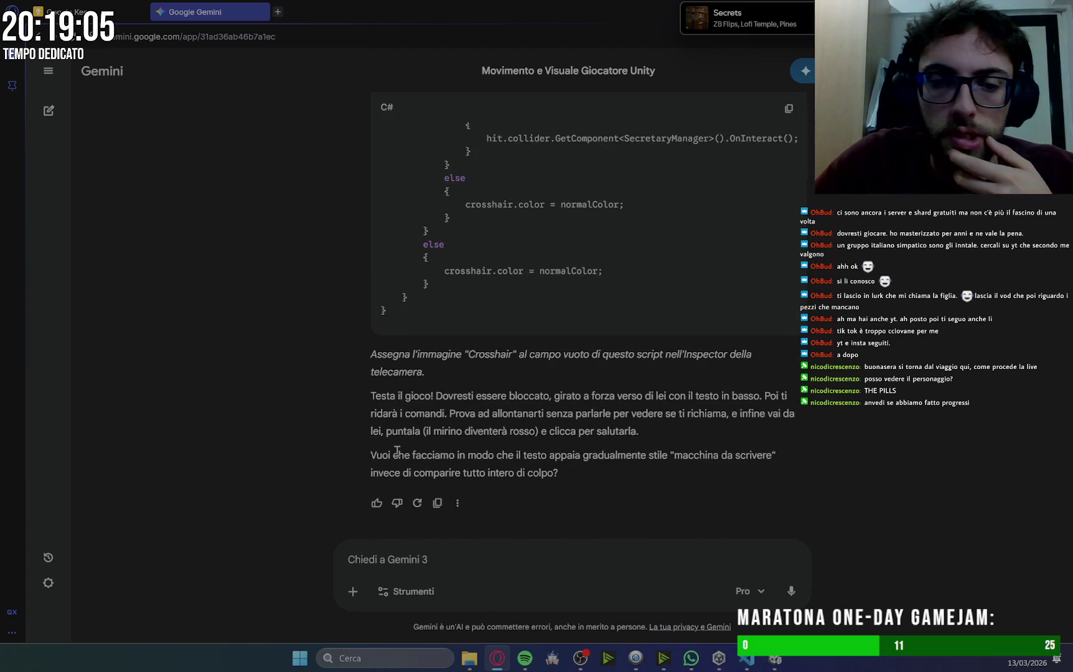
{"action": "left_click", "coordinate": [775, 659]}
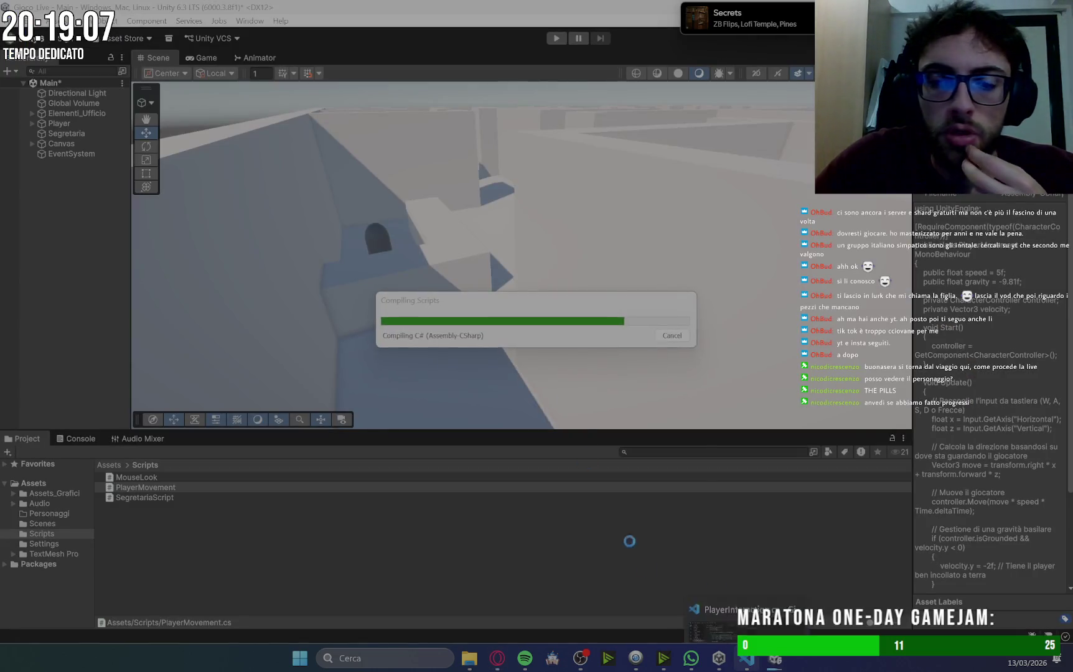
Fix the CS0246 error by replacing SecretaryManager with SegretariaScript on line 27, then save.
{"action": "mouse_move", "coordinate": [747, 659]}
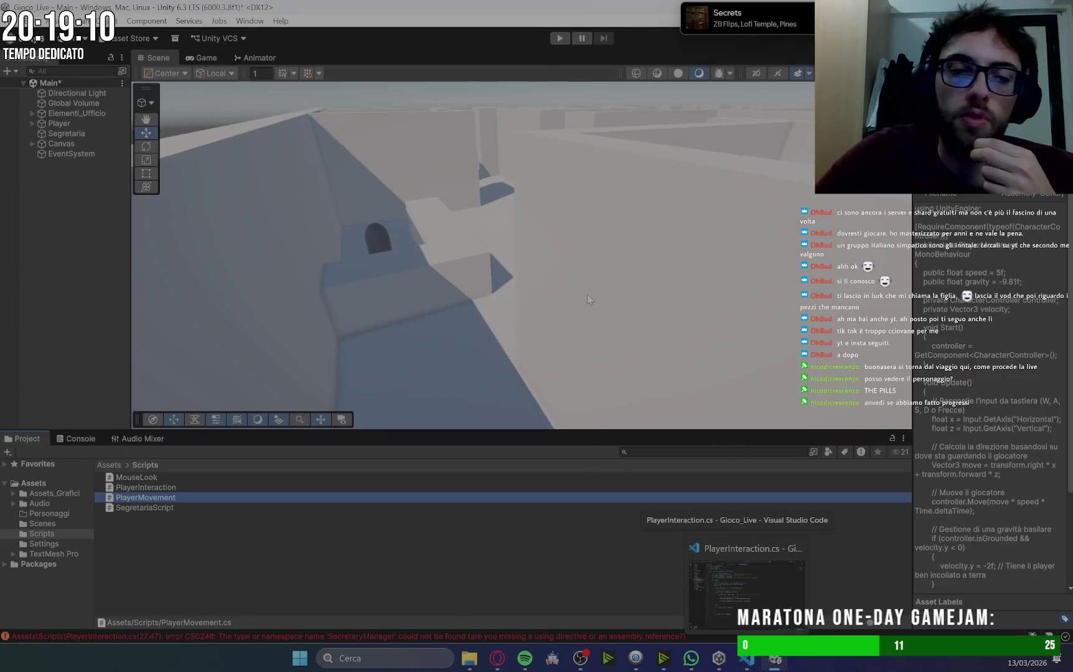
{"action": "left_click", "coordinate": [91, 439]}
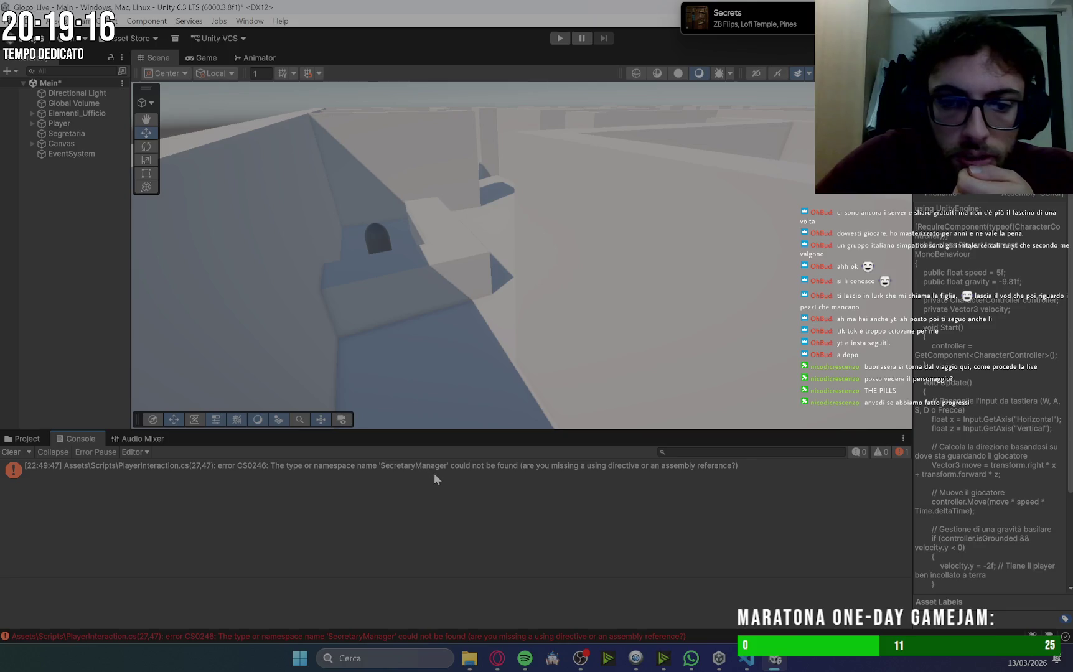
{"action": "left_click", "coordinate": [747, 659]}
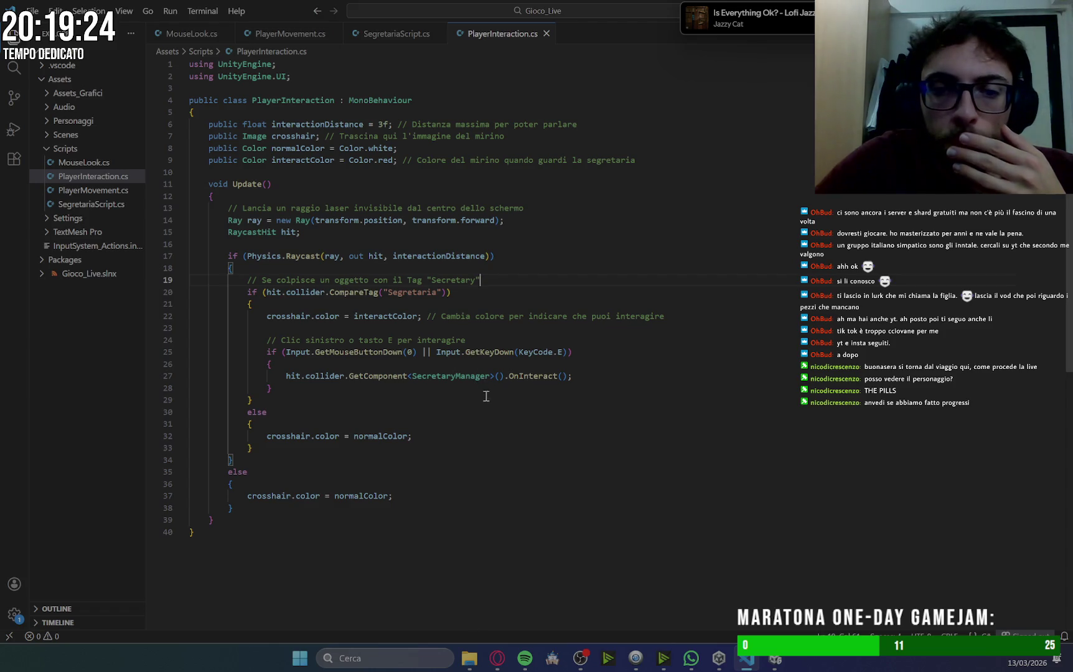
{"action": "double_click", "coordinate": [455, 378]}
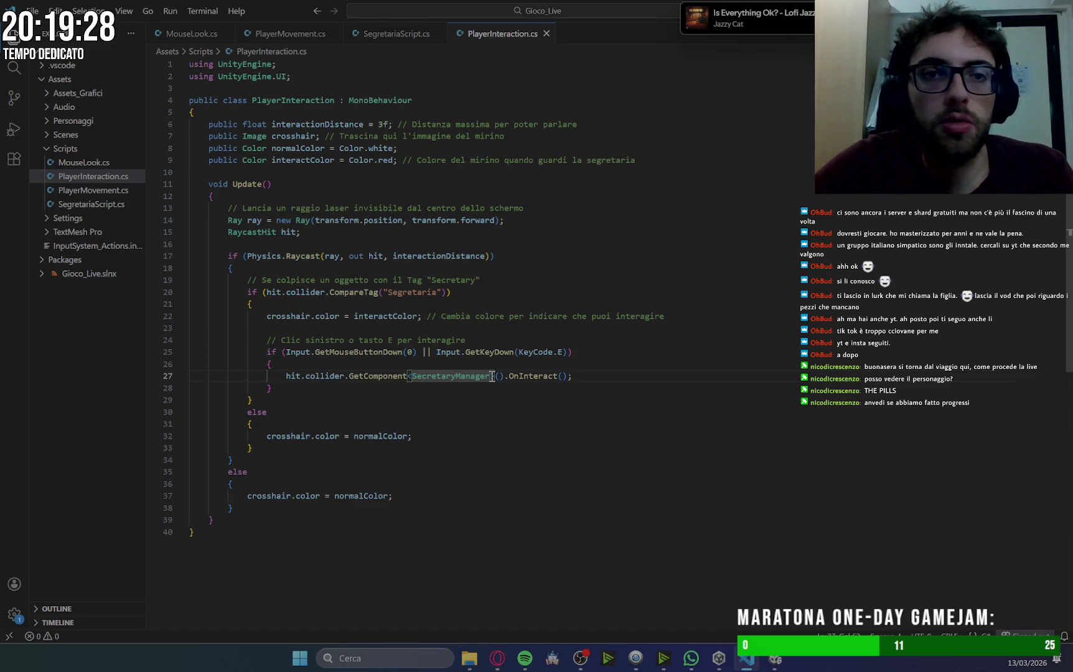
{"action": "key", "text": "BackSpace"}
{"action": "key", "text": "BackSpace"}
{"action": "key", "text": "BackSpace"}
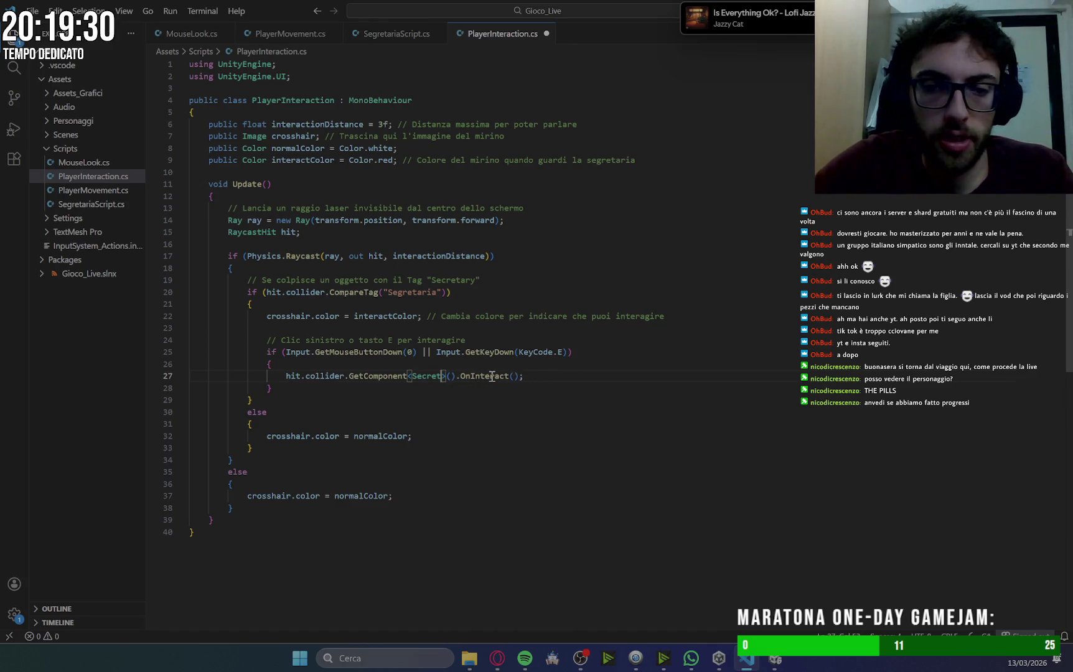
{"action": "key", "text": "BackSpace"}
{"action": "type", "text": "gretaria"}
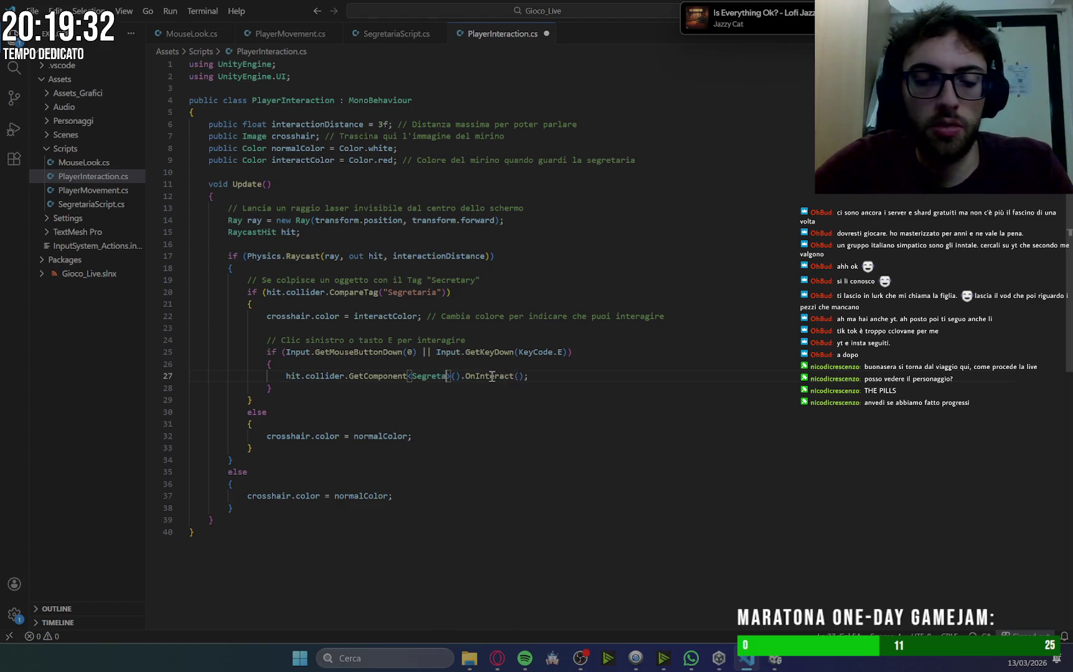
{"action": "type", "text": "Script"}
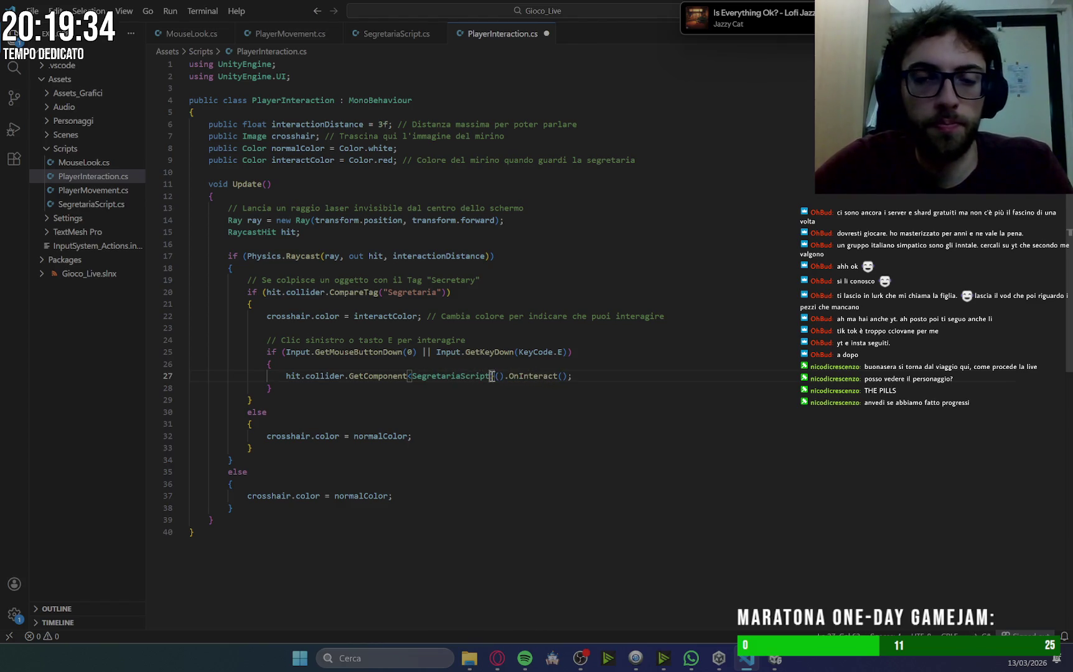
{"action": "key", "text": "Up"}
{"action": "key", "text": "Up"}
{"action": "key", "text": "Up"}
{"action": "key", "text": "ctrl+s"}
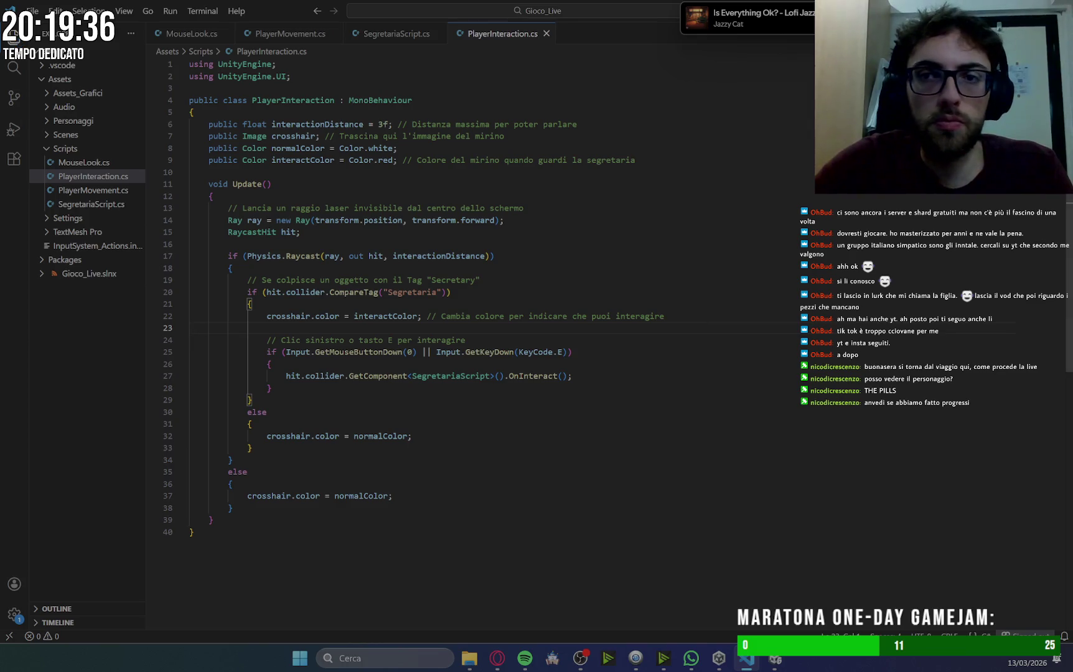
{"action": "key", "text": "alt+Tab"}
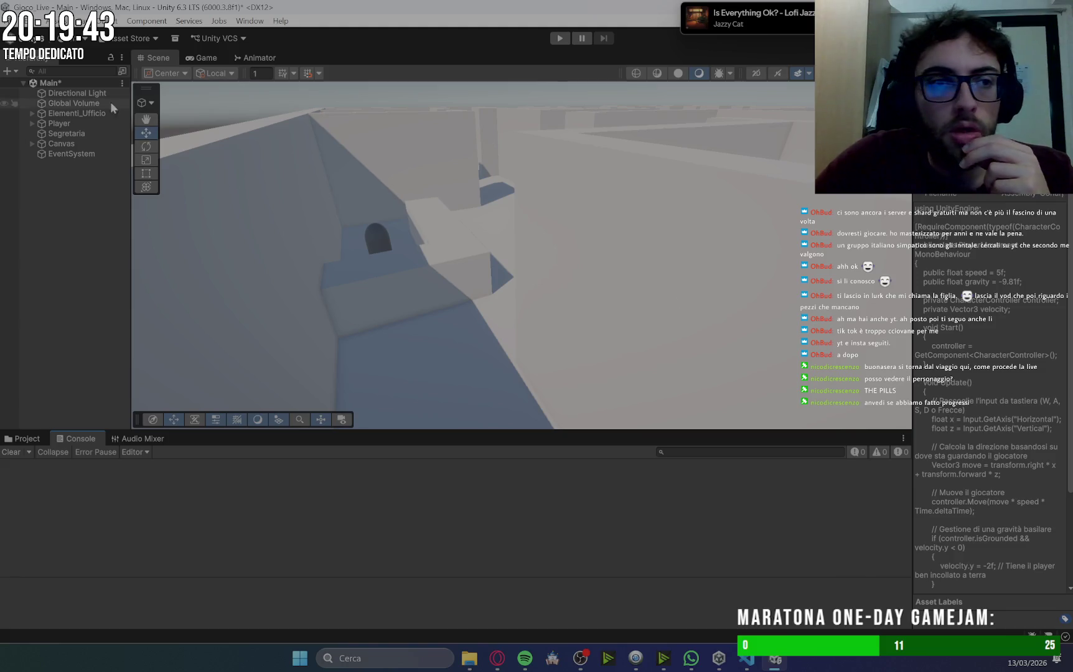
Check Gemini's setup instructions and attach SegretariaScript to the Segretaria object.
{"action": "left_click", "coordinate": [19, 440]}
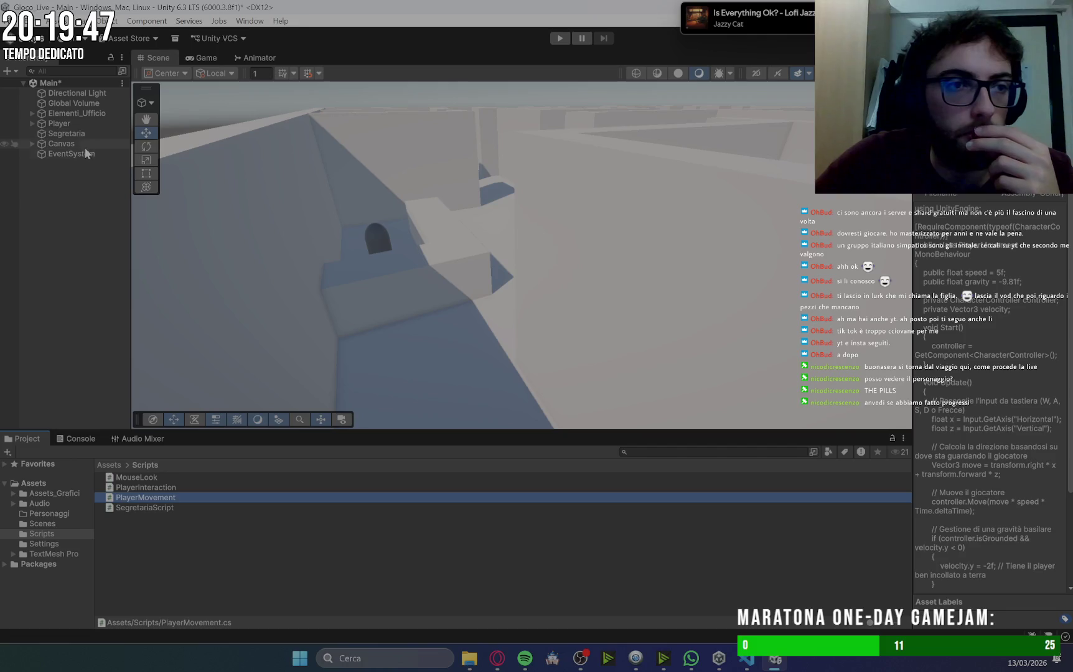
{"action": "left_click", "coordinate": [496, 659]}
{"action": "scroll", "coordinate": [727, 279], "scroll_direction": "up", "scroll_amount": 10}
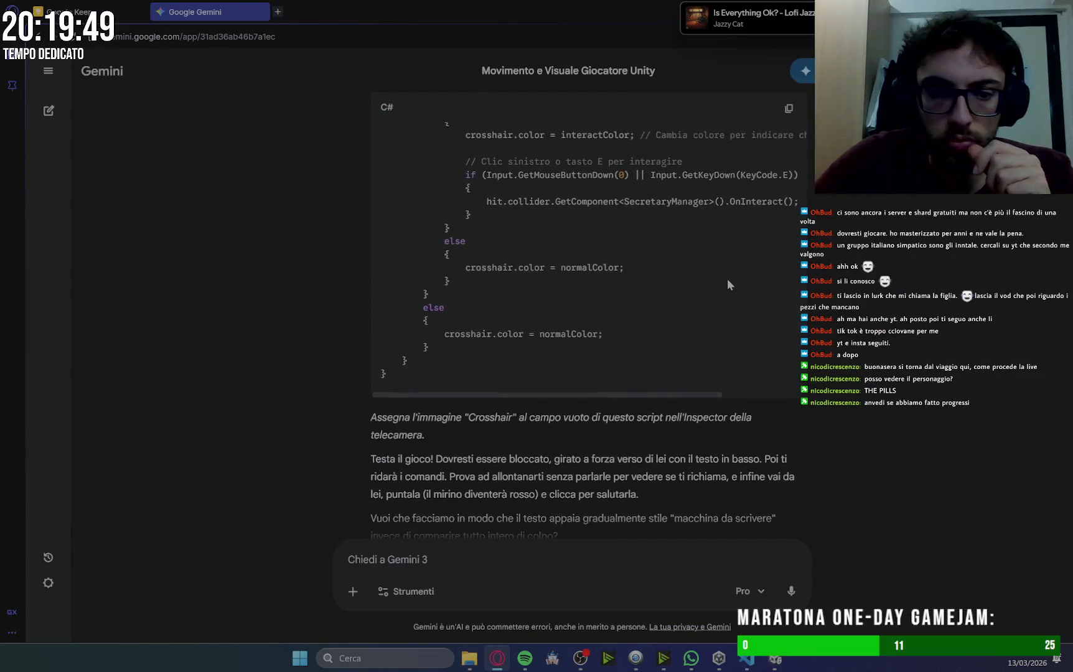
{"action": "scroll", "coordinate": [727, 280], "scroll_direction": "down", "scroll_amount": 6}
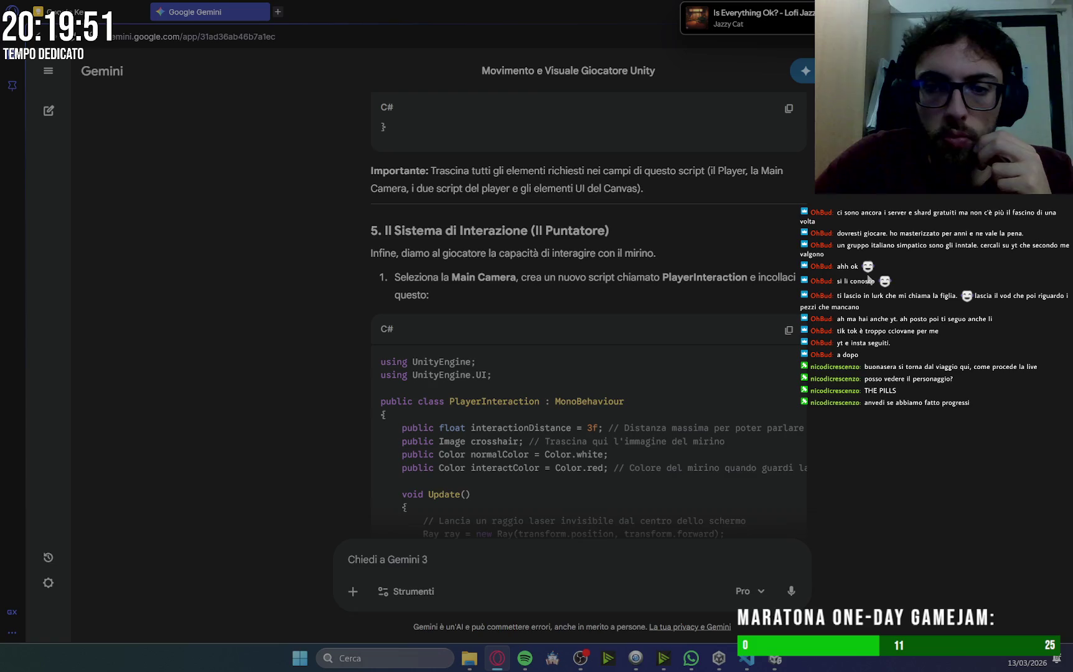
{"action": "scroll", "coordinate": [849, 283], "scroll_direction": "up", "scroll_amount": 10}
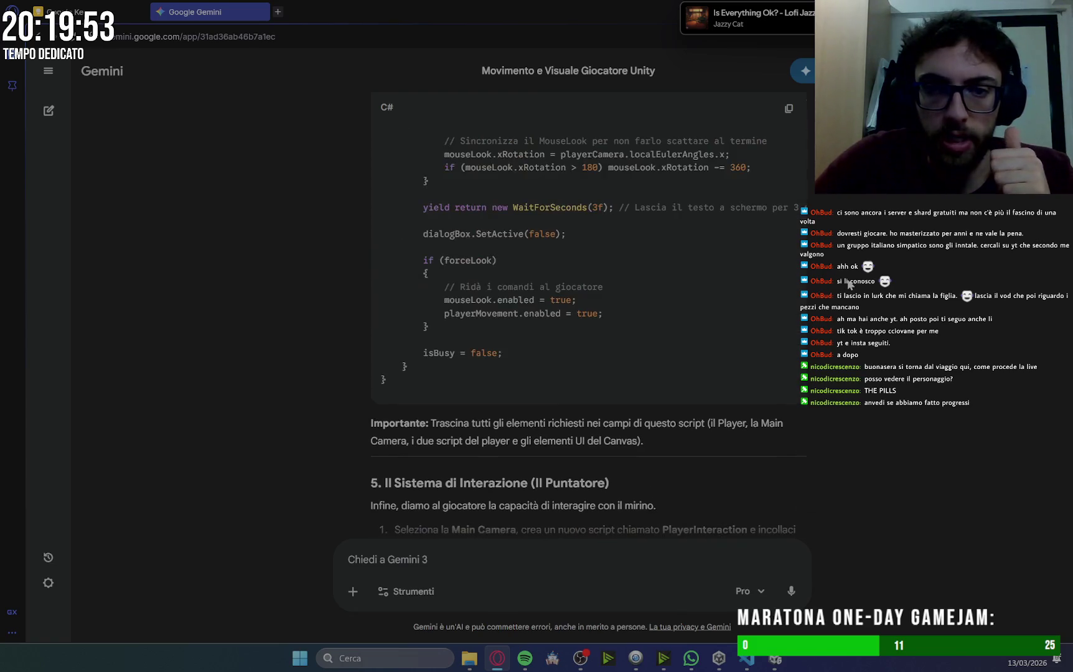
{"action": "scroll", "coordinate": [849, 284], "scroll_direction": "up", "scroll_amount": 4}
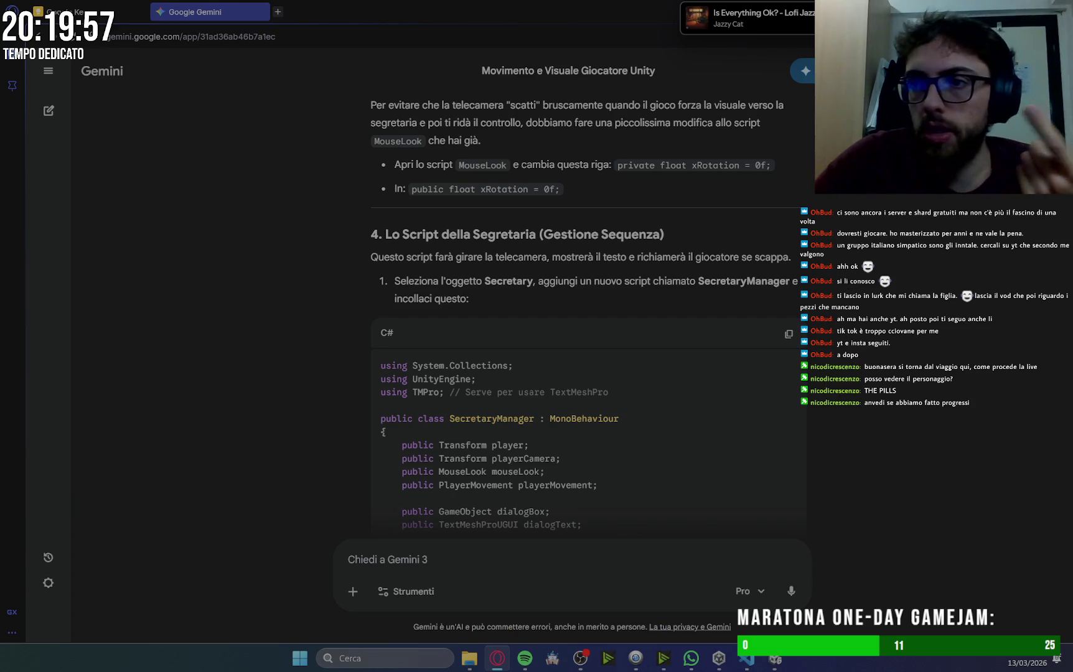
{"action": "key", "text": "alt+Tab"}
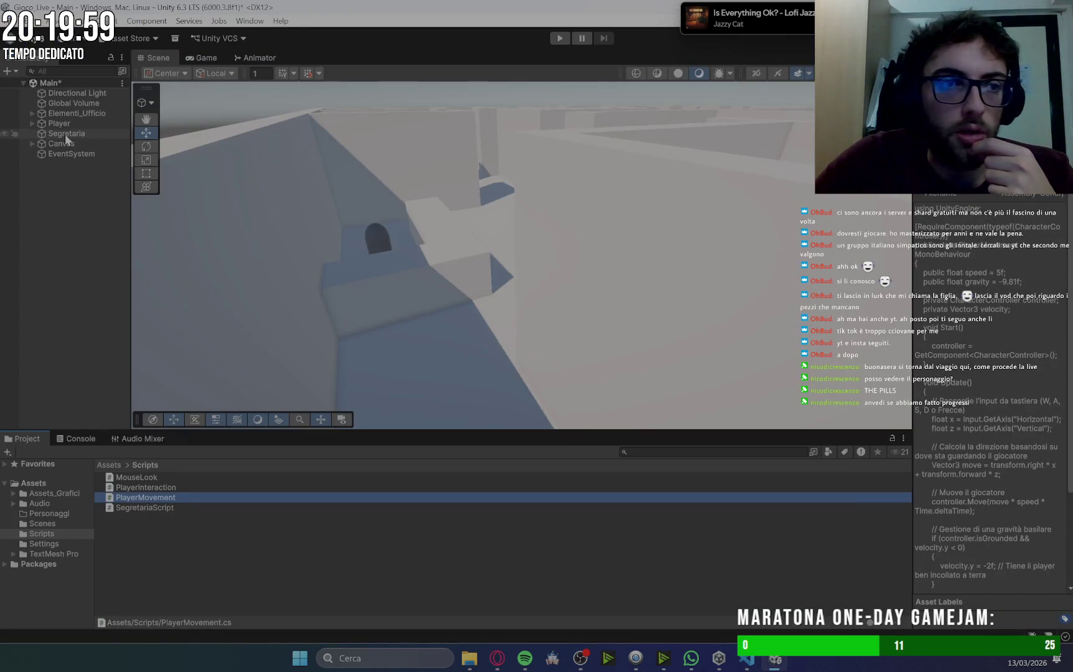
{"action": "left_click", "coordinate": [65, 134]}
{"action": "mouse_move", "coordinate": [128, 508]}
{"action": "left_mouse_down"}
{"action": "mouse_move", "coordinate": [910, 504]}
{"action": "mouse_move", "coordinate": [996, 484]}
{"action": "mouse_move", "coordinate": [998, 499]}
{"action": "left_mouse_up"}
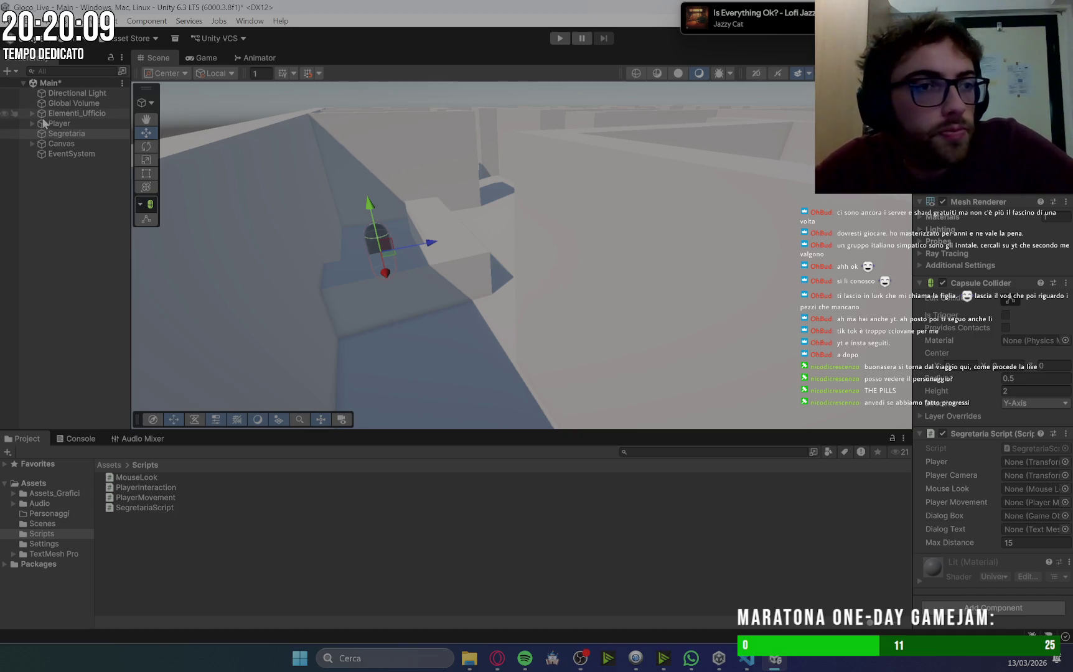
Add PlayerInteraction to Main Camera and assign Puntatore as its crosshair image.
{"action": "left_click", "coordinate": [32, 123]}
{"action": "left_click", "coordinate": [78, 134]}
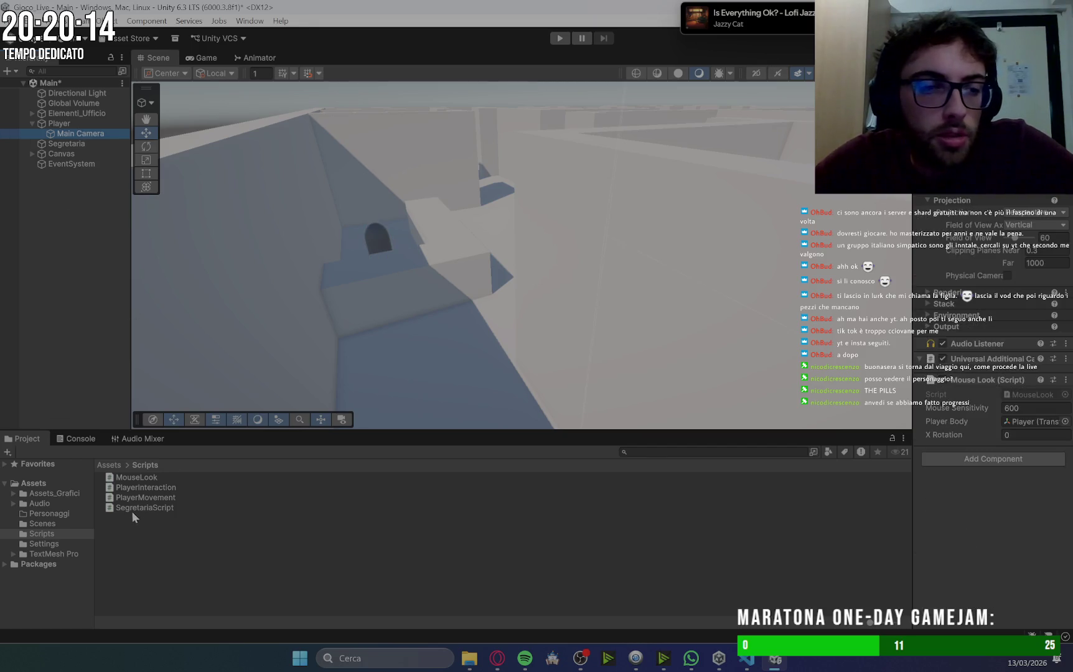
{"action": "mouse_move", "coordinate": [124, 490]}
{"action": "left_mouse_down"}
{"action": "mouse_move", "coordinate": [782, 486]}
{"action": "mouse_move", "coordinate": [1020, 468]}
{"action": "left_mouse_up"}
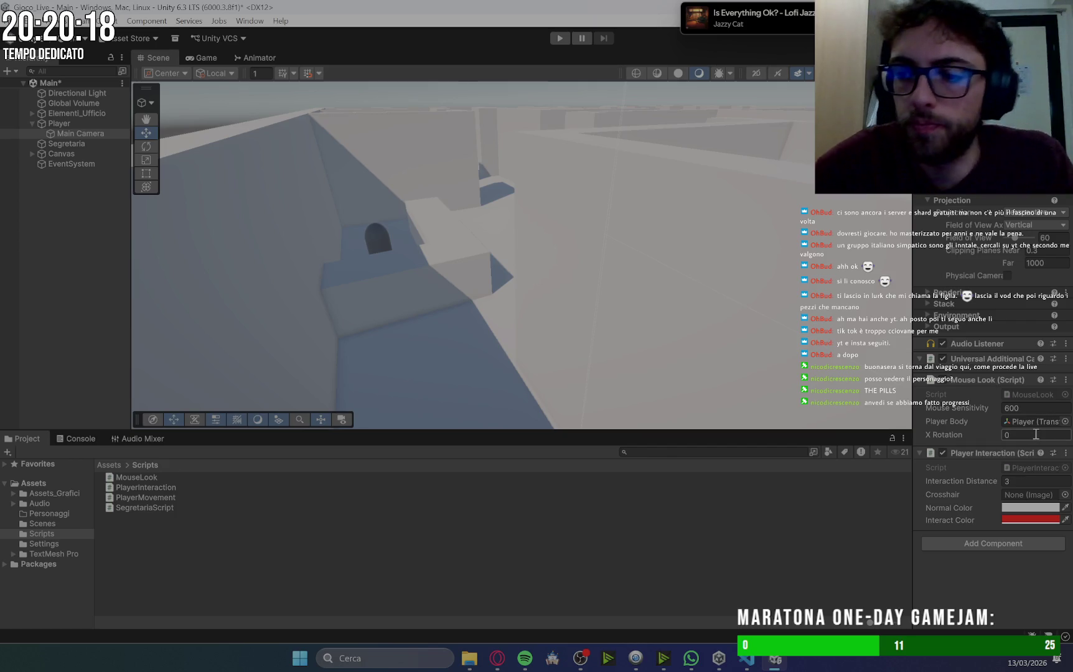
{"action": "left_click", "coordinate": [30, 153]}
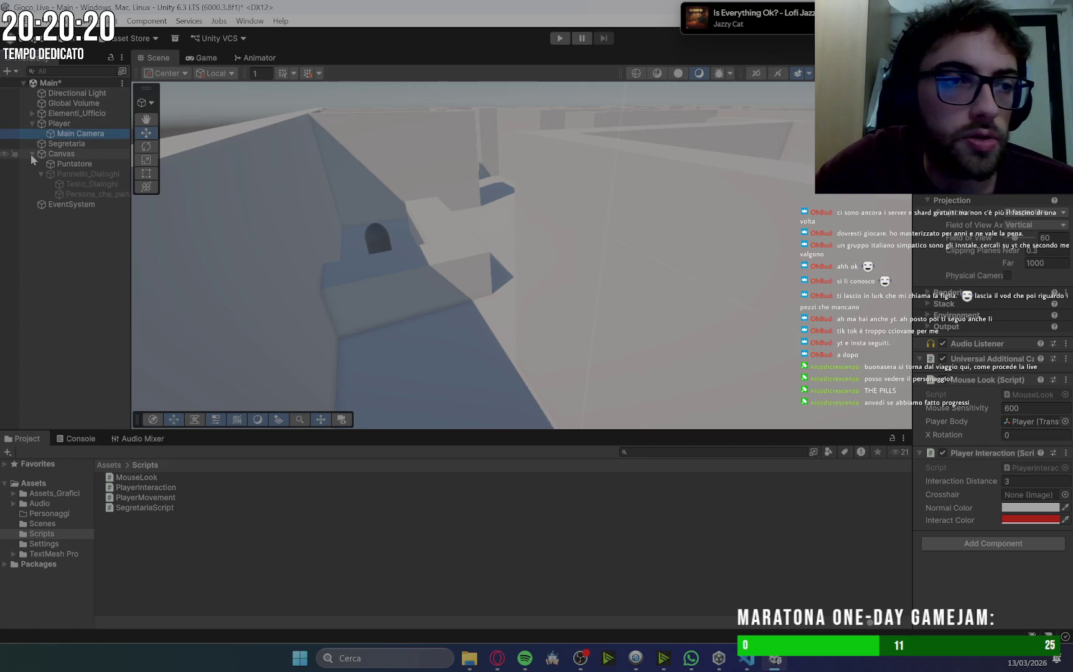
{"action": "mouse_move", "coordinate": [883, 342]}
{"action": "left_mouse_down"}
{"action": "mouse_move", "coordinate": [1021, 480]}
{"action": "mouse_move", "coordinate": [1022, 501]}
{"action": "left_mouse_up"}
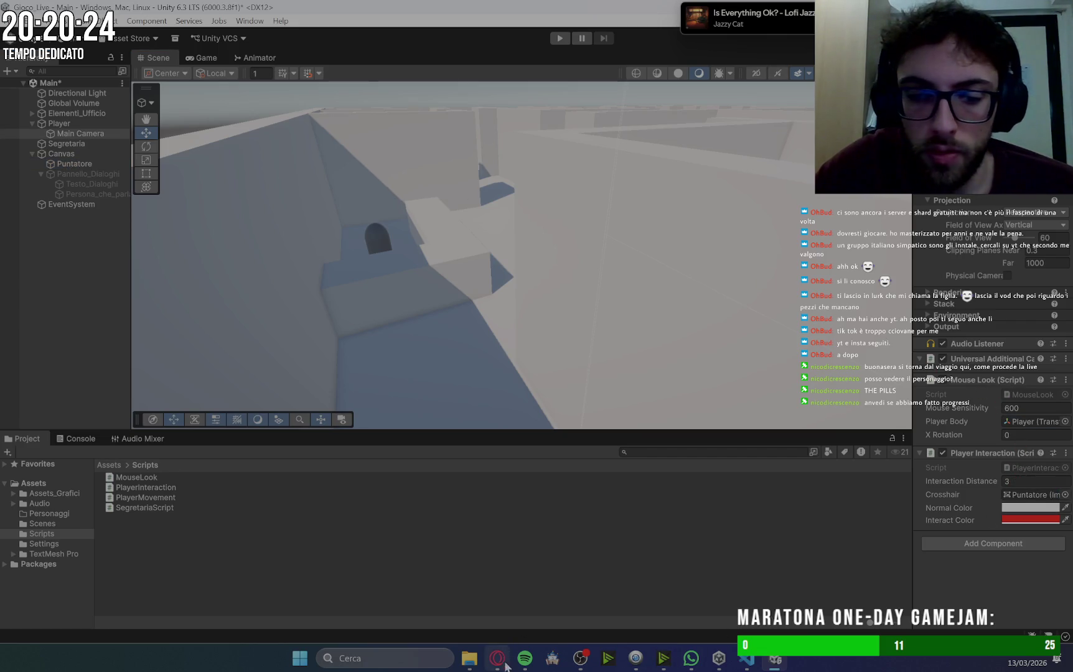
{"action": "left_click", "coordinate": [747, 658]}
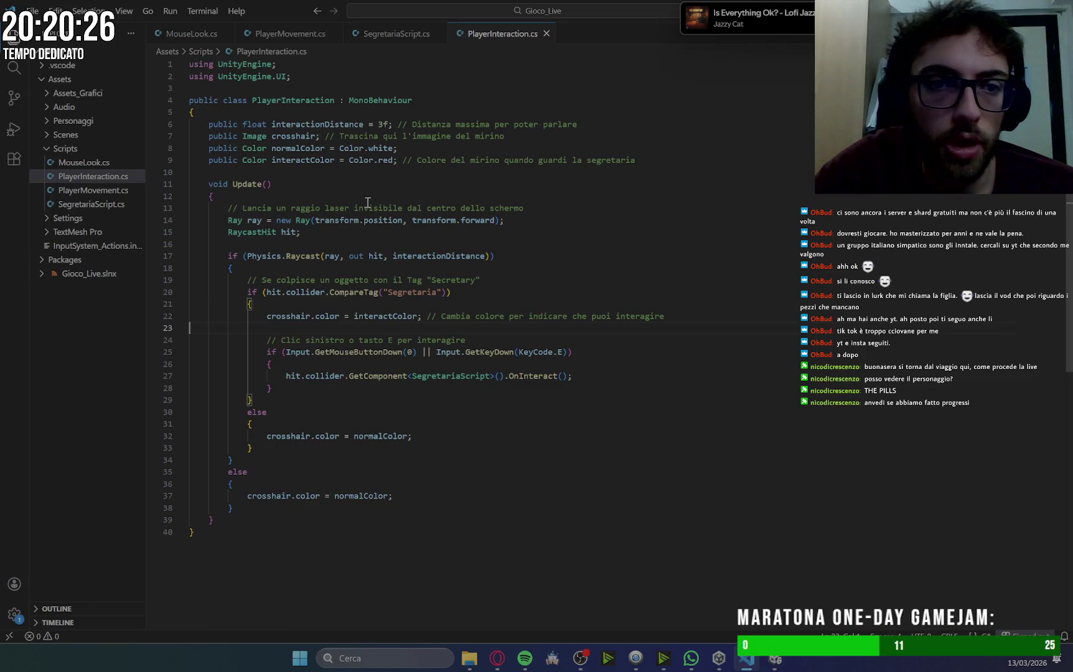
Rename the crosshair field on line 7 to puntatore and check Unity's console for errors.
{"action": "double_click", "coordinate": [292, 140]}
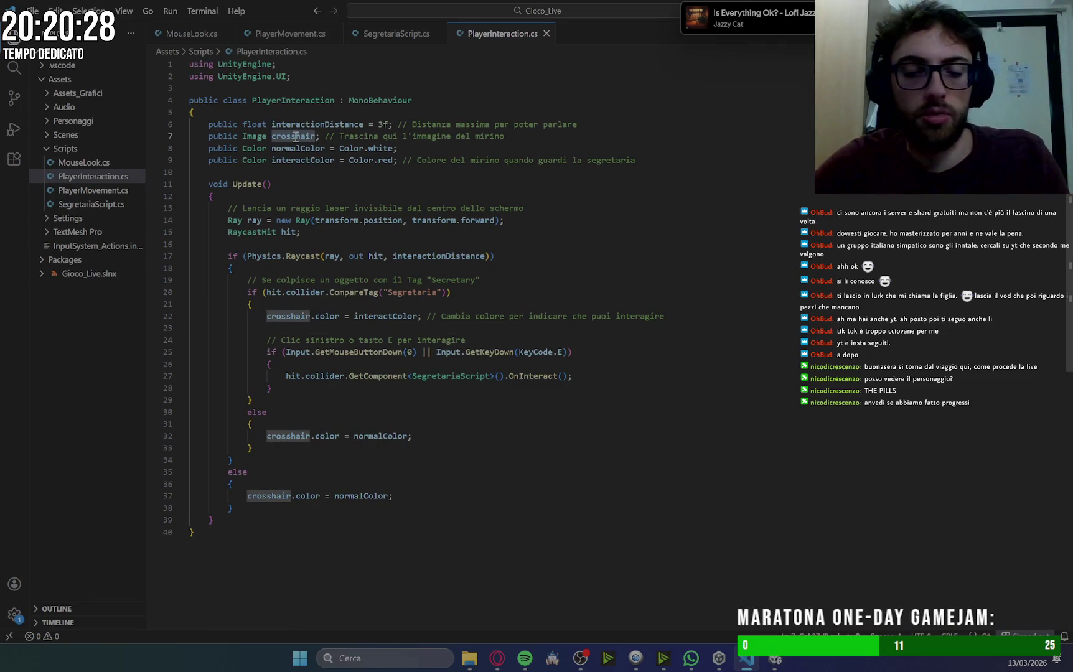
{"action": "type", "text": "puntatore"}
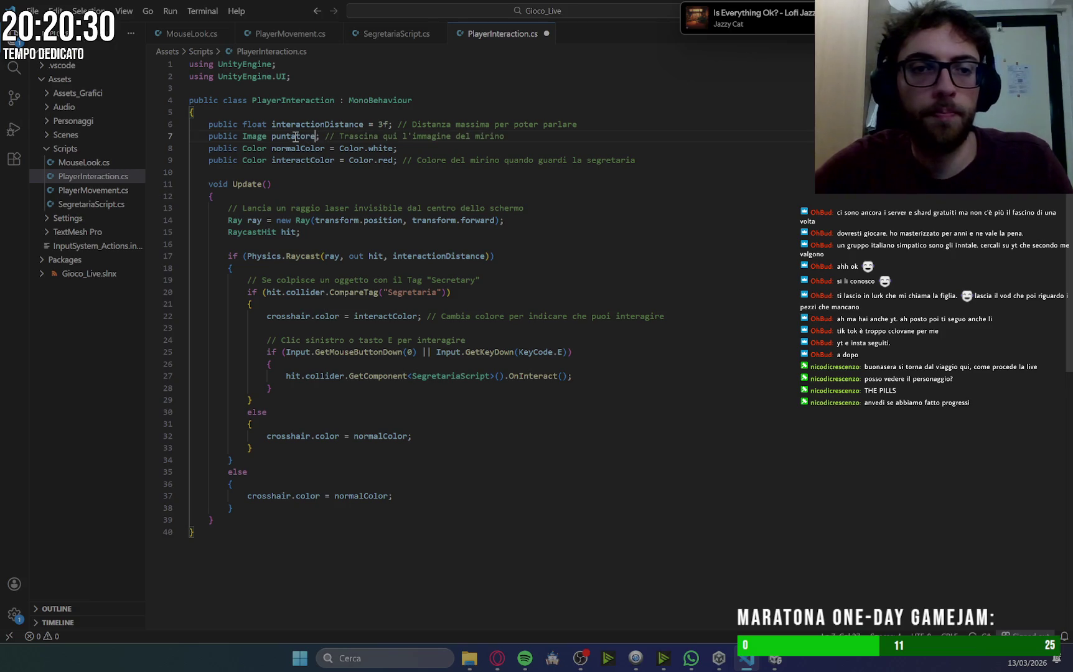
{"action": "left_click", "coordinate": [621, 215]}
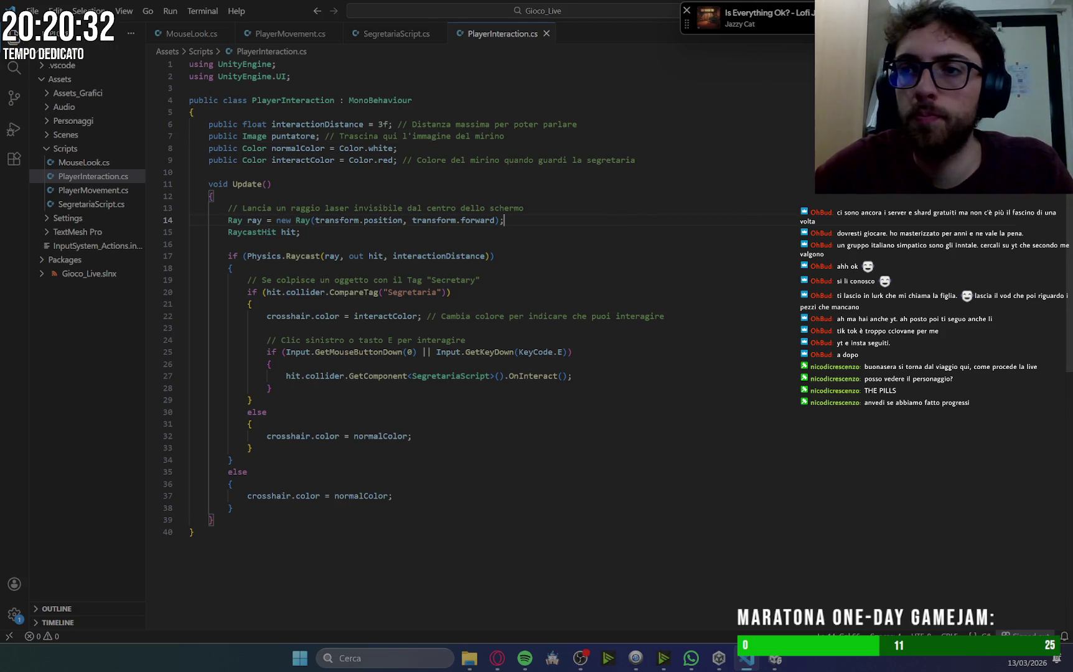
{"action": "key", "text": "alt+Tab"}
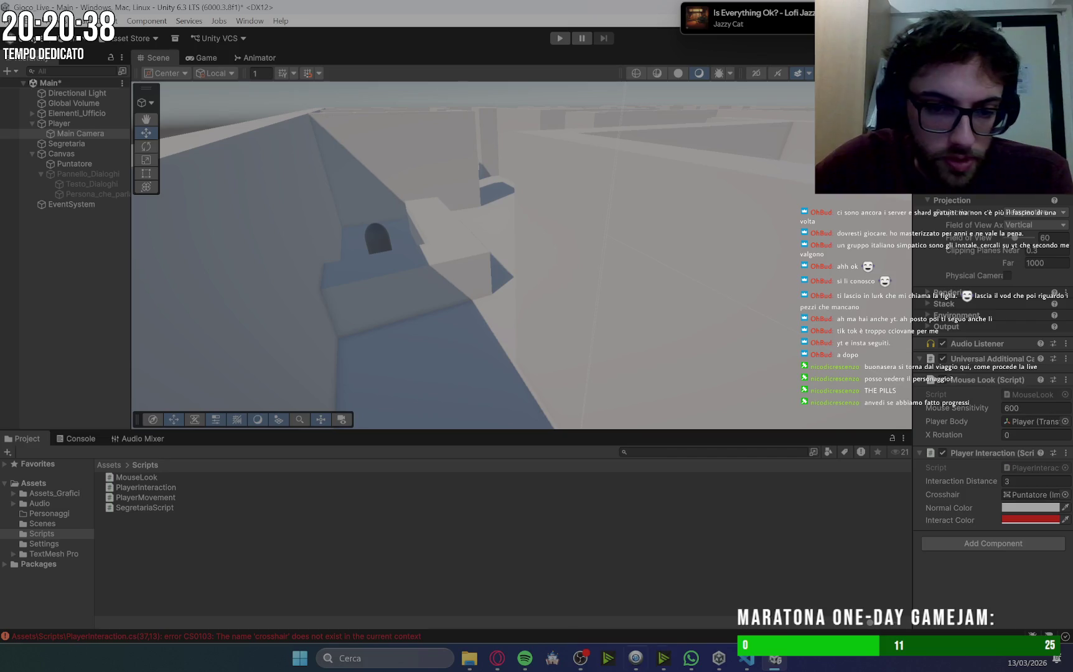
{"action": "mouse_move", "coordinate": [747, 658]}
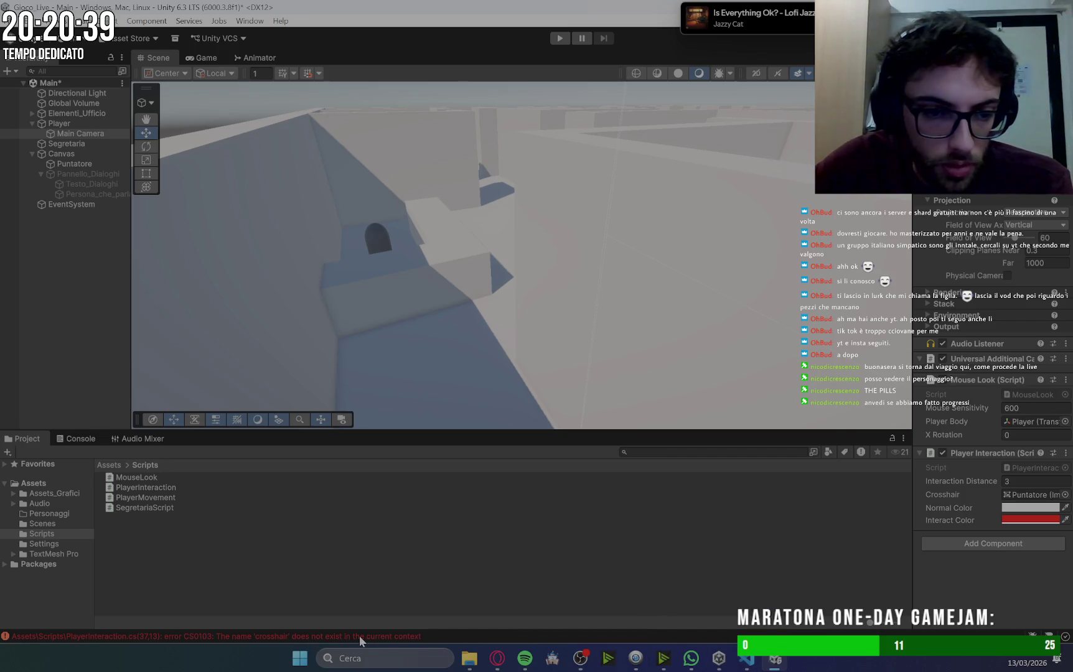
{"action": "left_click", "coordinate": [80, 439]}
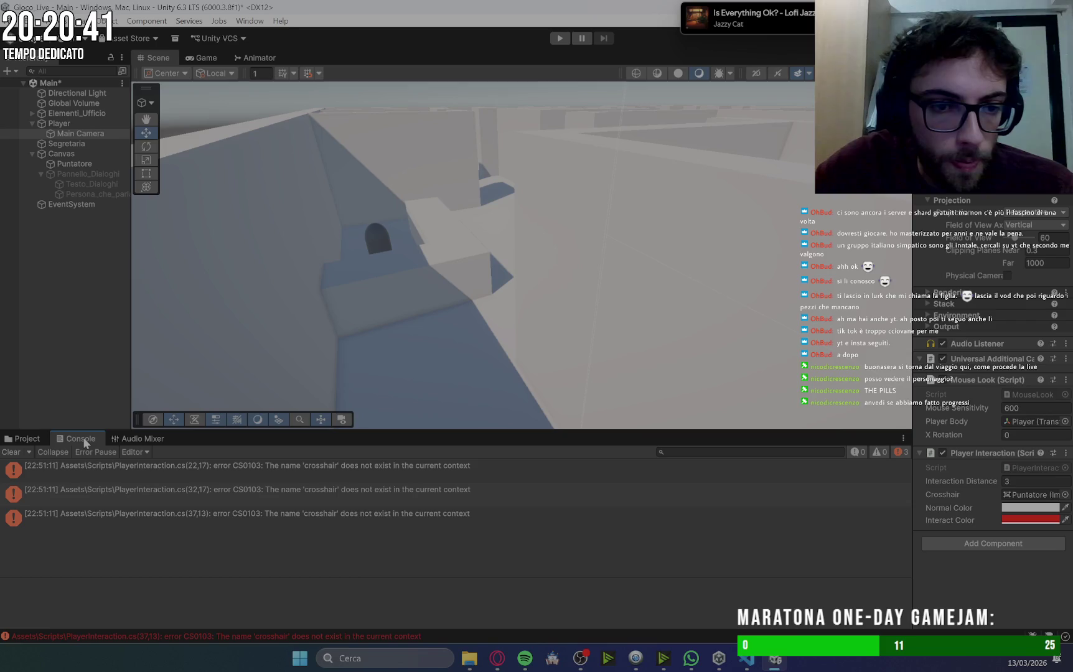
{"action": "left_click", "coordinate": [746, 661]}
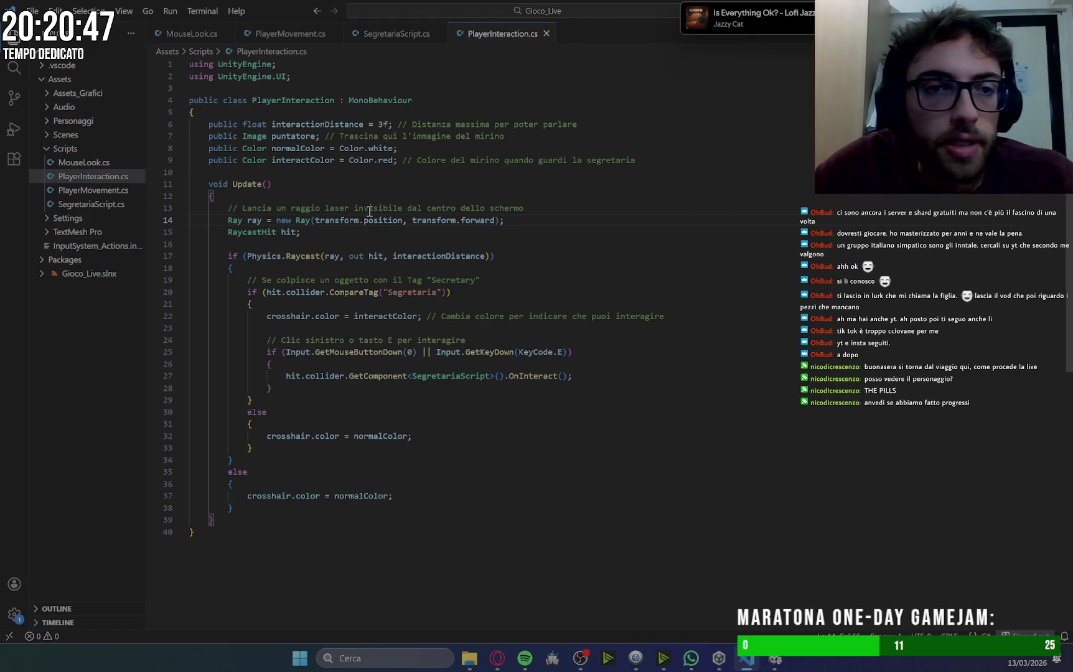
Replace the crosshair references on lines 22, 32 and 37 with puntatore, correcting the typo.
{"action": "left_click", "coordinate": [294, 137]}
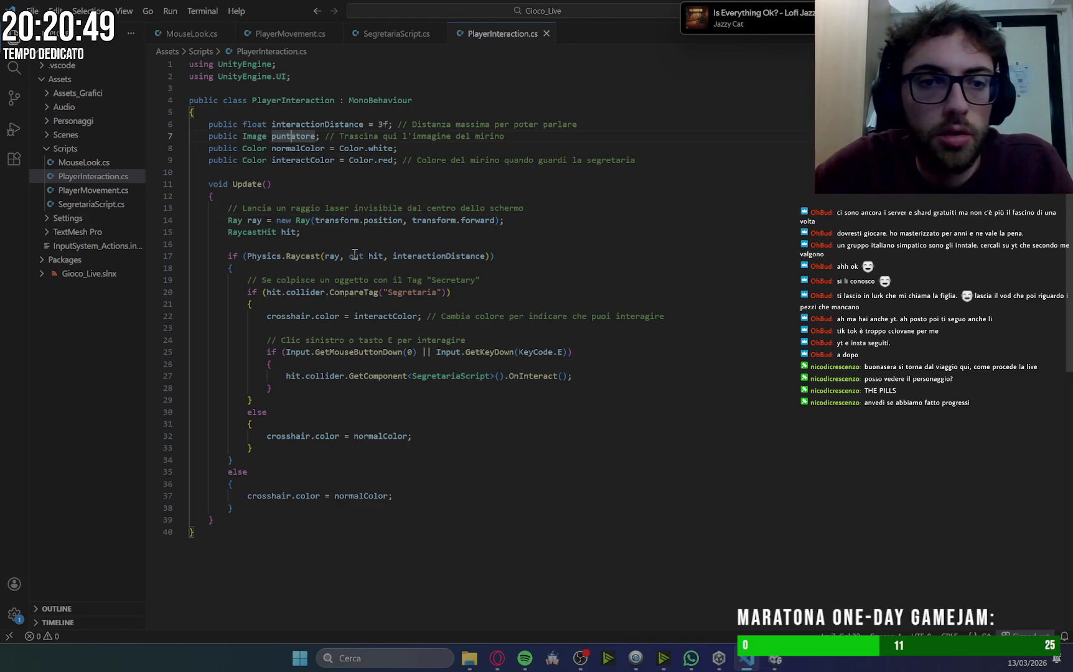
{"action": "left_click", "coordinate": [294, 317]}
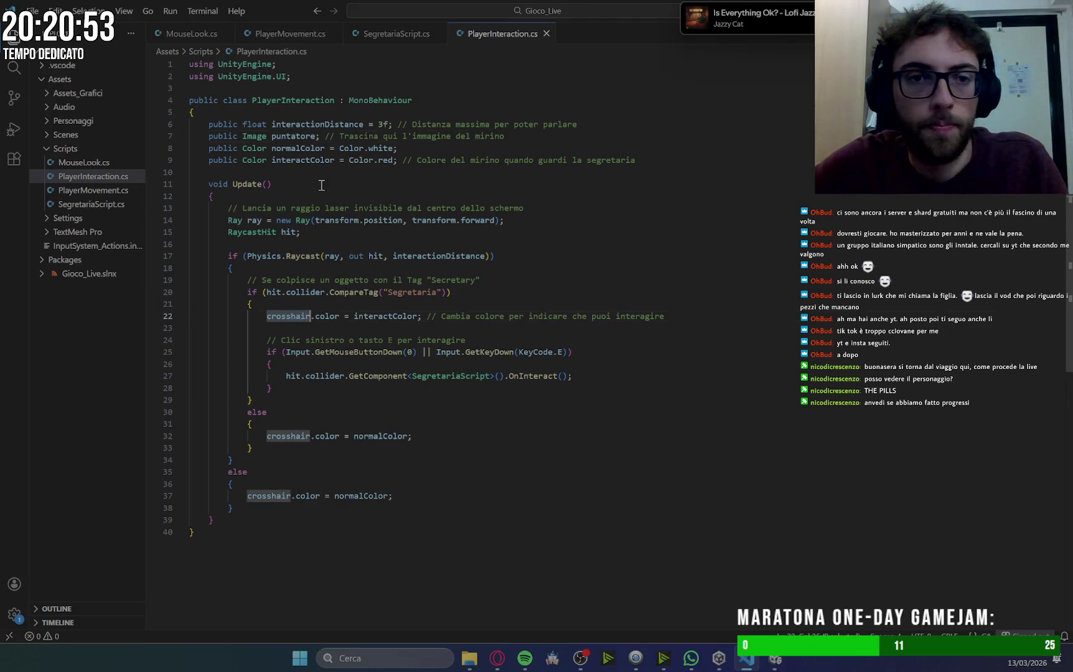
{"action": "key", "text": "ctrl+BackSpace"}
{"action": "type", "text": "puntatore"}
{"action": "left_click", "coordinate": [295, 436]}
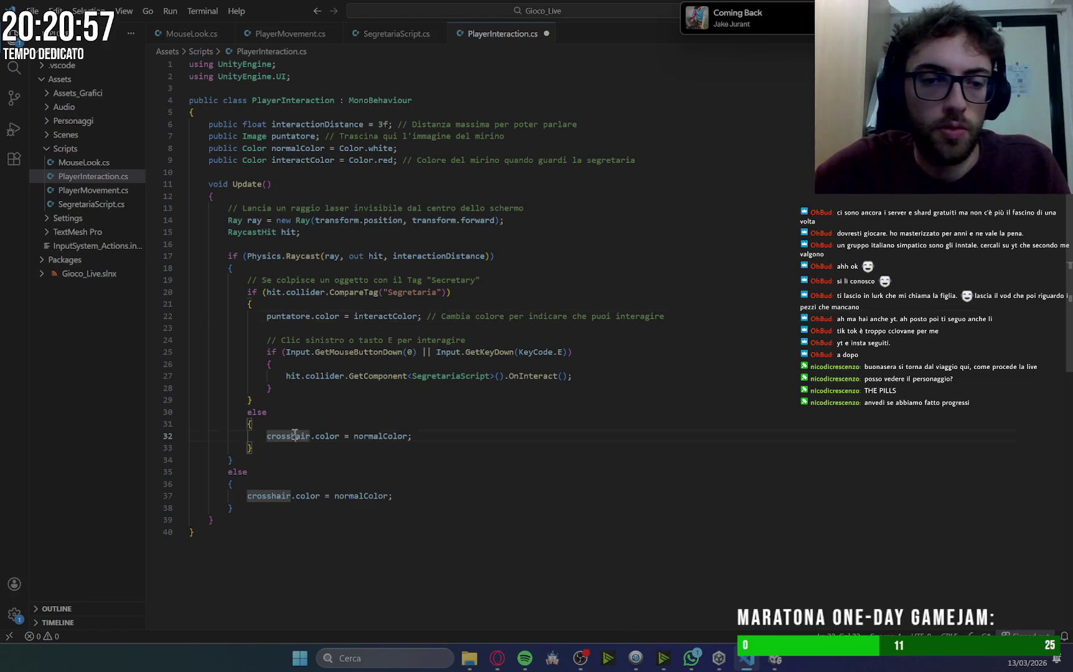
{"action": "type", "text": "puntatore"}
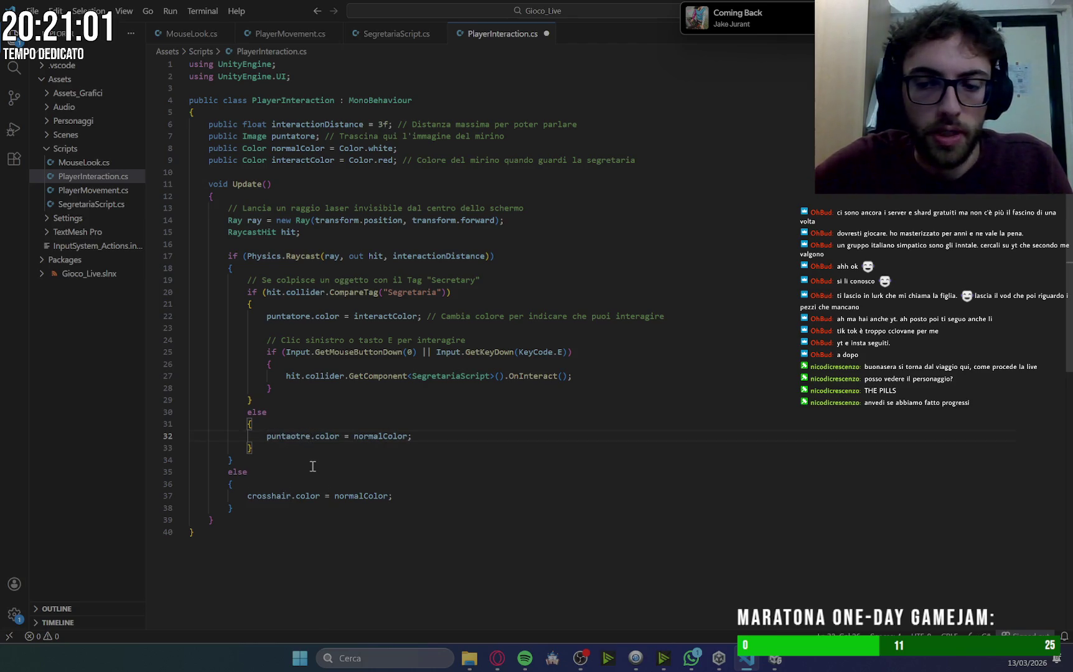
{"action": "key", "text": "BackSpace"}
{"action": "key", "text": "Right"}
{"action": "type", "text": "o"}
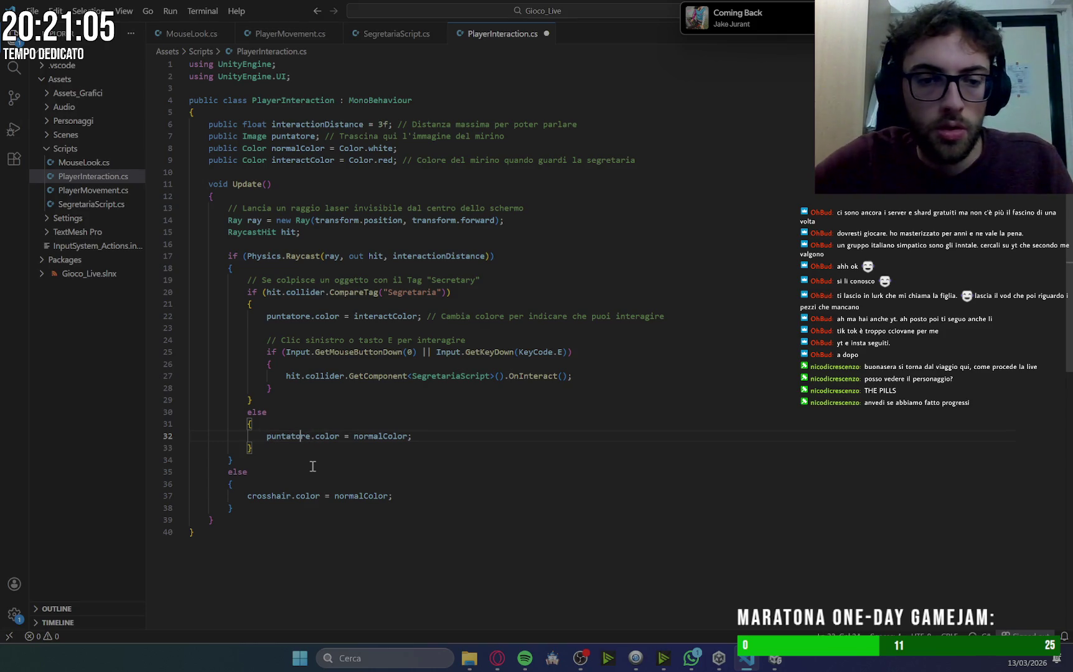
{"action": "double_click", "coordinate": [278, 497]}
{"action": "type", "text": "p"}
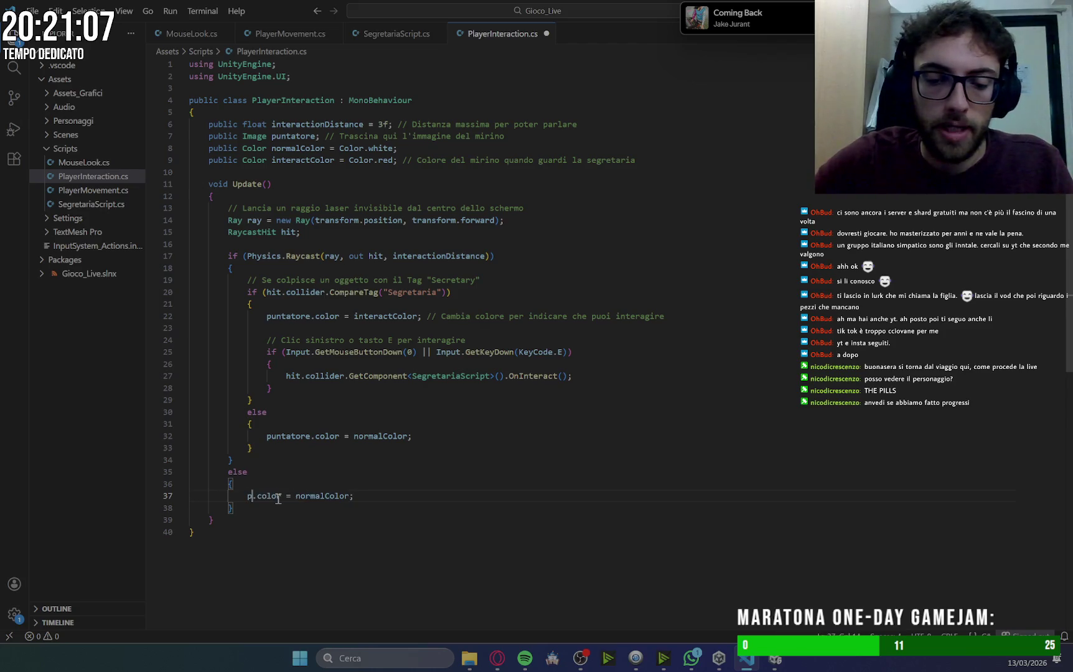
{"action": "type", "text": "untato"}
{"action": "type", "text": "re"}
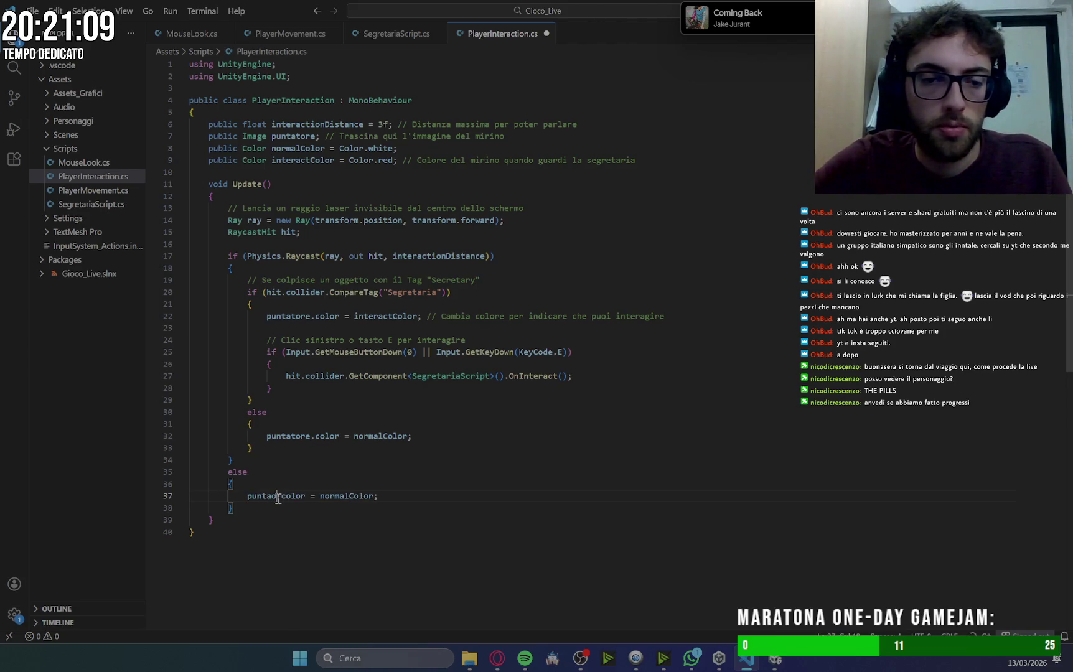
{"action": "left_click", "coordinate": [547, 468]}
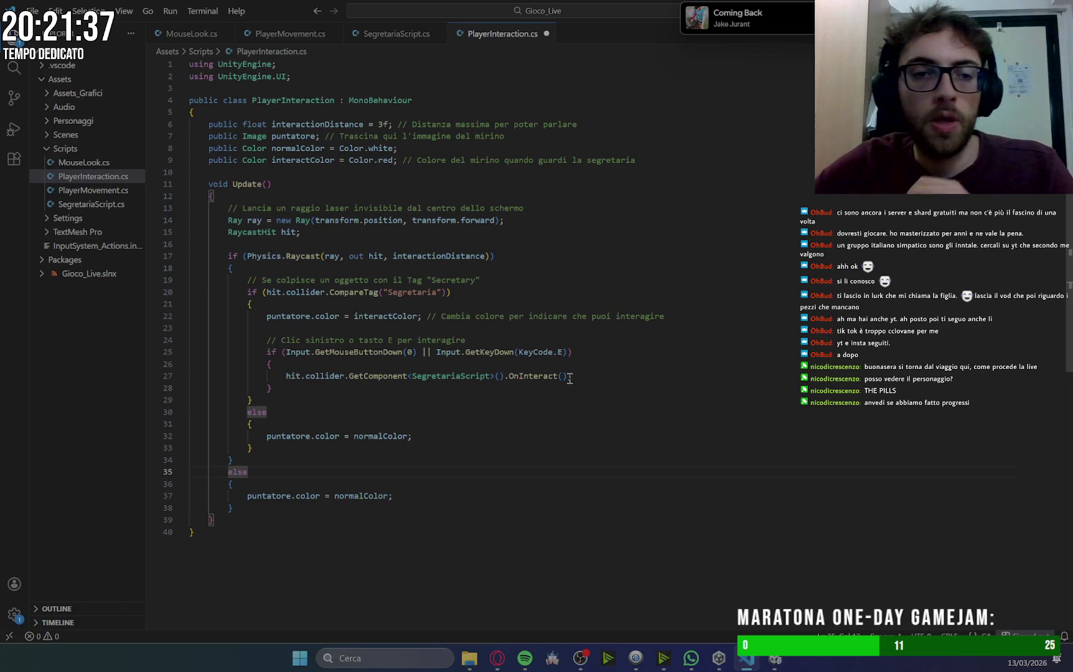
{"action": "left_click", "coordinate": [596, 164]}
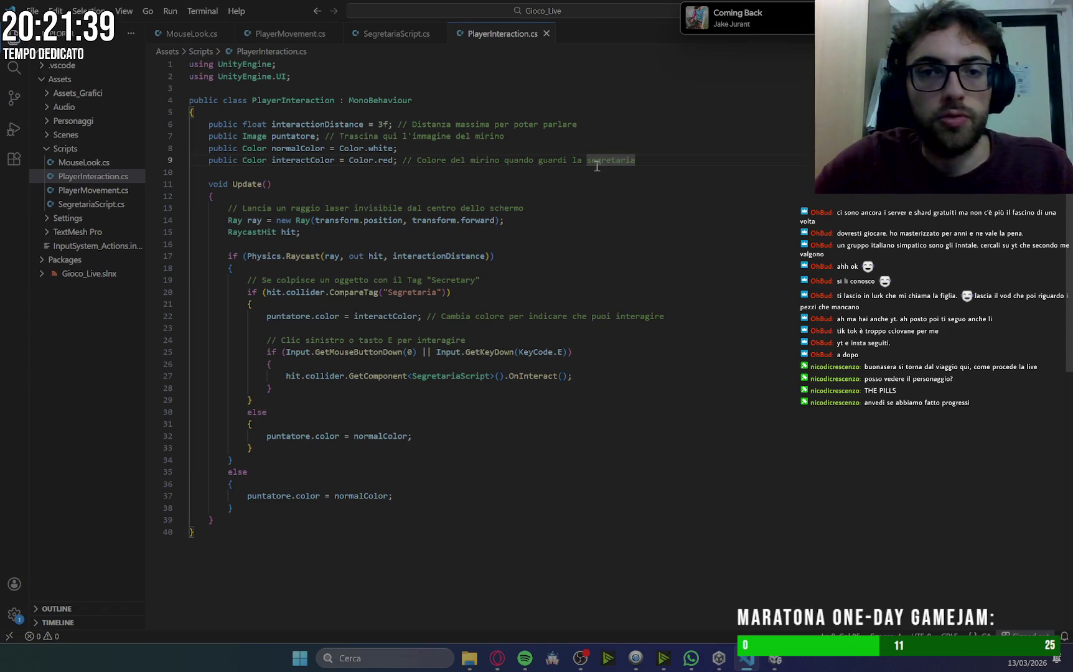
{"action": "key", "text": "alt+Tab"}
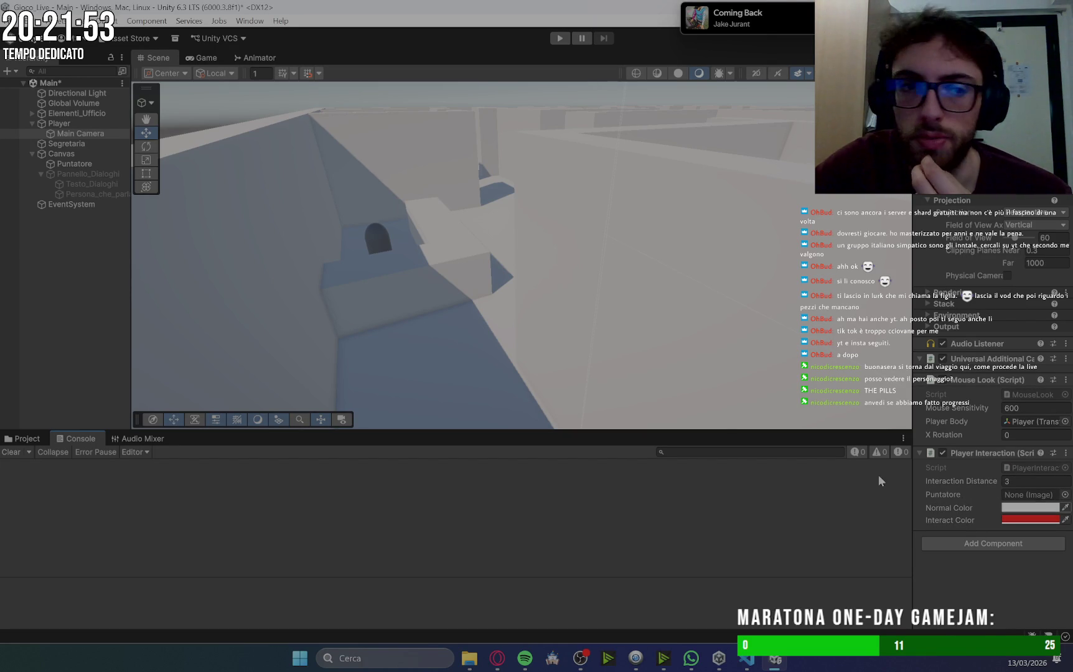
Collapse Pannello_Dialoghi and Canvas in the Hierarchy and select Segretaria to view its empty references.
{"action": "left_click", "coordinate": [80, 145]}
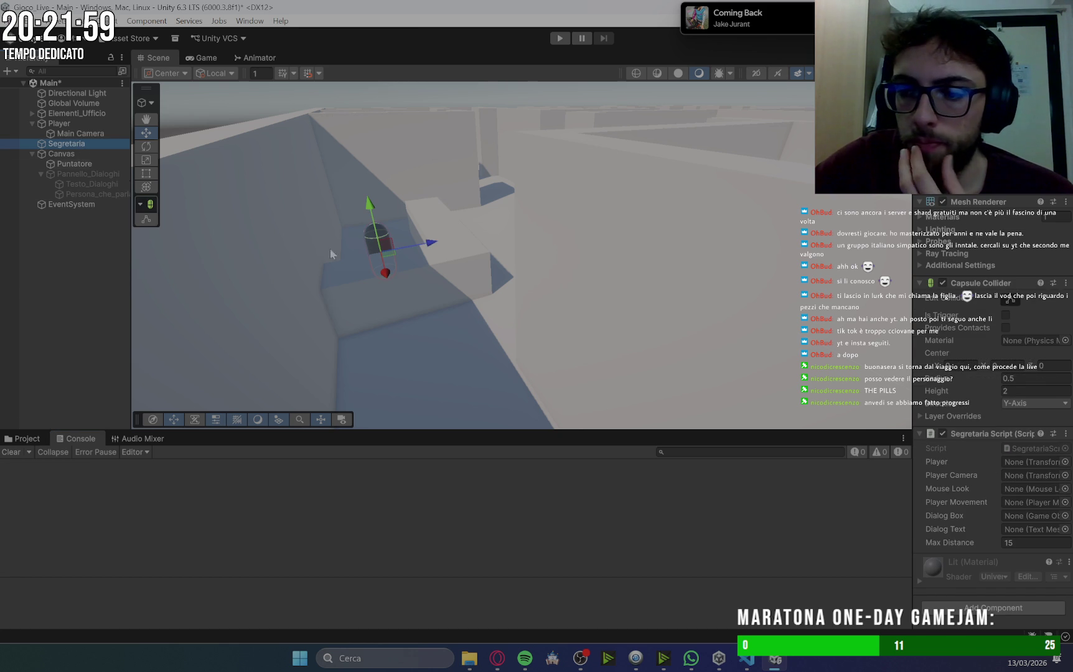
{"action": "left_click", "coordinate": [41, 174]}
{"action": "left_click", "coordinate": [37, 155]}
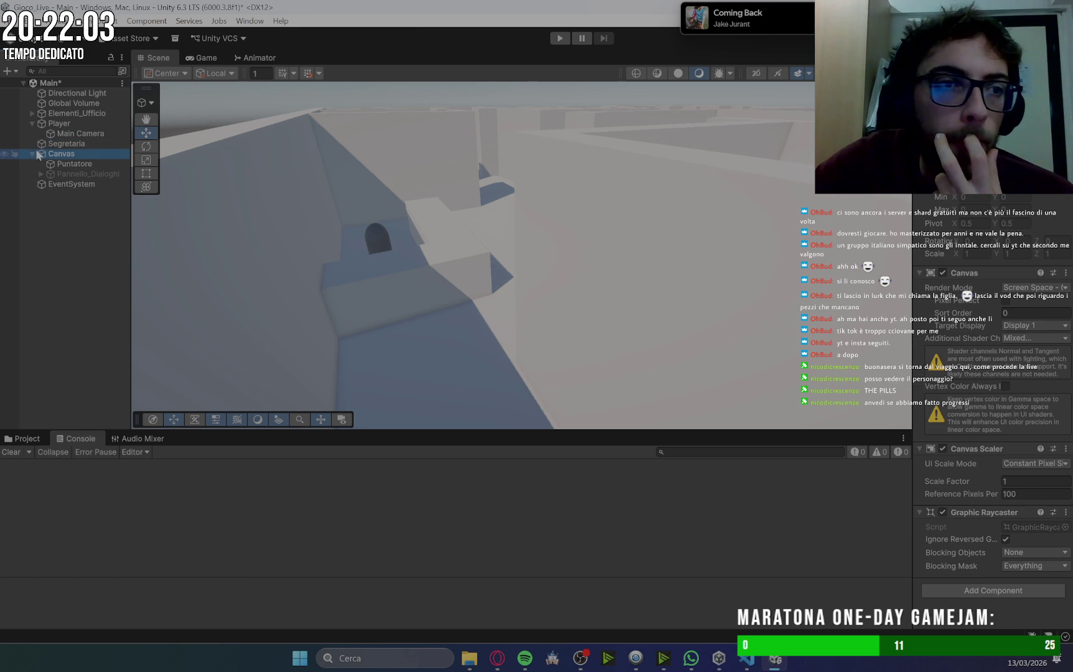
{"action": "left_click", "coordinate": [35, 155]}
{"action": "mouse_move", "coordinate": [62, 127]}
{"action": "left_mouse_down"}
{"action": "mouse_move", "coordinate": [322, 191]}
{"action": "mouse_move", "coordinate": [892, 469]}
{"action": "mouse_move", "coordinate": [68, 128]}
{"action": "left_mouse_up"}
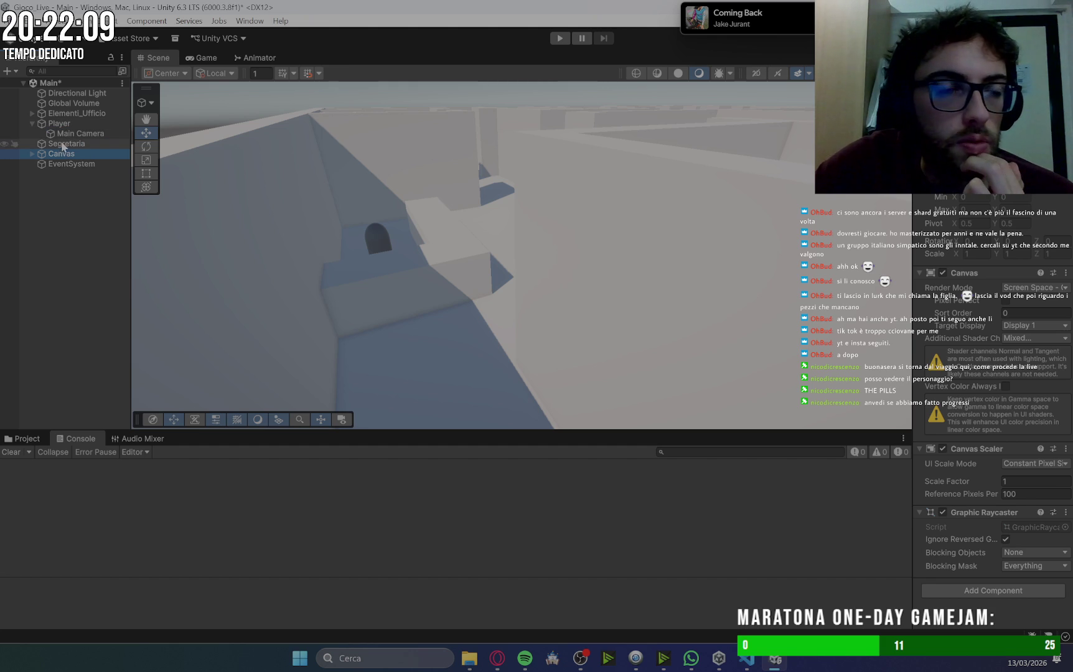
{"action": "left_click", "coordinate": [62, 143]}
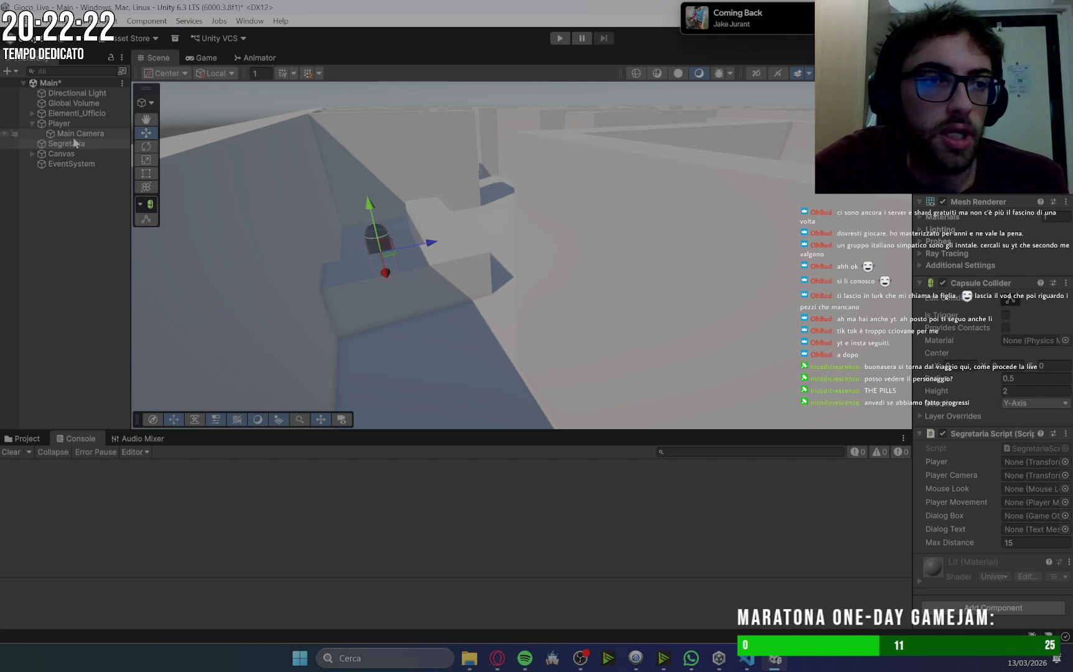
Assign Main Camera as Player Camera and Mouse Look, and Player as Player Movement.
{"action": "mouse_move", "coordinate": [80, 133]}
{"action": "left_mouse_down"}
{"action": "mouse_move", "coordinate": [1032, 477]}
{"action": "mouse_move", "coordinate": [1037, 466]}
{"action": "left_mouse_up"}
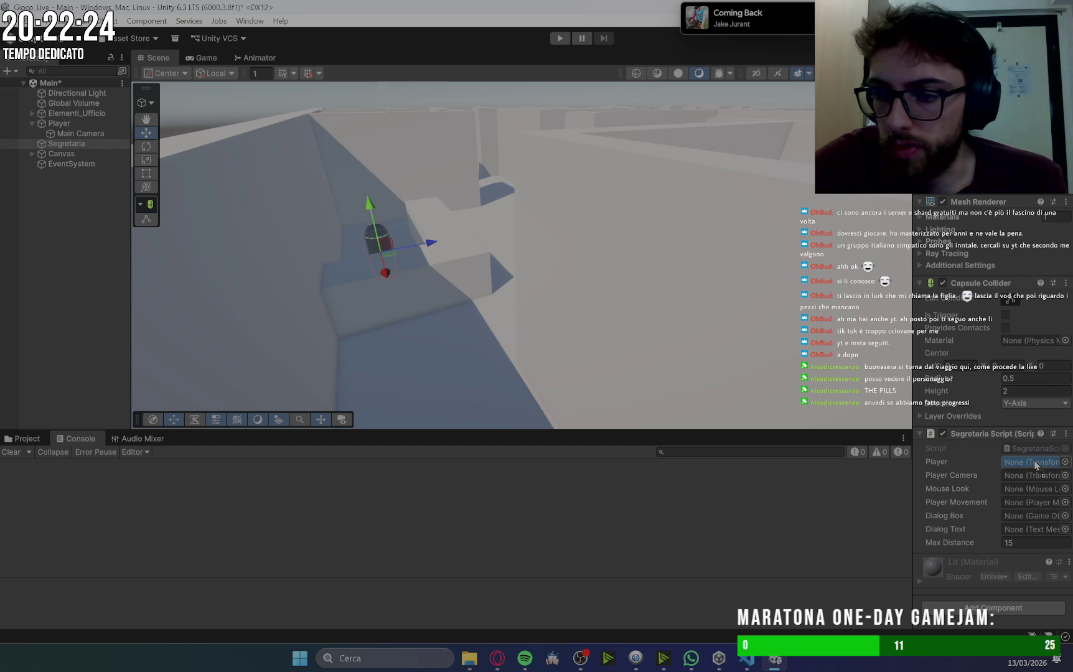
{"action": "mouse_move", "coordinate": [70, 135]}
{"action": "left_mouse_down"}
{"action": "mouse_move", "coordinate": [718, 306]}
{"action": "mouse_move", "coordinate": [1033, 491]}
{"action": "mouse_move", "coordinate": [1032, 475]}
{"action": "left_mouse_up"}
{"action": "left_click", "coordinate": [1032, 475]}
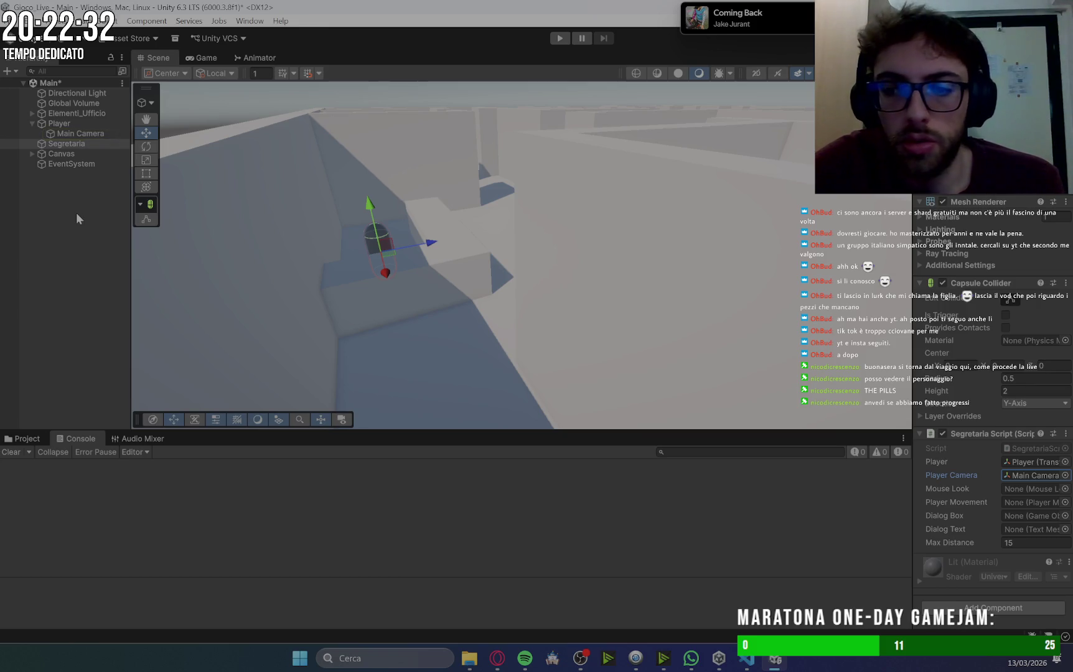
{"action": "left_click", "coordinate": [60, 124]}
{"action": "left_click", "coordinate": [71, 135]}
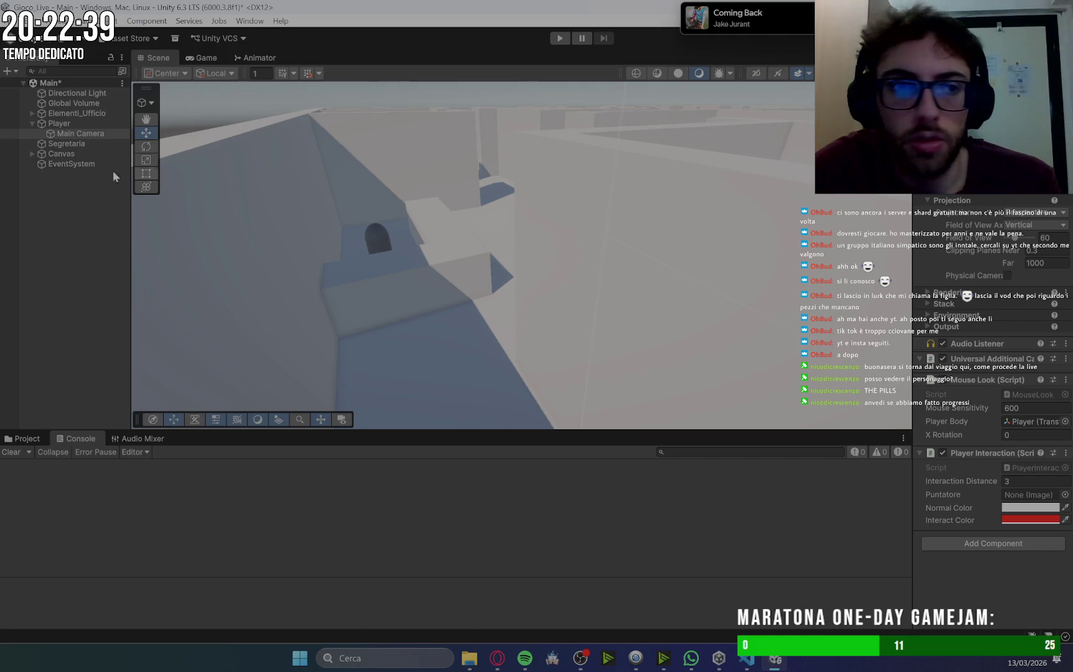
{"action": "left_click", "coordinate": [68, 144]}
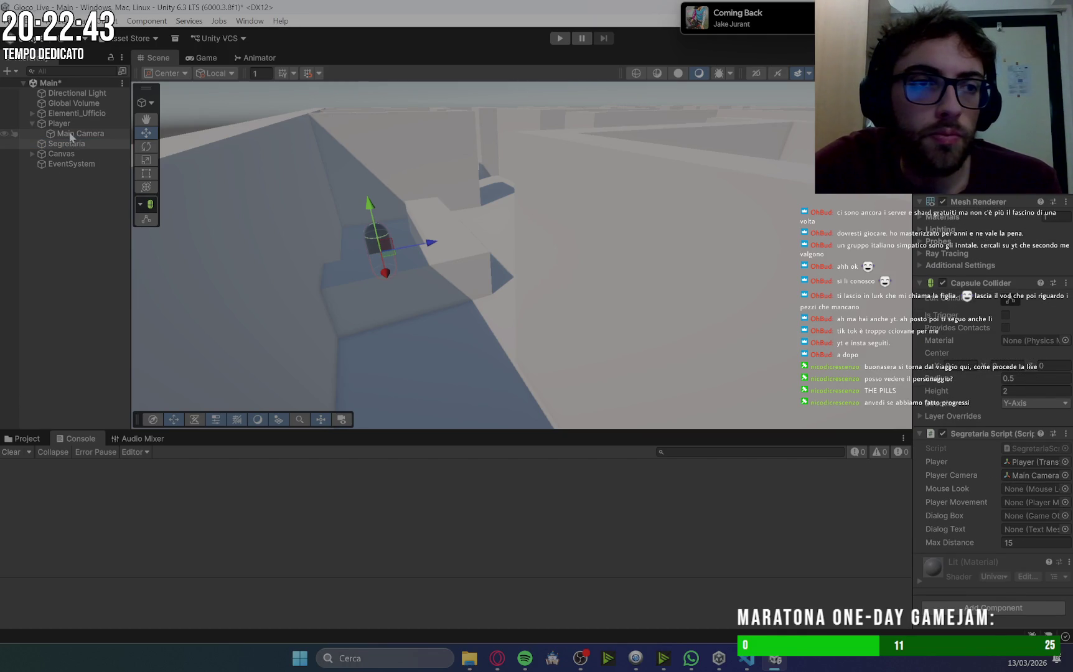
{"action": "mouse_move", "coordinate": [68, 143]}
{"action": "left_mouse_down"}
{"action": "mouse_move", "coordinate": [891, 421]}
{"action": "mouse_move", "coordinate": [1023, 498]}
{"action": "mouse_move", "coordinate": [1028, 489]}
{"action": "left_mouse_up"}
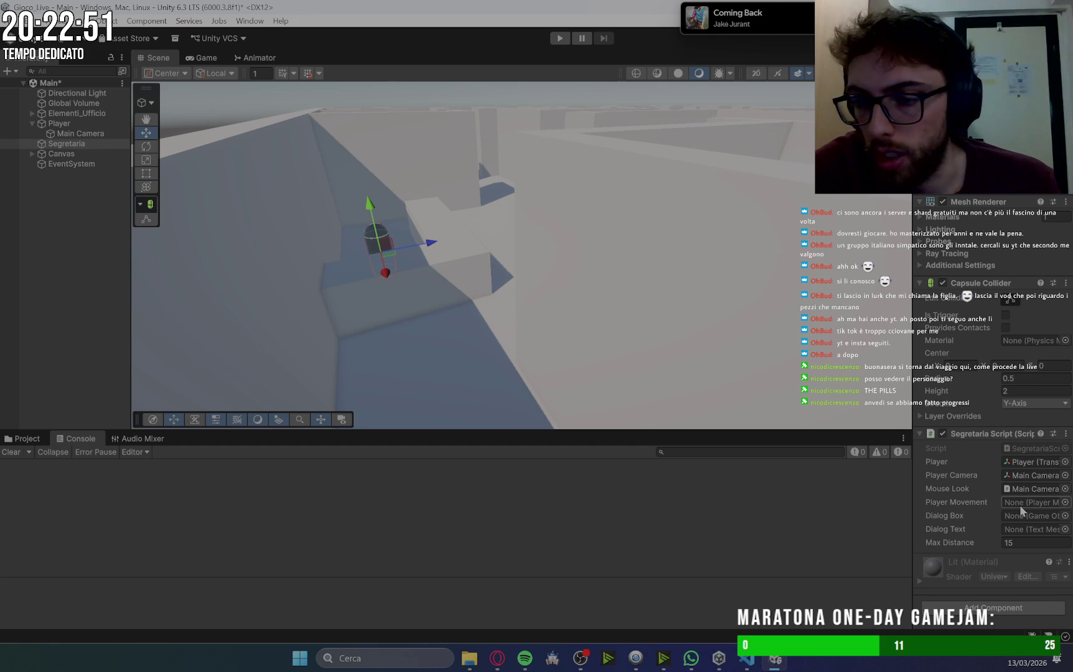
{"action": "left_click_drag", "start_coordinate": [60, 126], "coordinate": [1030, 503]}
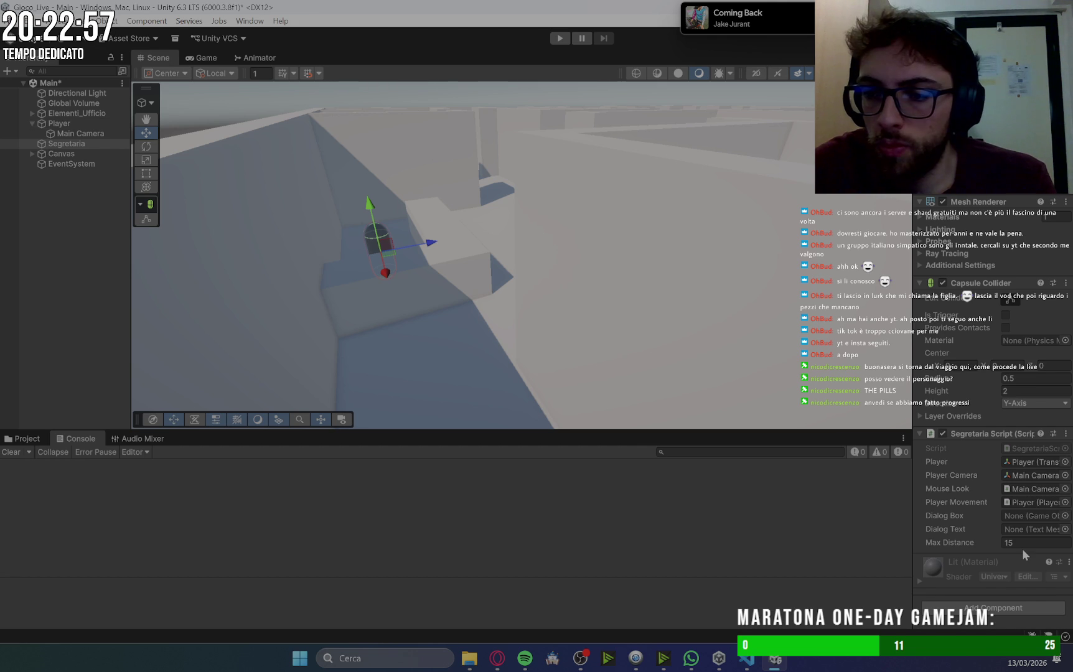
Assign Pannello_Dialoghi as Dialog Box and Testo_Dialoghi as Dialog Text, then run the game.
{"action": "left_click", "coordinate": [32, 154]}
{"action": "mouse_move", "coordinate": [81, 173]}
{"action": "left_mouse_down"}
{"action": "mouse_move", "coordinate": [196, 177]}
{"action": "mouse_move", "coordinate": [817, 453]}
{"action": "mouse_move", "coordinate": [1036, 525]}
{"action": "left_mouse_up"}
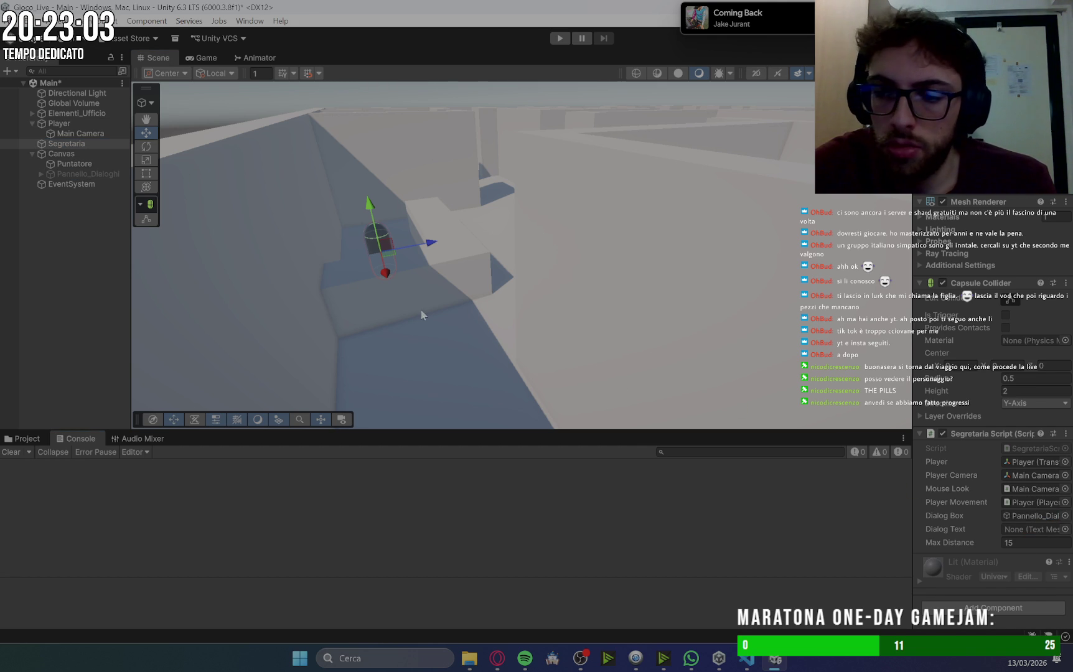
{"action": "left_click", "coordinate": [40, 173]}
{"action": "mouse_move", "coordinate": [71, 185]}
{"action": "left_mouse_down"}
{"action": "mouse_move", "coordinate": [624, 349]}
{"action": "mouse_move", "coordinate": [1029, 529]}
{"action": "left_mouse_up"}
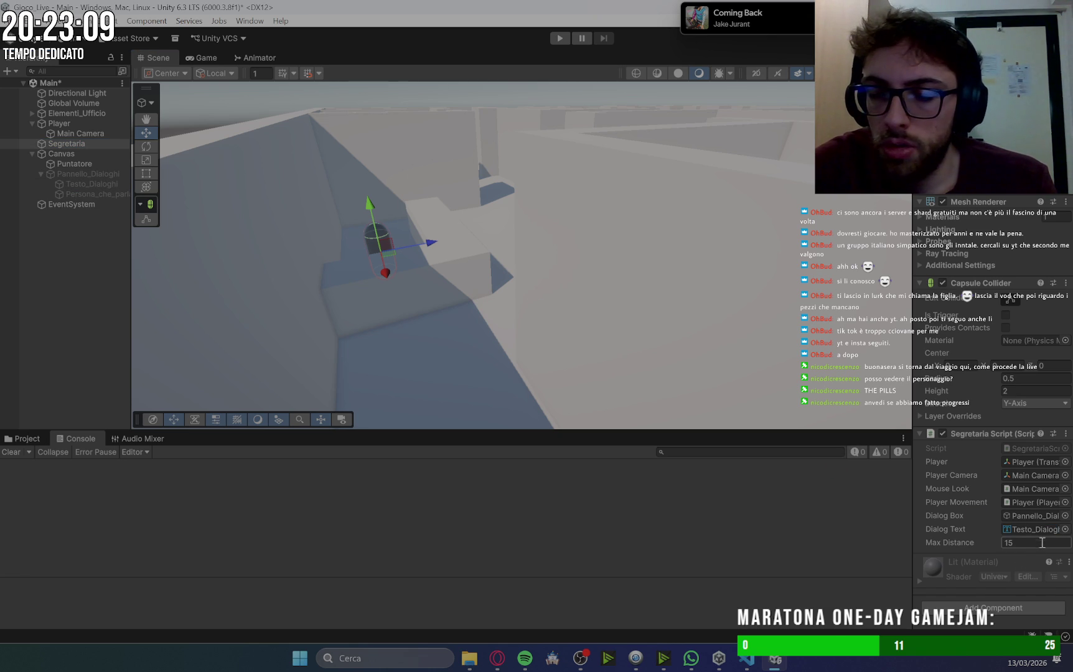
{"action": "left_click", "coordinate": [31, 153]}
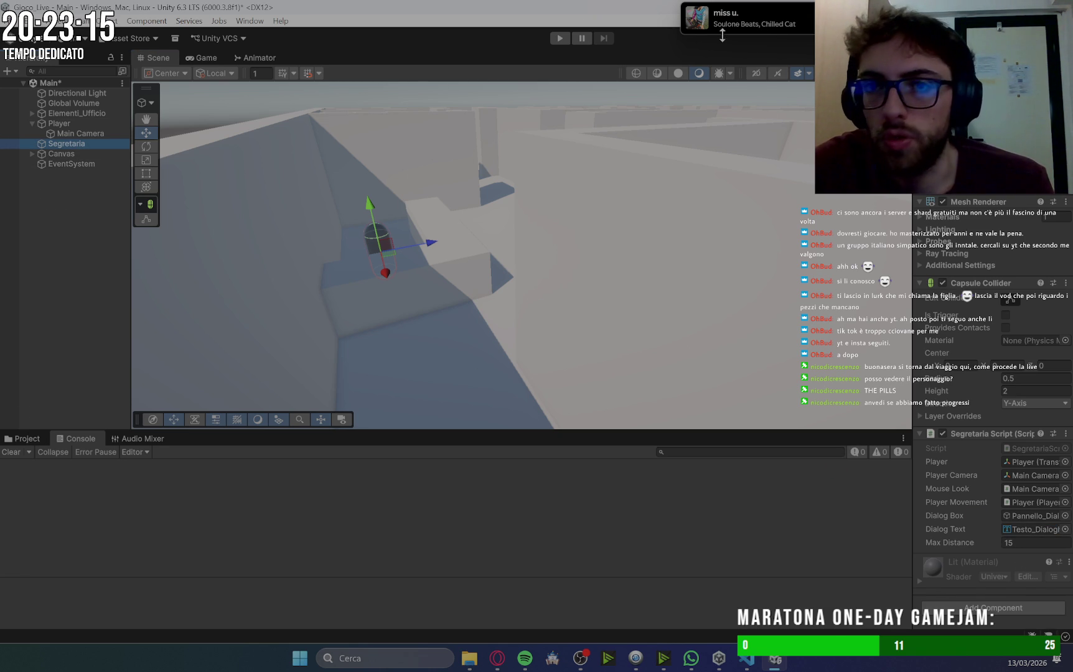
{"action": "key", "text": "ctrl+p"}
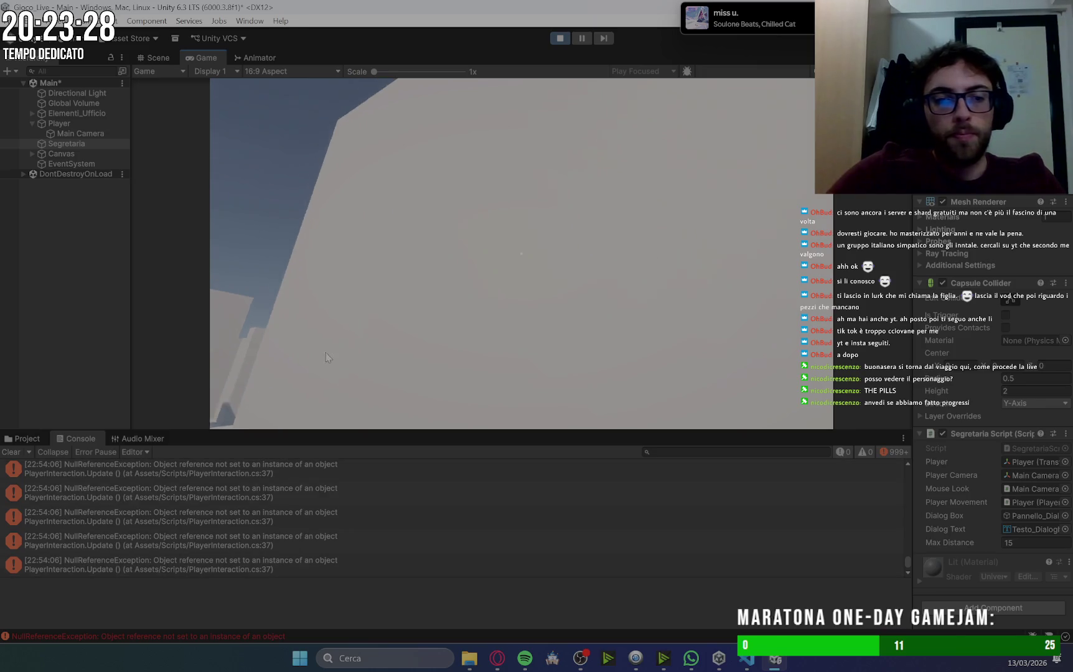
Clear the console, stop the game, and open the line 37 NullReferenceException details.
{"action": "left_click", "coordinate": [11, 452]}
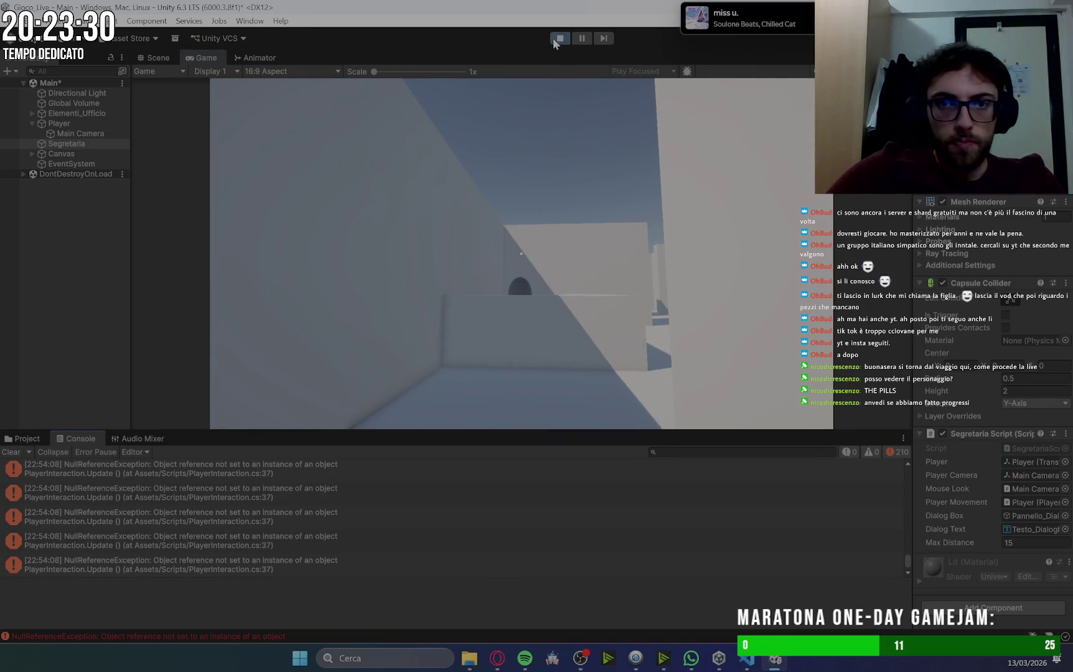
{"action": "left_click", "coordinate": [554, 38]}
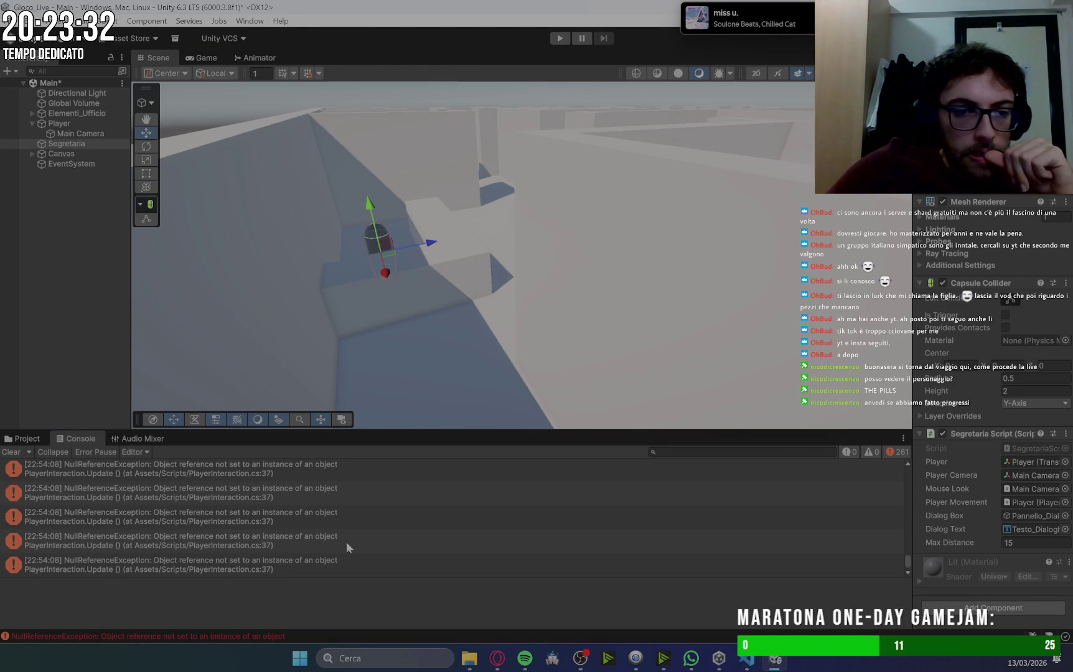
{"action": "left_click", "coordinate": [326, 516]}
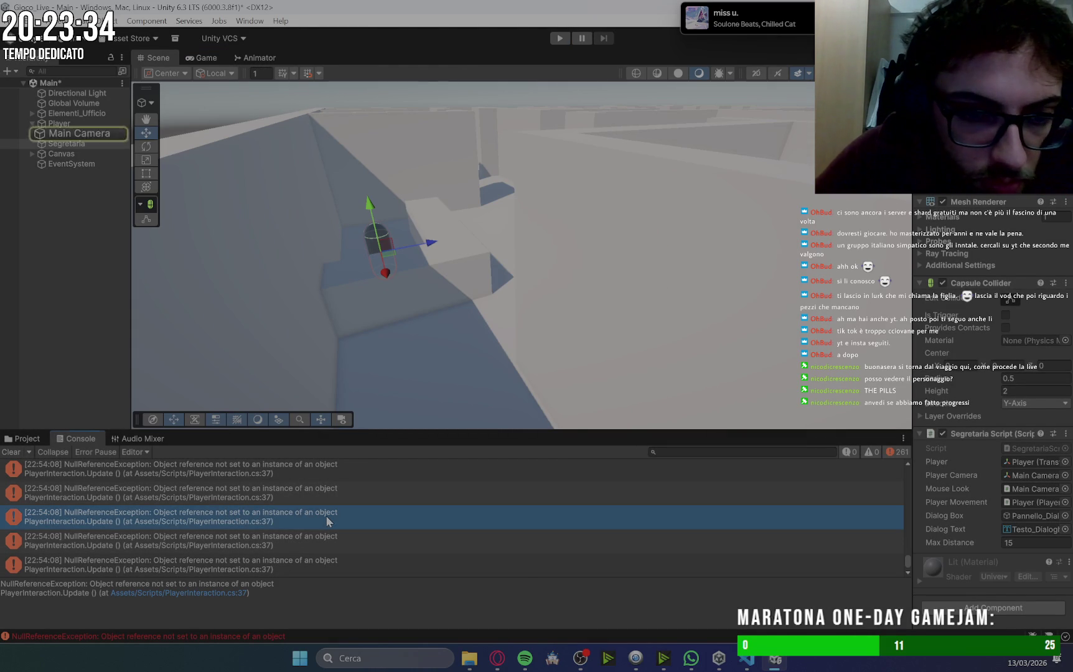
{"action": "left_click", "coordinate": [93, 133]}
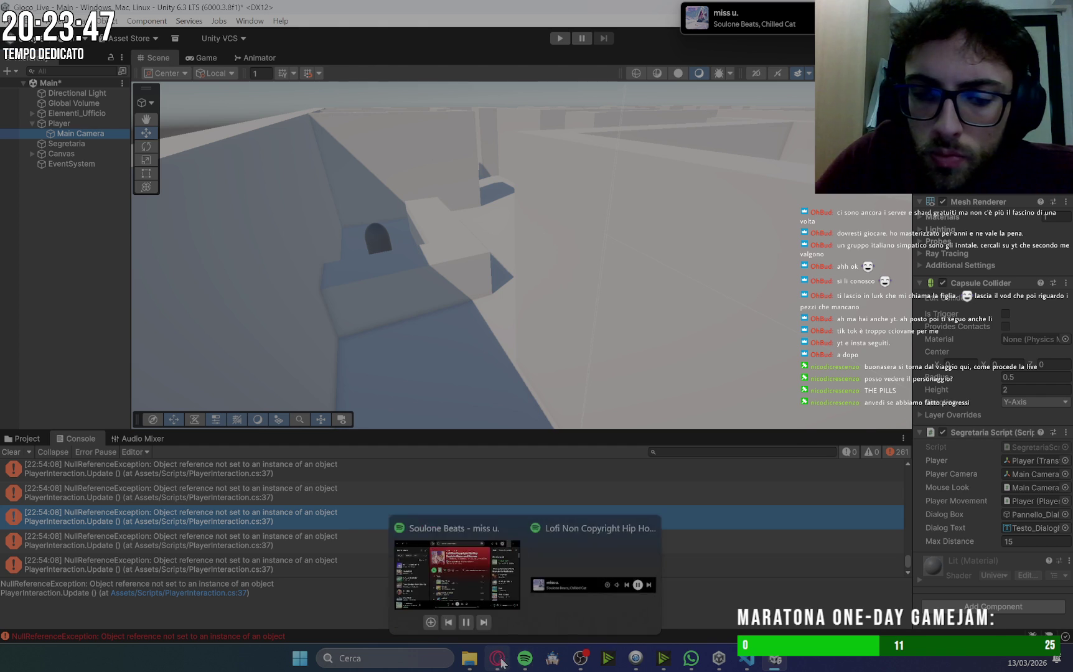
Review Gemini's secretary setup instructions in the chat.
{"action": "left_click", "coordinate": [498, 658]}
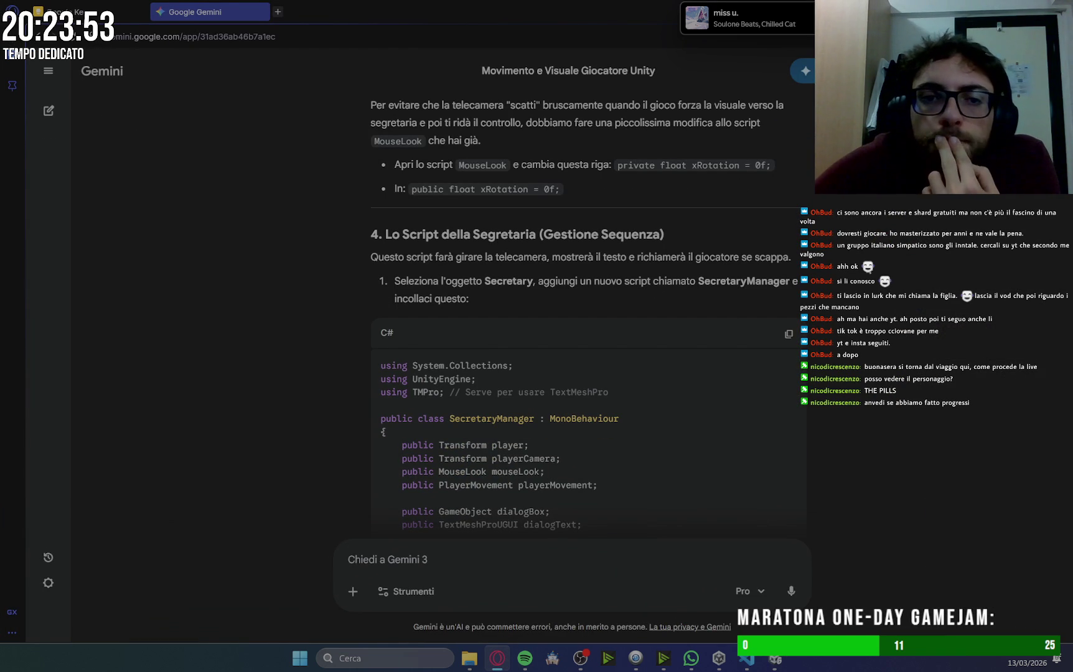
{"action": "scroll", "coordinate": [878, 269], "scroll_direction": "up", "scroll_amount": 5}
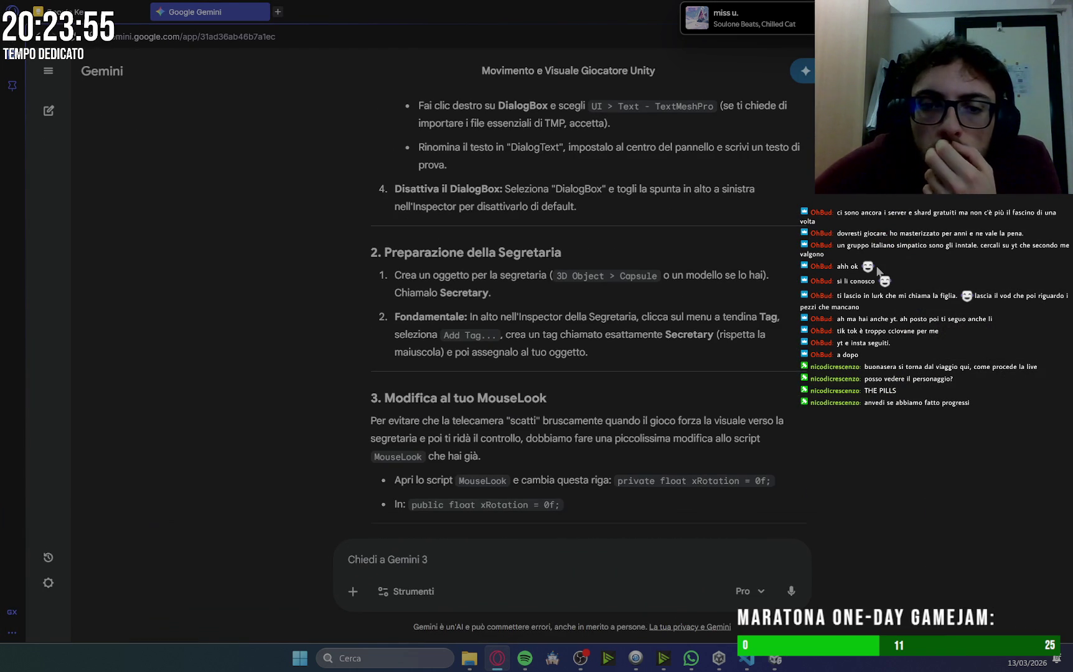
{"action": "scroll", "coordinate": [877, 269], "scroll_direction": "down", "scroll_amount": 3}
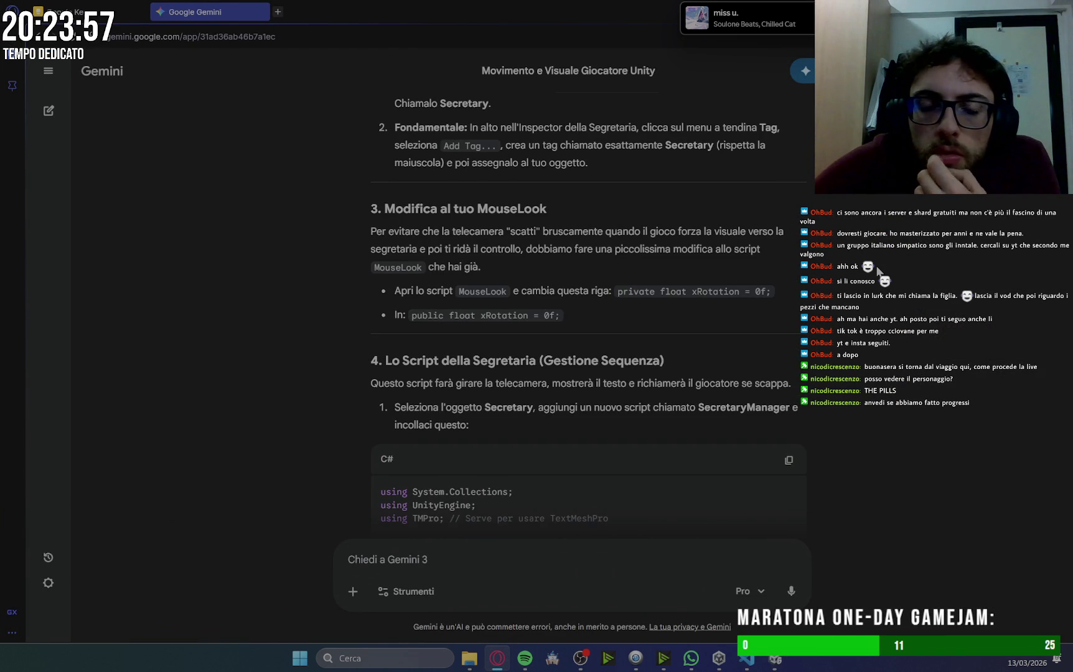
{"action": "scroll", "coordinate": [878, 269], "scroll_direction": "down", "scroll_amount": 4}
{"action": "scroll", "coordinate": [878, 269], "scroll_direction": "down", "scroll_amount": 1}
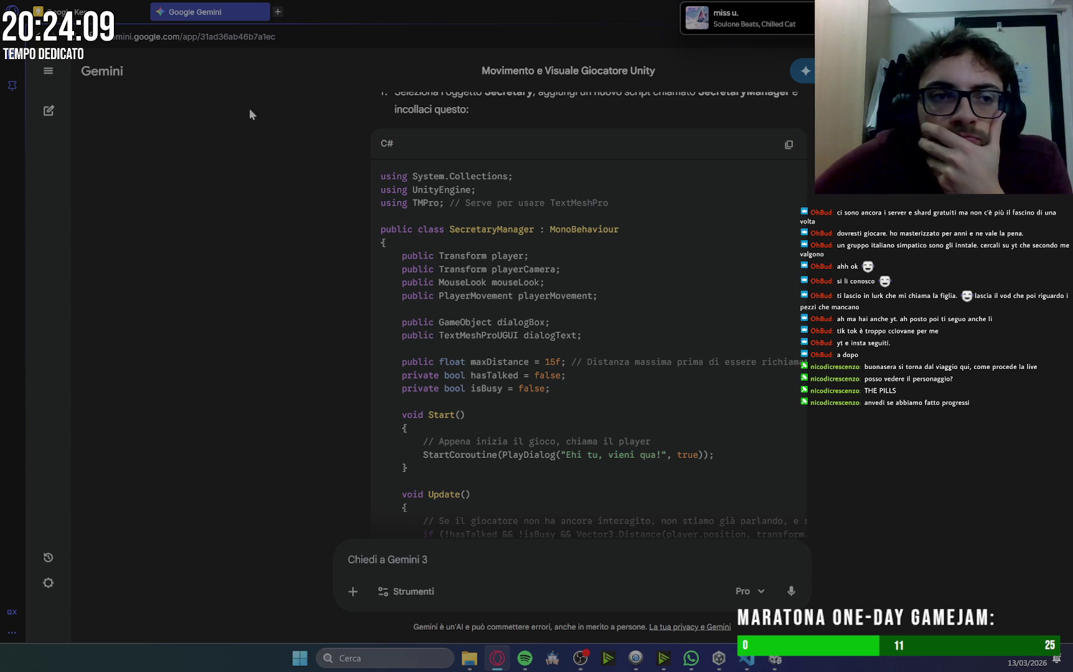
Copy the PlayerInteraction NullReferenceException from Unity's console into the Gemini prompt.
{"action": "key", "text": "alt+Tab"}
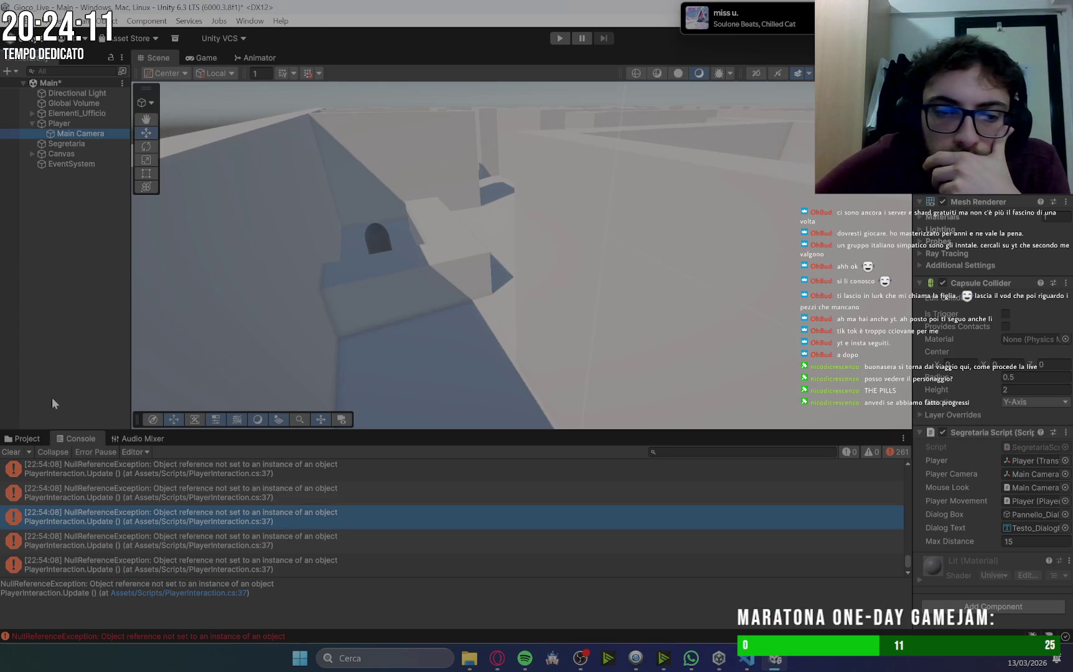
{"action": "left_click", "coordinate": [341, 518]}
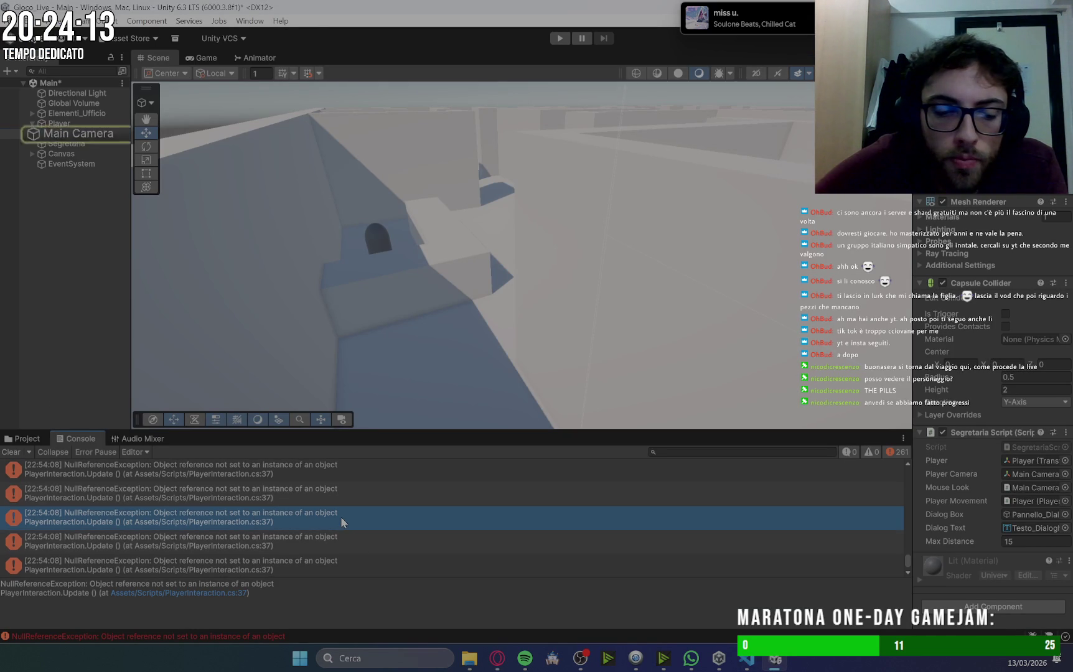
{"action": "left_click", "coordinate": [501, 657]}
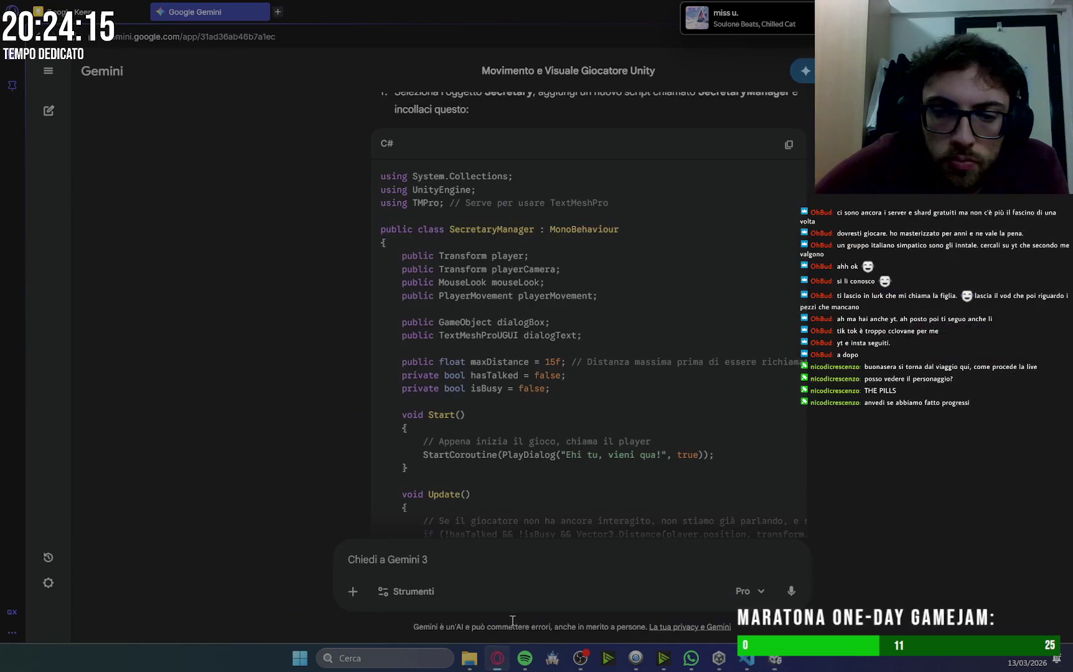
{"action": "type", "text": "NullReferenceException: Object reference not set to an instance of an object PlayerInteraction.Update () (at Assets/Scripts/PlayerInteraction.cs:37)"}
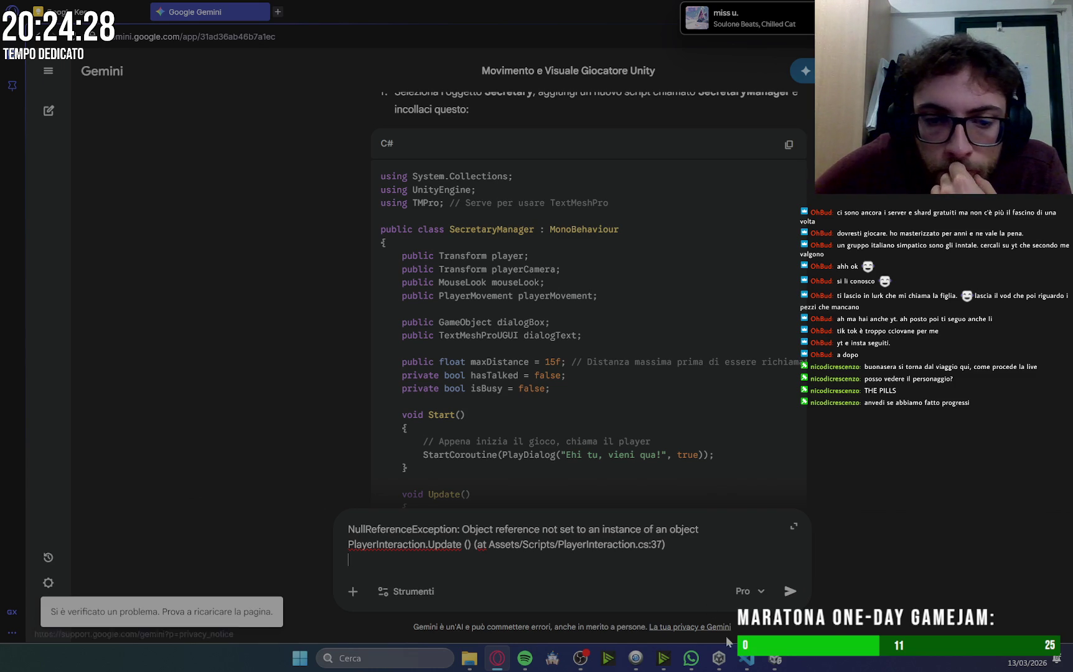
{"action": "mouse_move", "coordinate": [750, 660]}
{"action": "left_click", "coordinate": [741, 583]}
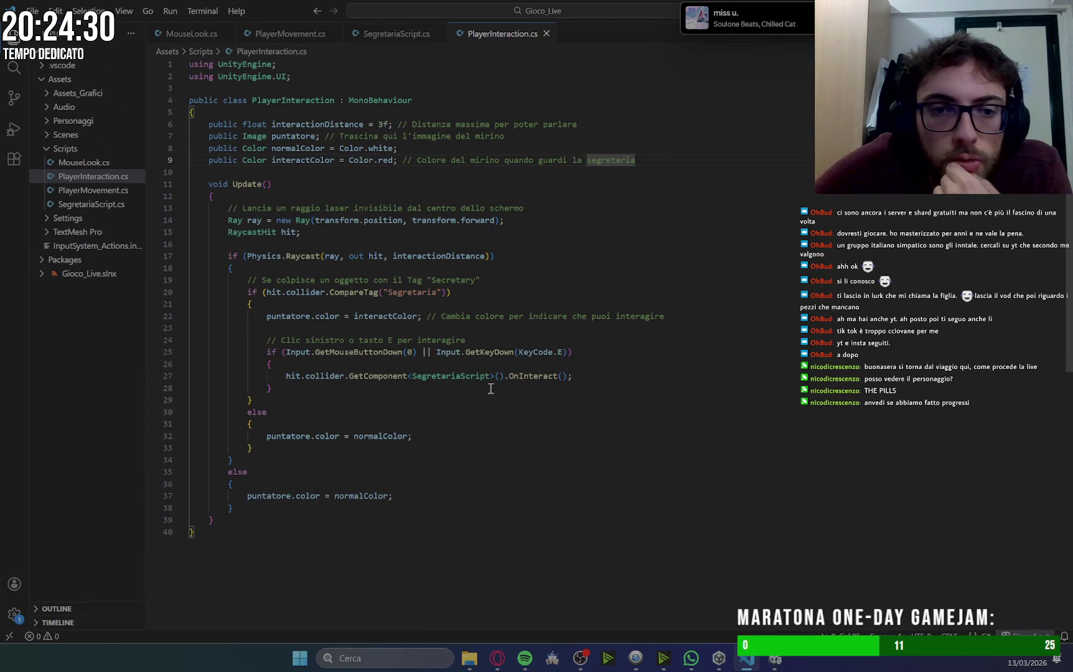
Switch from PlayerInteraction.cs to SegretariaScript.cs and scroll to its OnInteract method.
{"action": "left_click", "coordinate": [699, 276]}
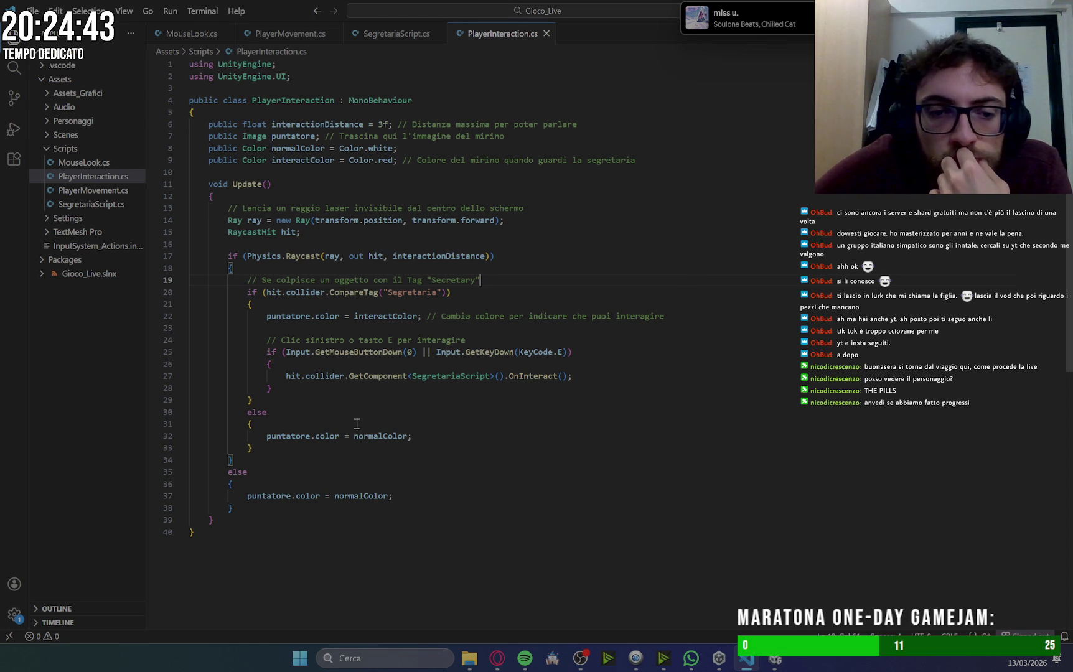
{"action": "left_click", "coordinate": [751, 661]}
{"action": "left_click", "coordinate": [753, 667]}
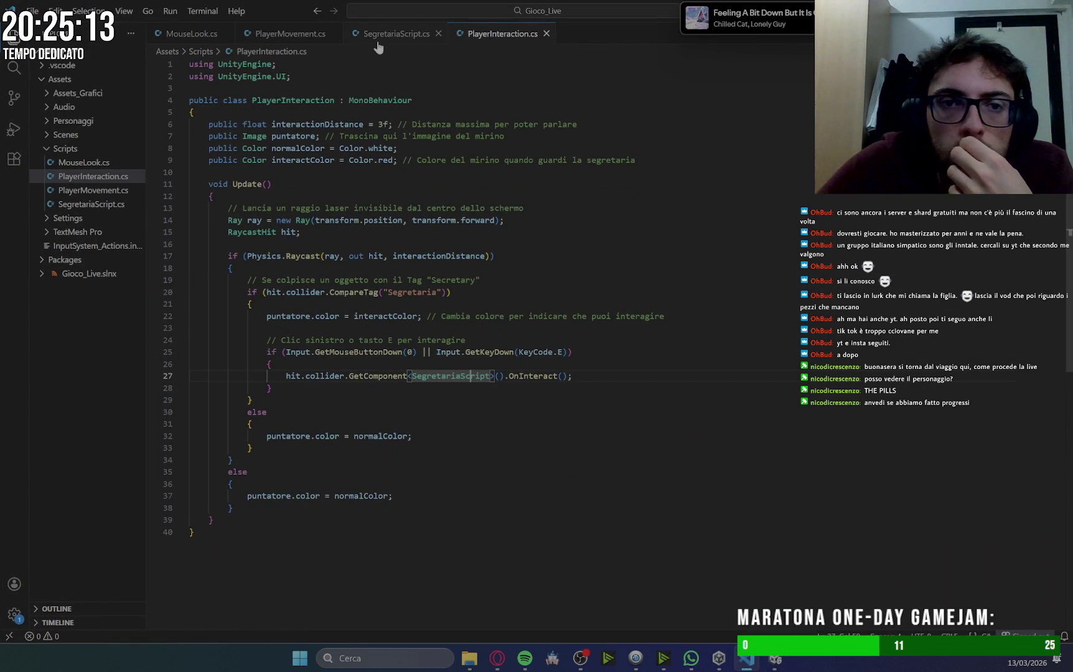
{"action": "left_click", "coordinate": [378, 36]}
{"action": "scroll", "coordinate": [454, 316], "scroll_direction": "down", "scroll_amount": 6}
{"action": "scroll", "coordinate": [454, 316], "scroll_direction": "up", "scroll_amount": 8}
{"action": "scroll", "coordinate": [454, 315], "scroll_direction": "up", "scroll_amount": 4}
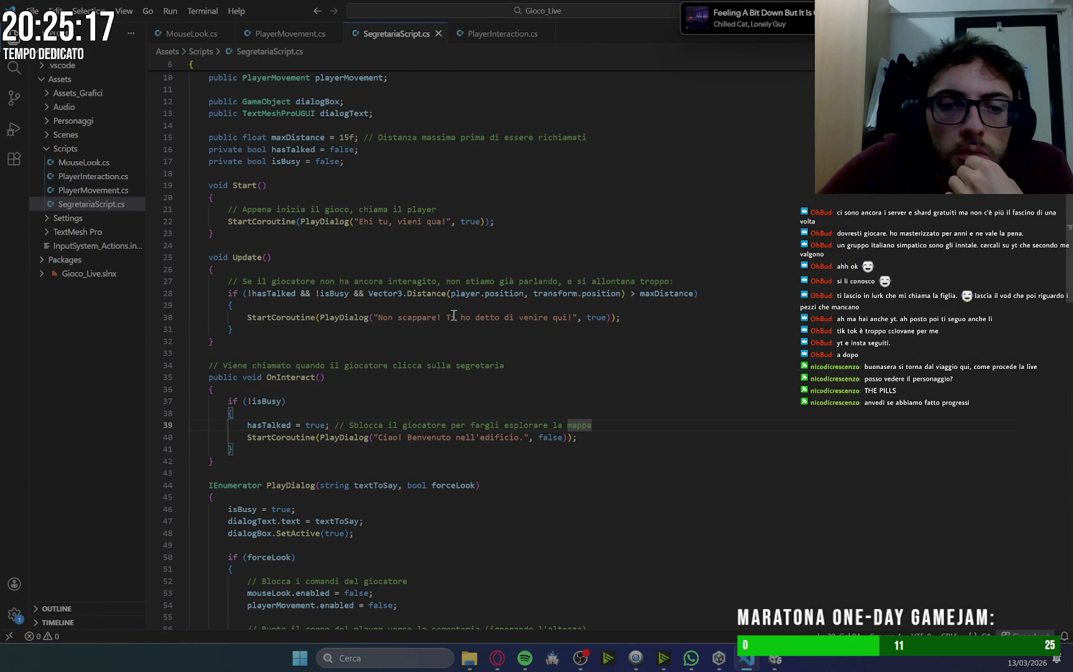
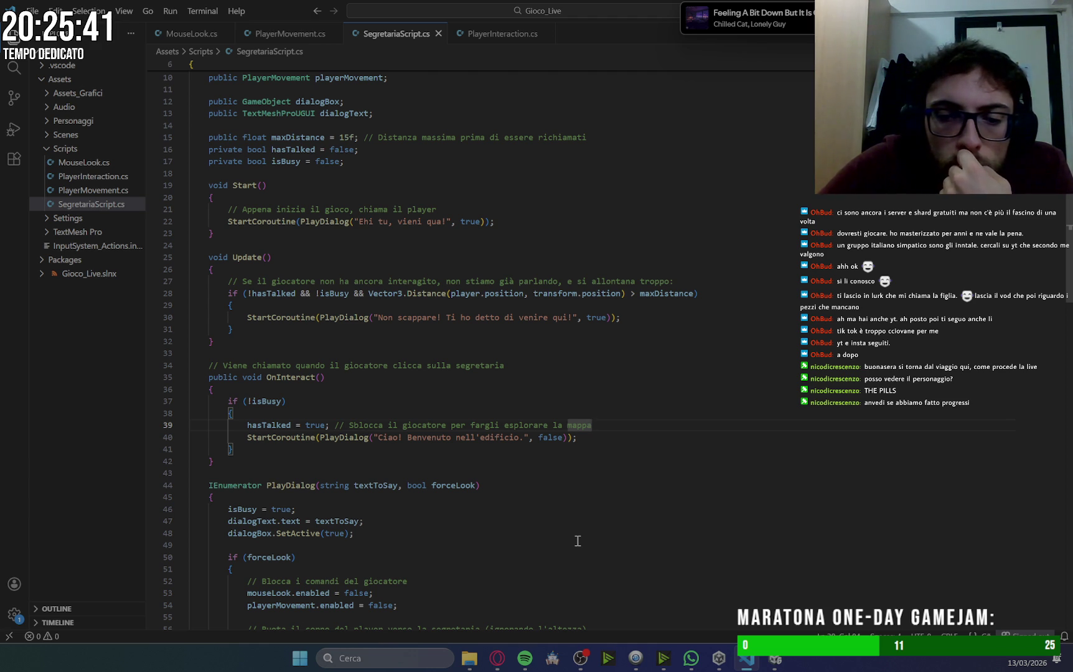
Bring the Unity Editor to the front and start playtesting the office scene.
{"action": "left_click", "coordinate": [776, 662]}
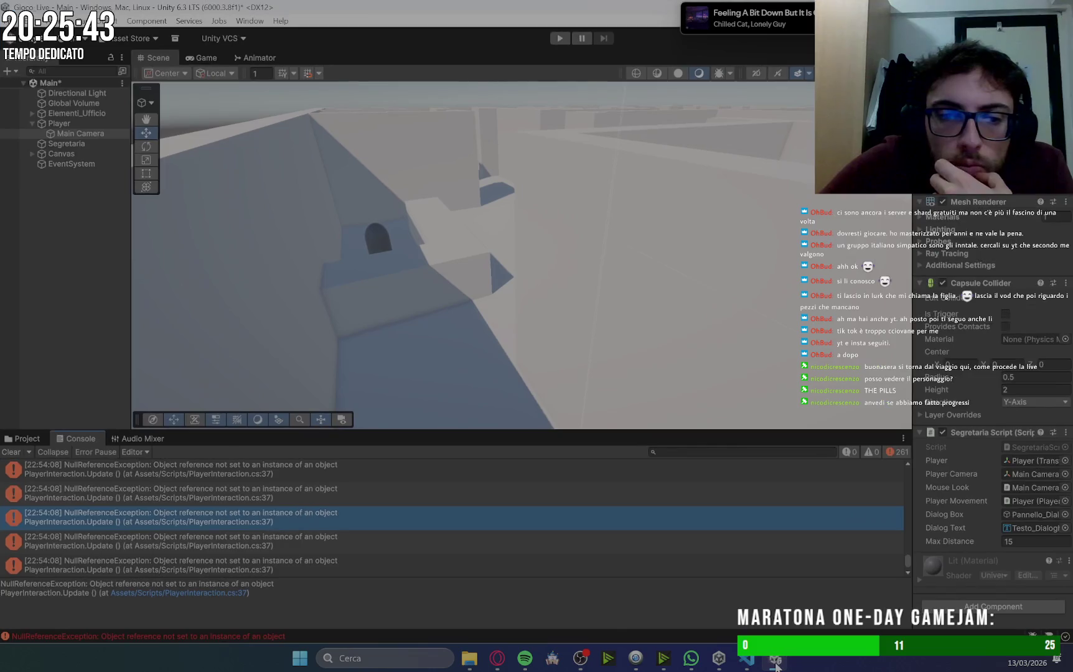
{"action": "left_click", "coordinate": [19, 454]}
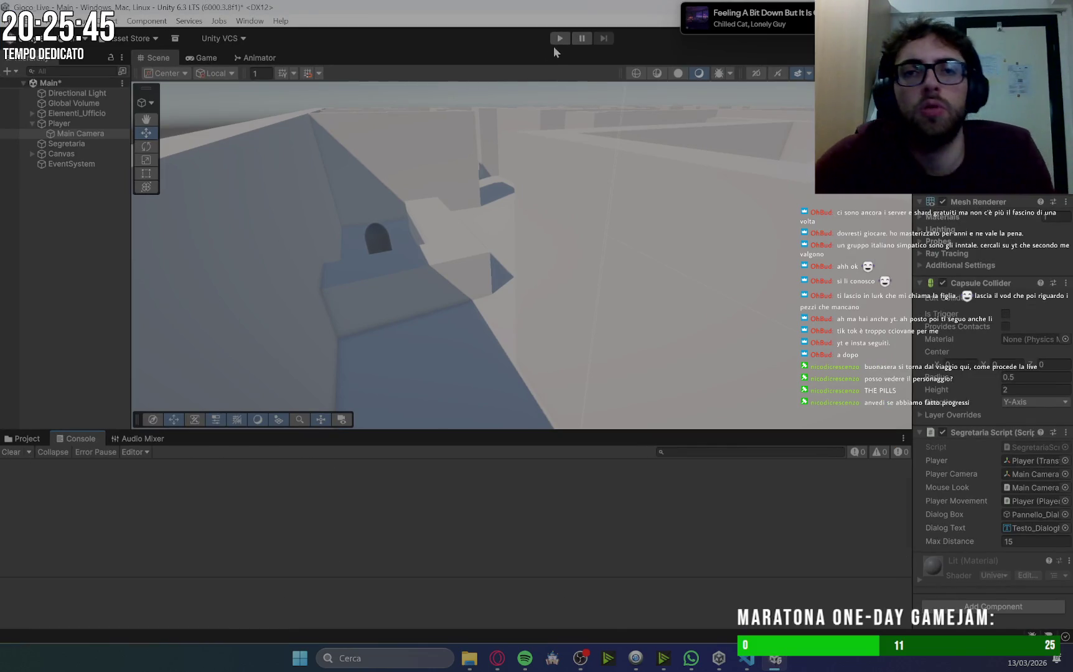
{"action": "left_click", "coordinate": [560, 38]}
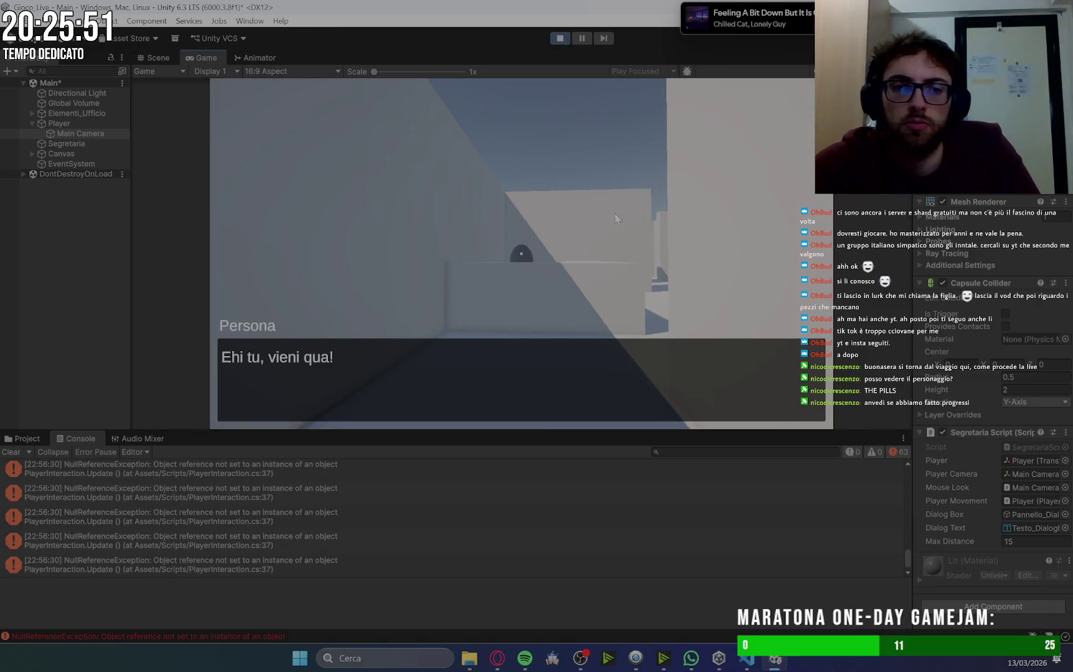
Walk the player forward toward the secretary in the archway, then stop the playtest.
{"action": "left_click", "coordinate": [531, 289]}
{"action": "key", "text": "w"}
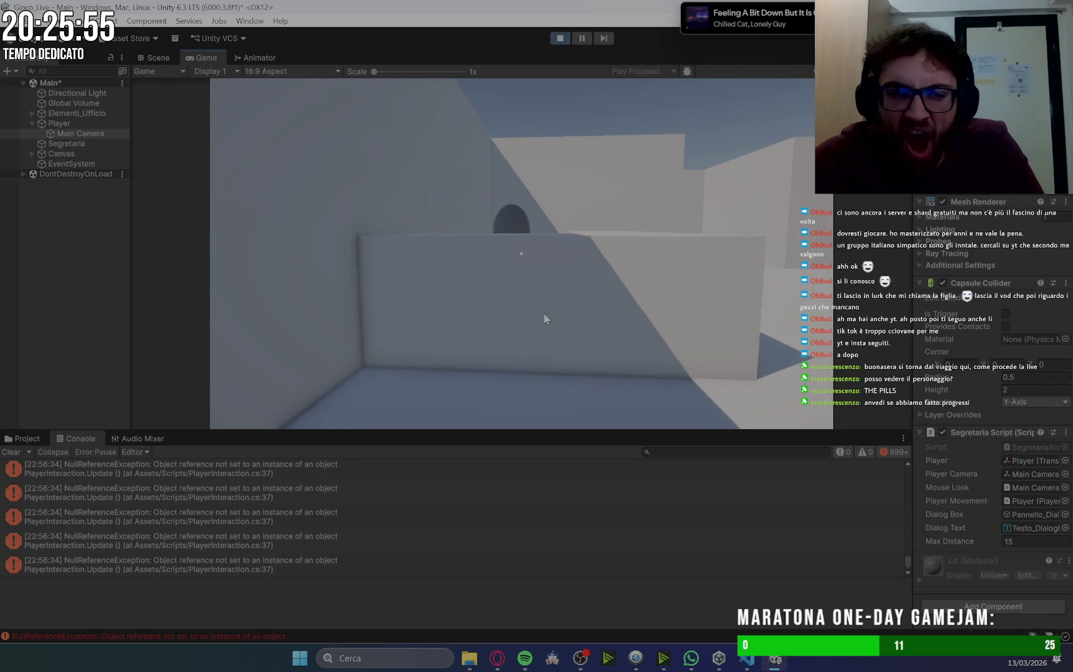
{"action": "key", "text": "w"}
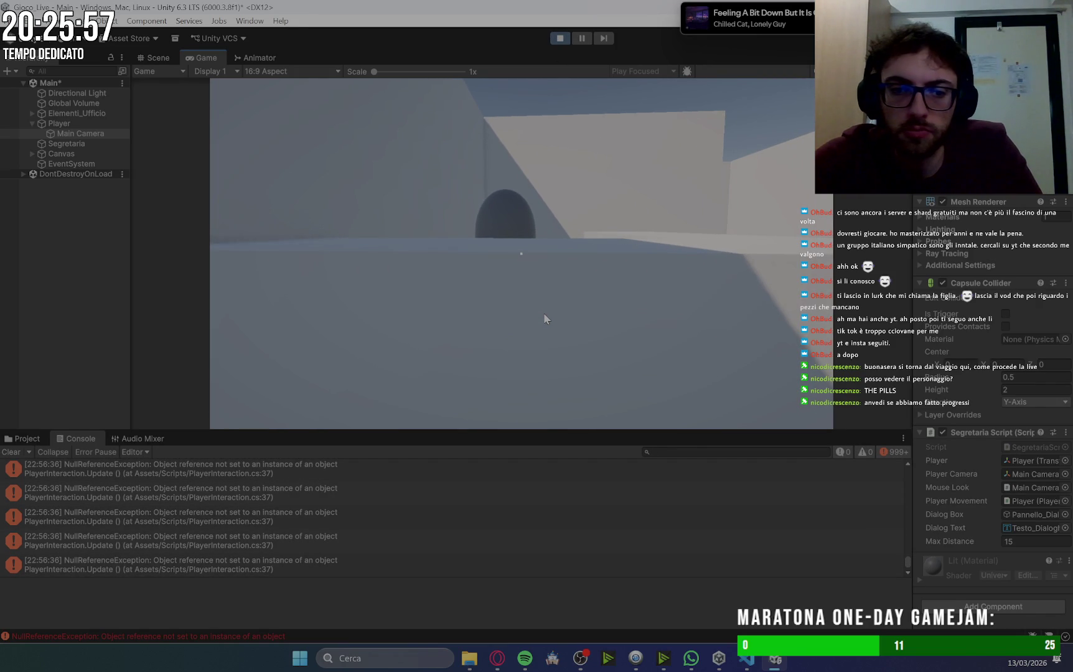
{"action": "mouse_move", "coordinate": [471, 288]}
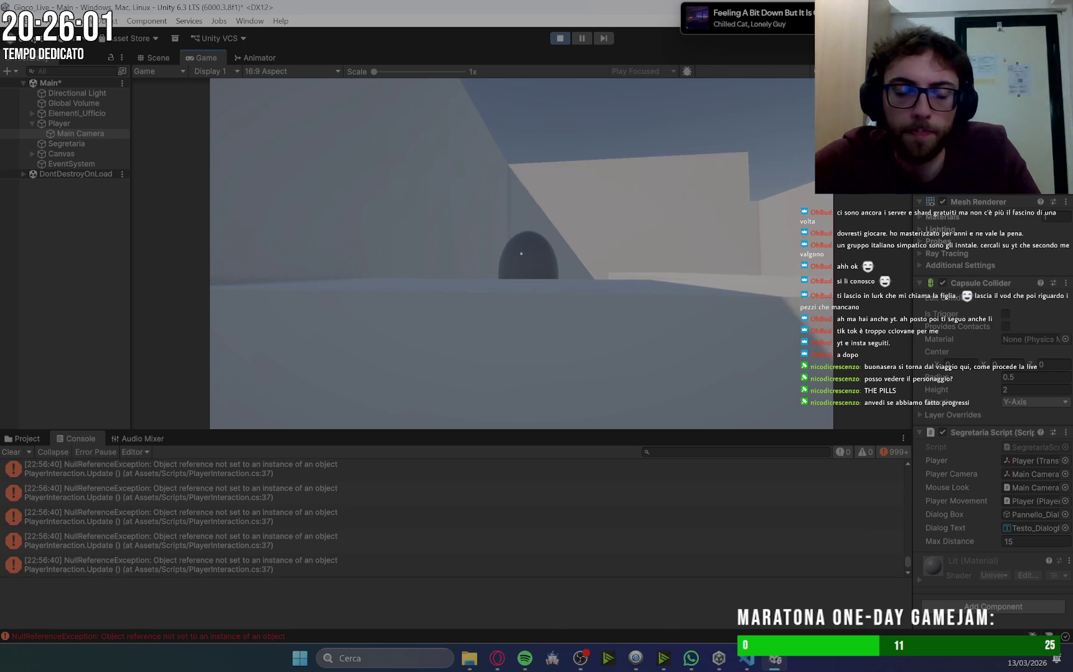
{"action": "key", "text": "w"}
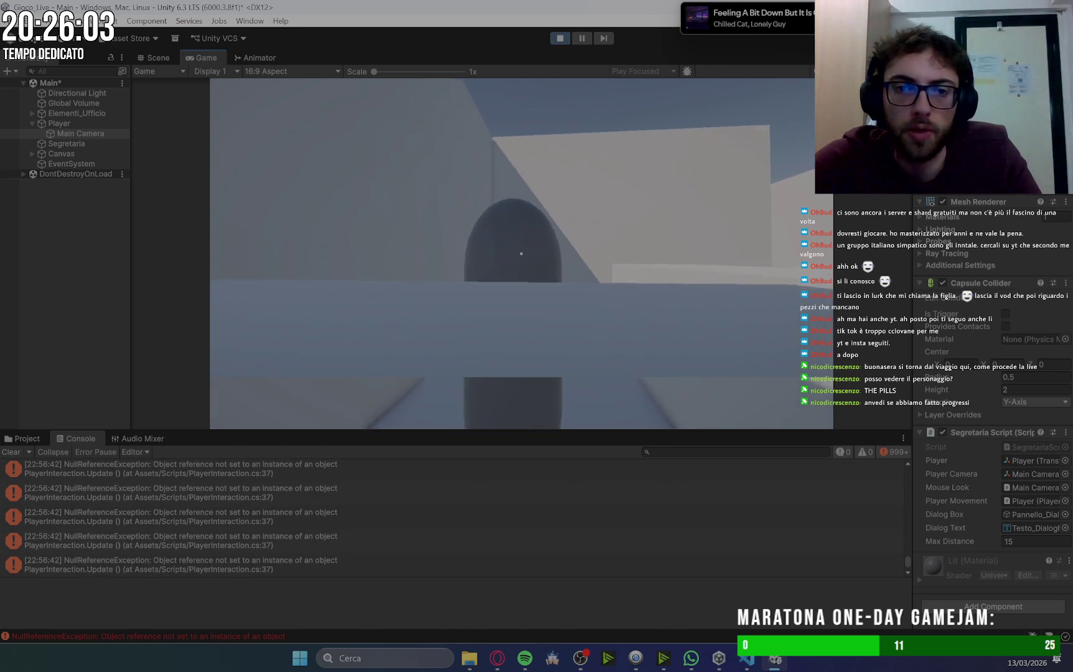
{"action": "mouse_move", "coordinate": [496, 275]}
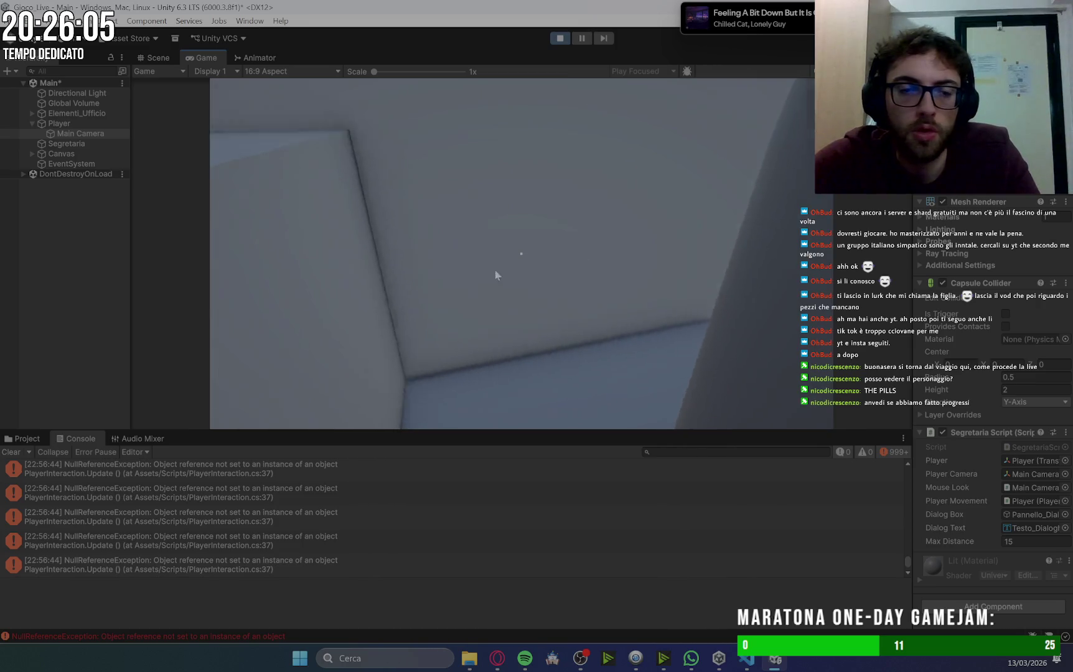
{"action": "mouse_move", "coordinate": [546, 36]}
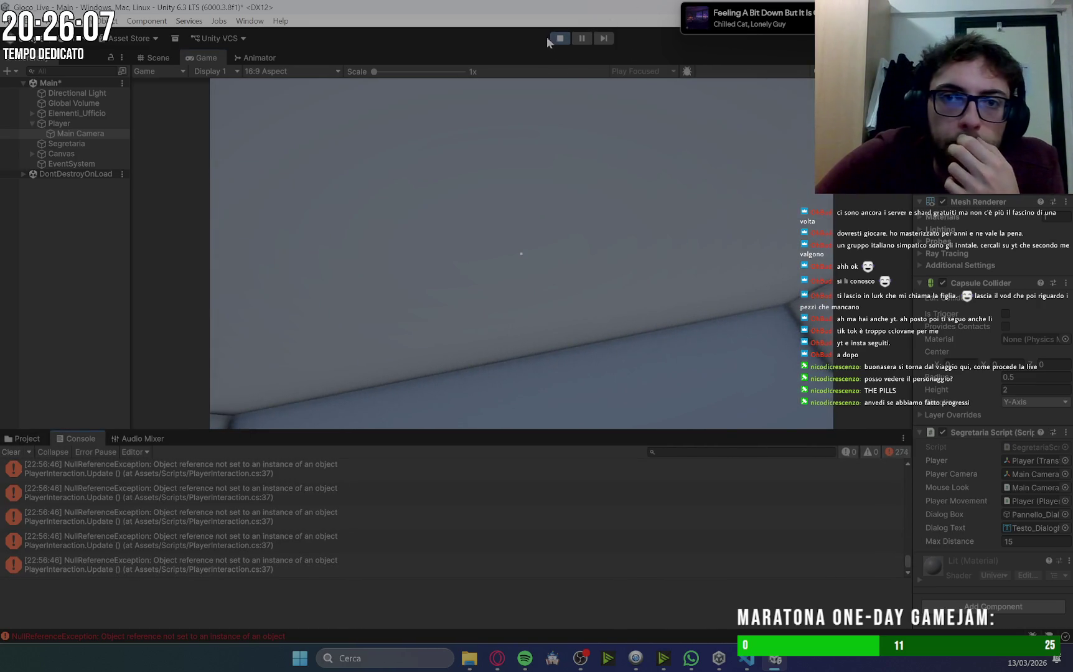
{"action": "left_click", "coordinate": [548, 37]}
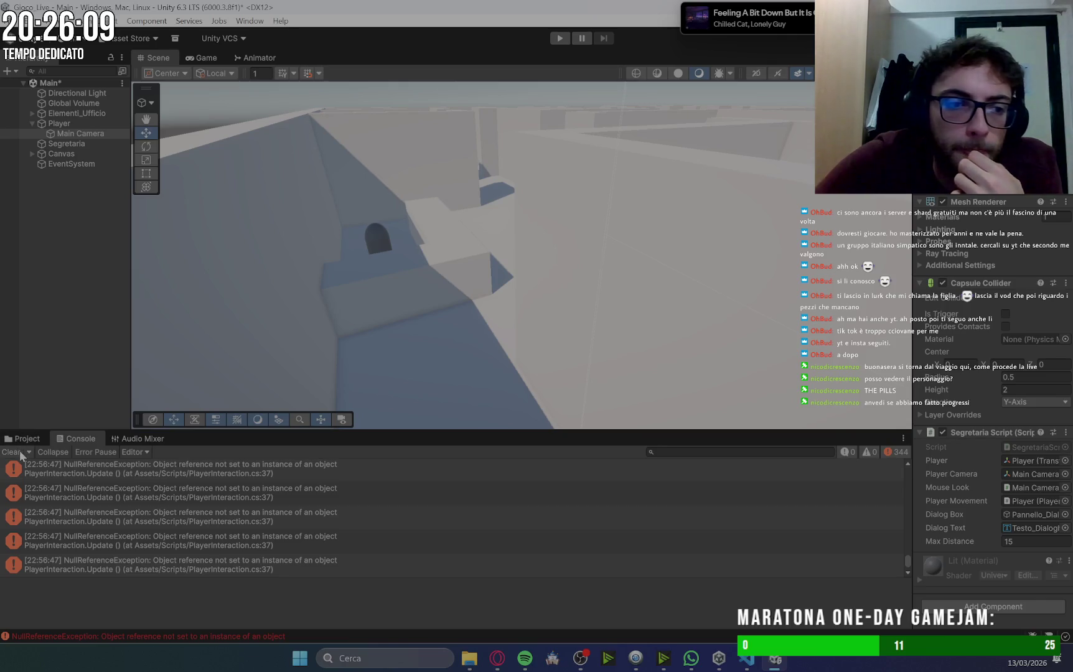
Send the PlayerInteraction.cs line 37 NullReferenceException to Gemini, then return to VS Code.
{"action": "left_click", "coordinate": [498, 658]}
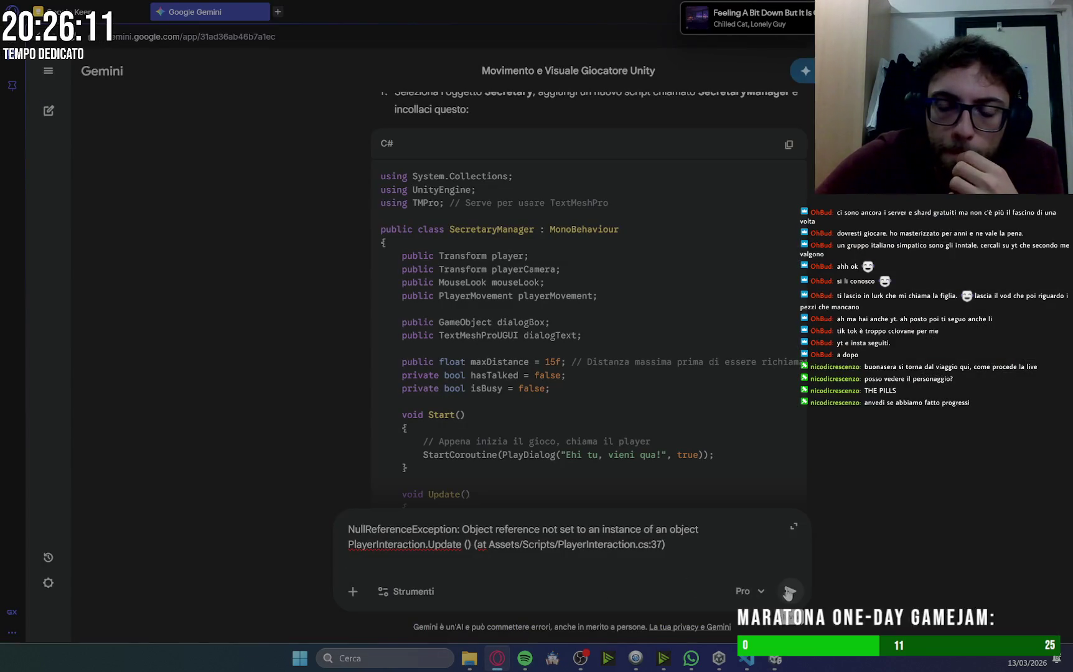
{"action": "left_click", "coordinate": [789, 592]}
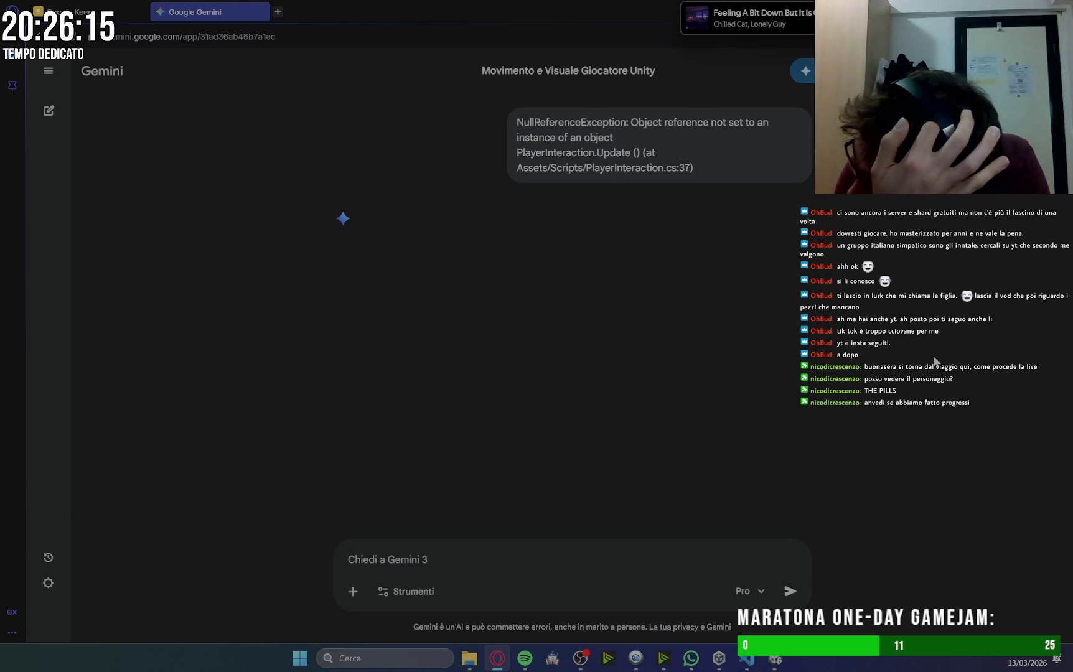
{"action": "left_click", "coordinate": [750, 663]}
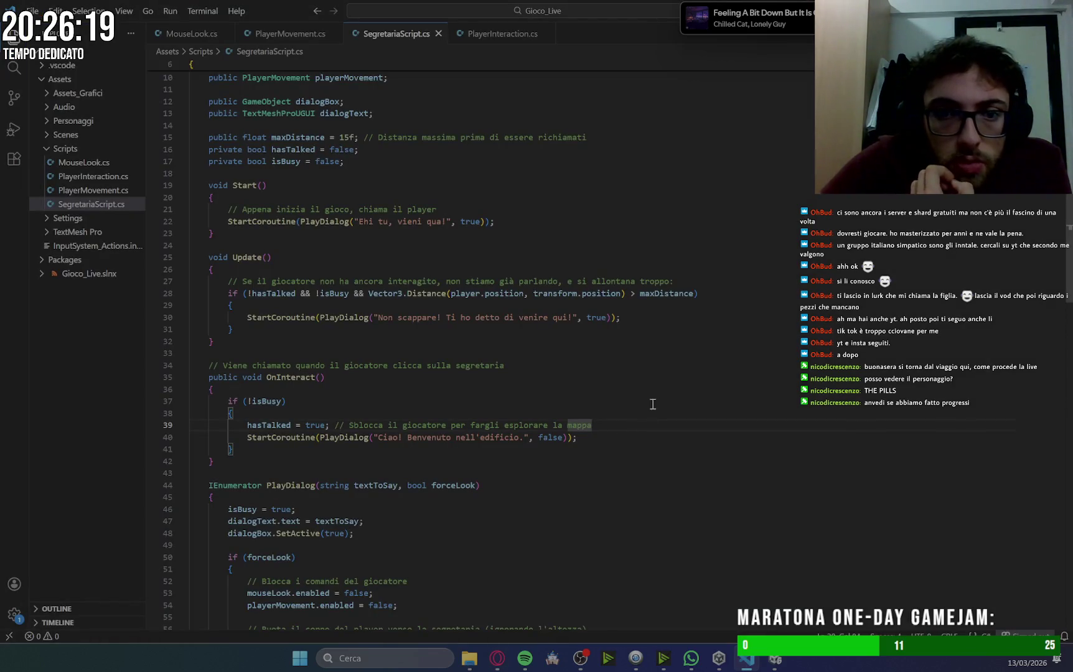
Review SegretariaScript.cs, PlayerMovement.cs and PlayerInteraction.cs, then select Main Camera in Unity.
{"action": "scroll", "coordinate": [509, 273], "scroll_direction": "up", "scroll_amount": 3}
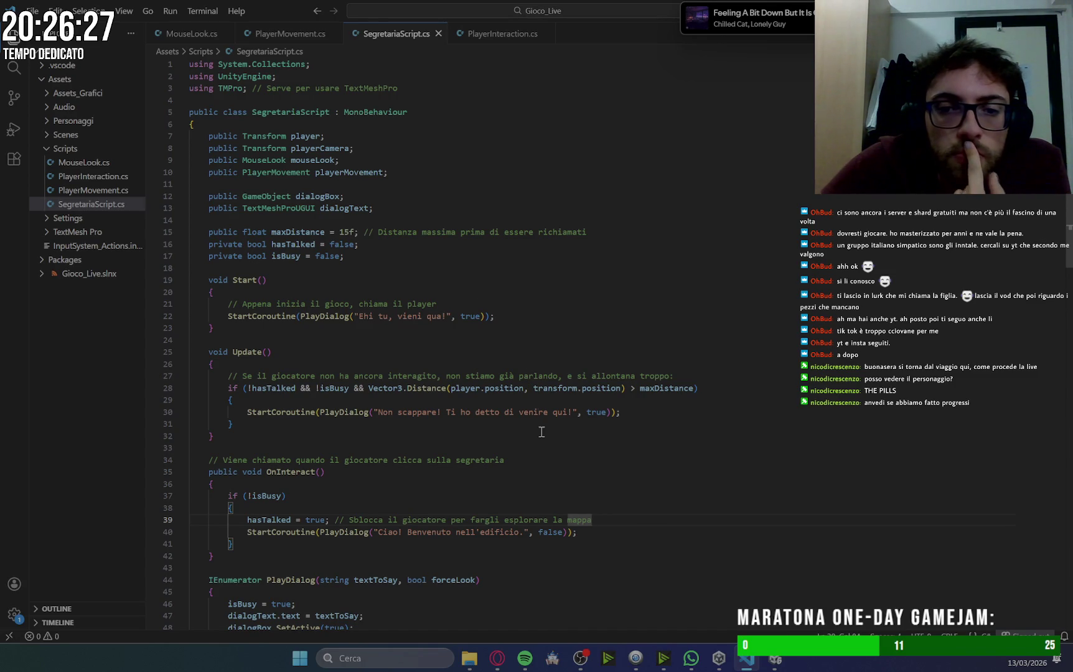
{"action": "scroll", "coordinate": [574, 478], "scroll_direction": "down", "scroll_amount": 8}
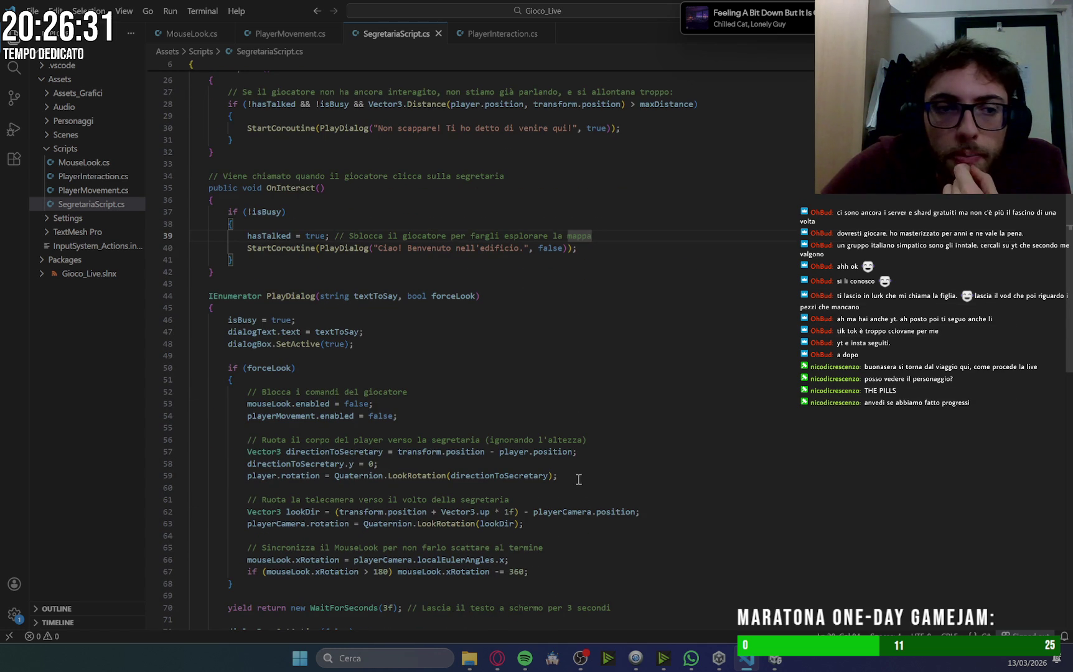
{"action": "left_click", "coordinate": [93, 190]}
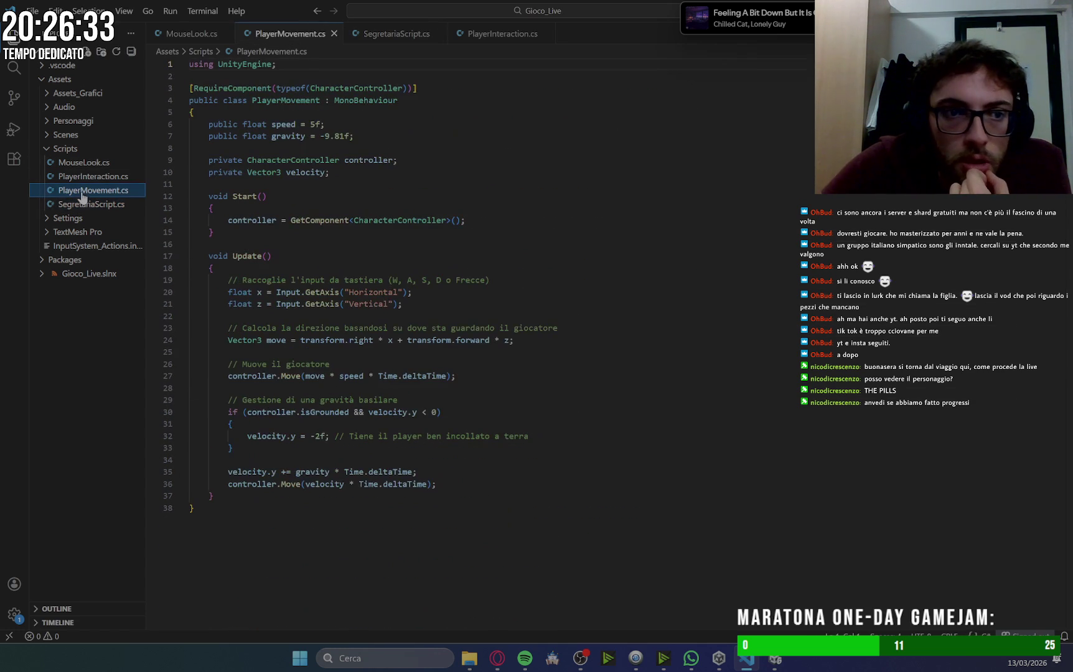
{"action": "left_click", "coordinate": [95, 178]}
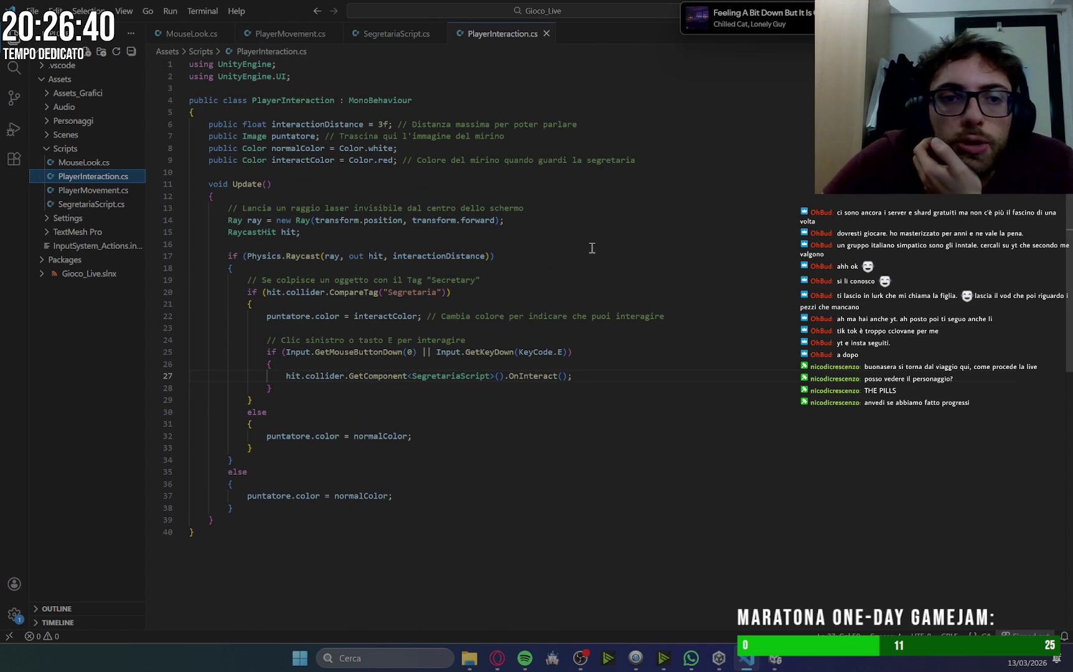
{"action": "left_click", "coordinate": [775, 658]}
{"action": "left_click", "coordinate": [96, 134]}
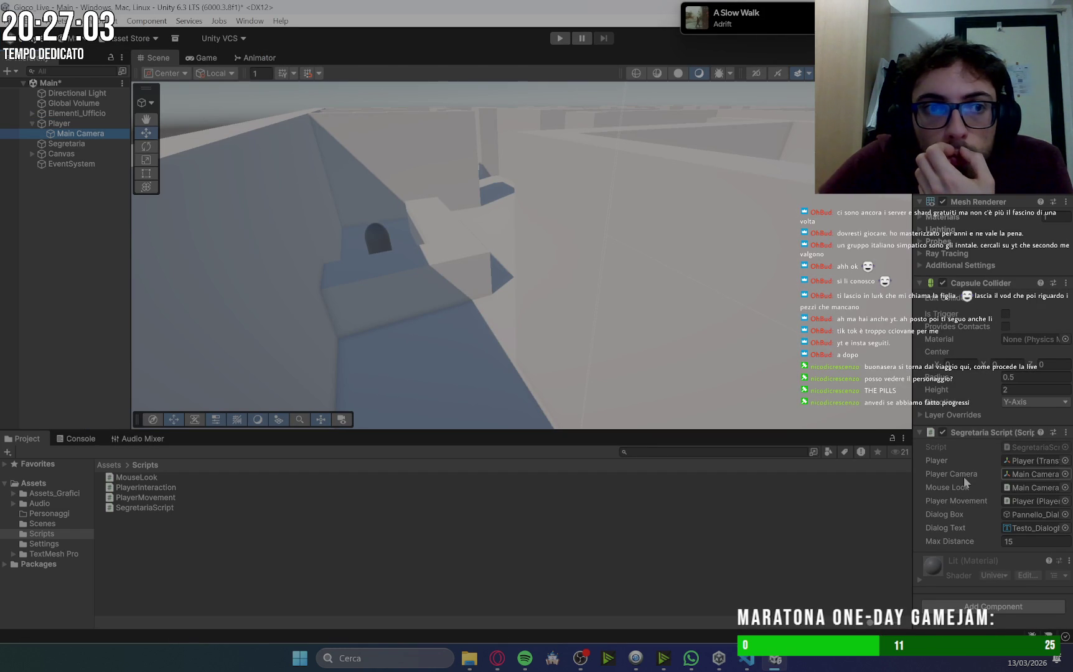
Drag Canvas's Puntatore into Main Camera's Player Interaction Puntatore field, then press Play.
{"action": "left_click", "coordinate": [57, 144]}
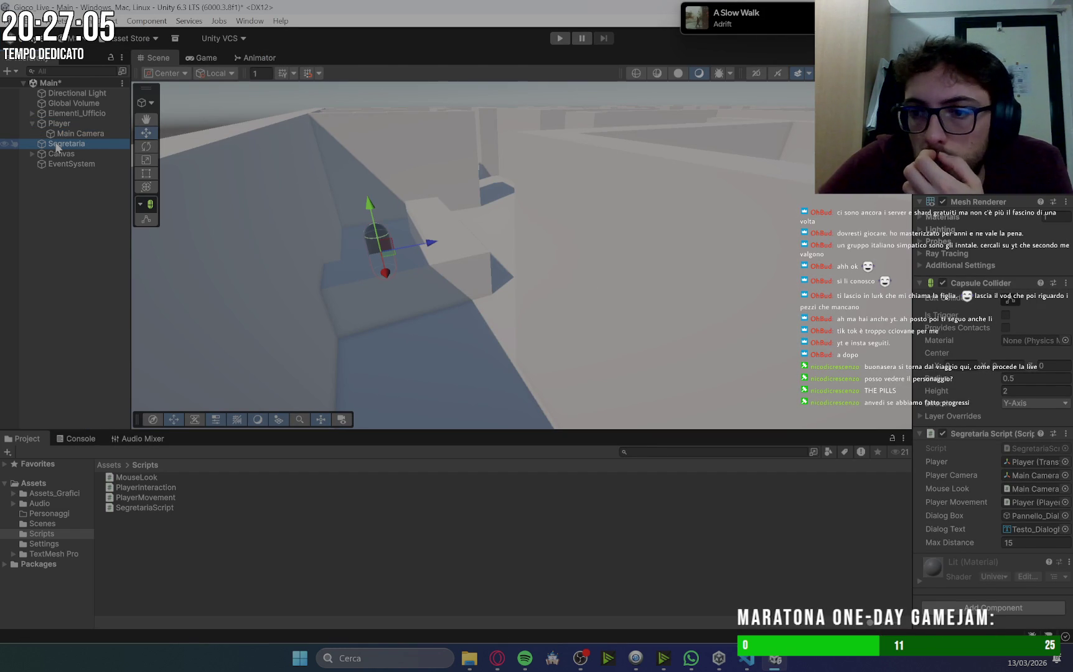
{"action": "left_click", "coordinate": [81, 134]}
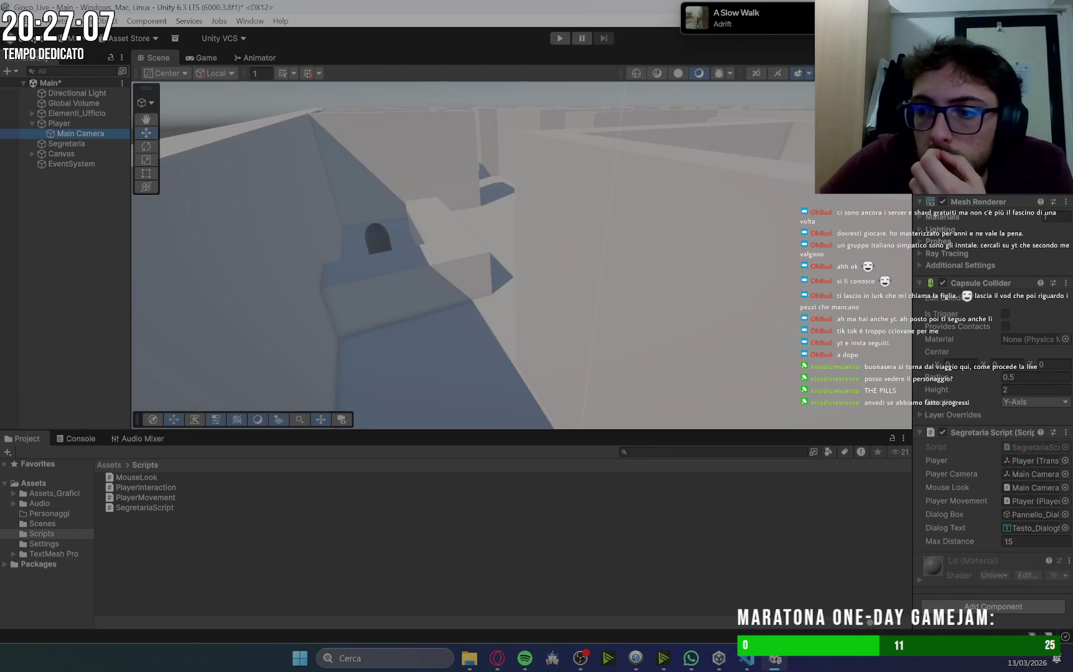
{"action": "left_click", "coordinate": [86, 144]}
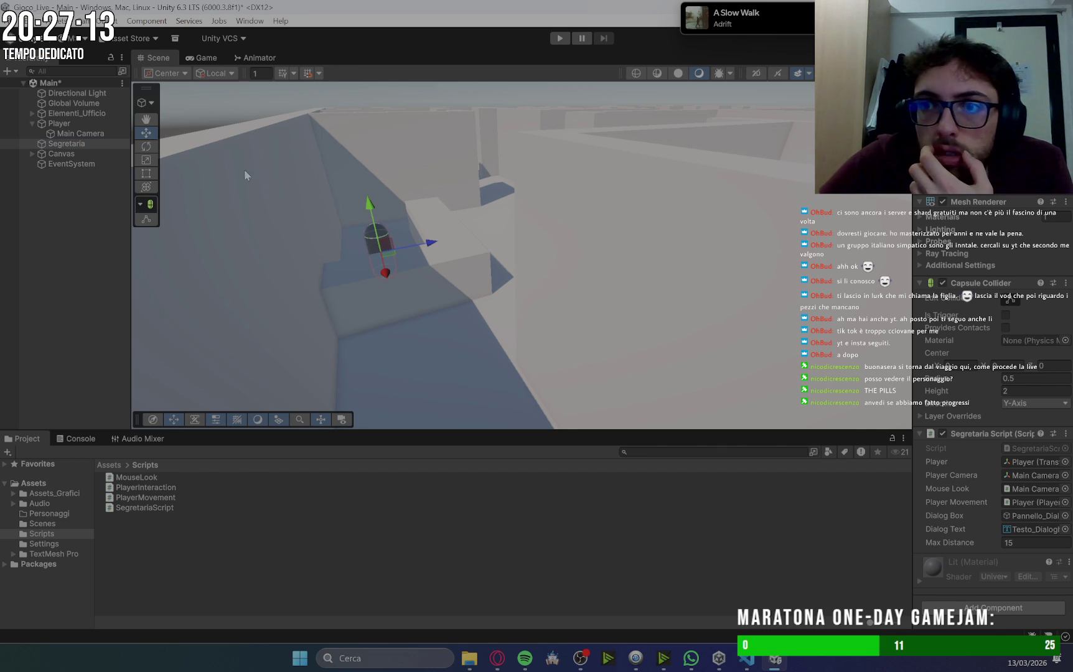
{"action": "left_click", "coordinate": [97, 134]}
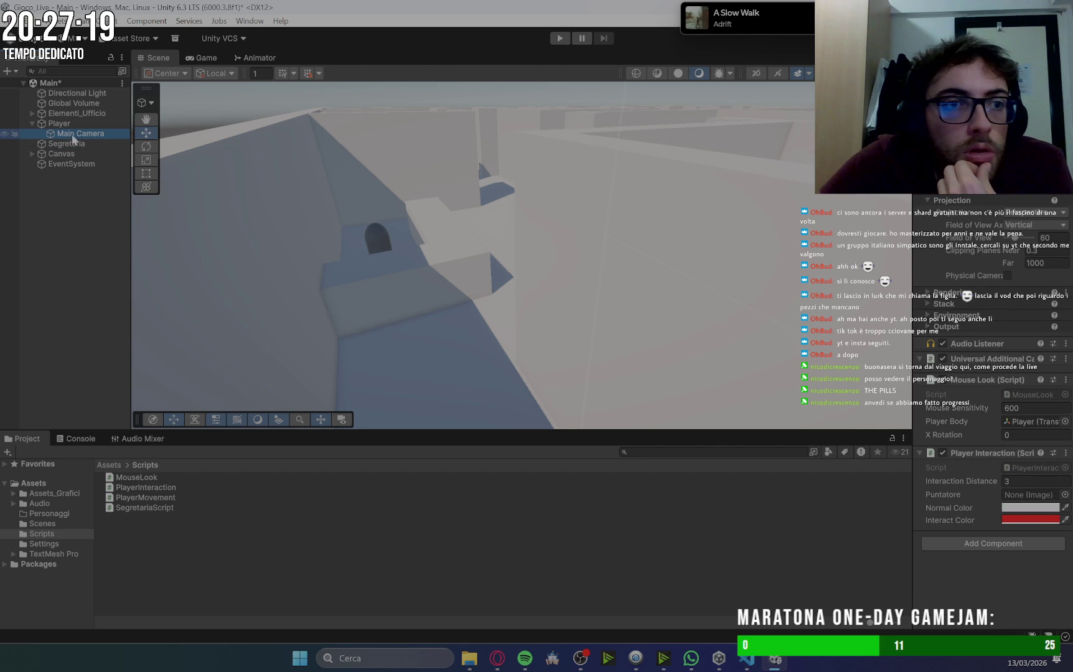
{"action": "left_click", "coordinate": [32, 154]}
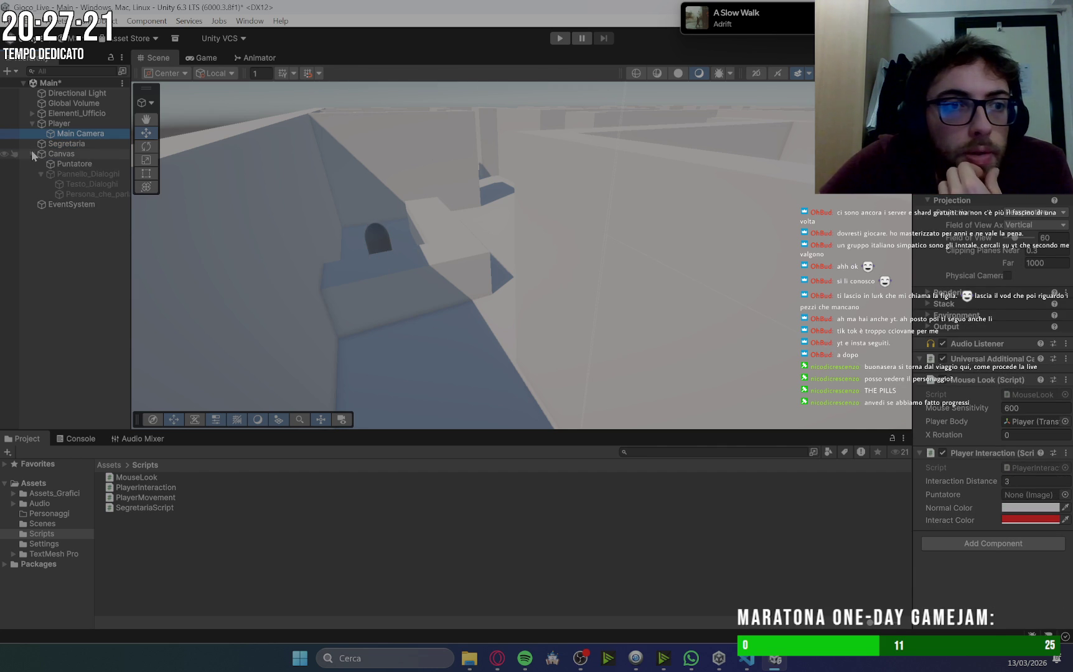
{"action": "mouse_move", "coordinate": [75, 164]}
{"action": "left_mouse_down"}
{"action": "mouse_move", "coordinate": [337, 201]}
{"action": "mouse_move", "coordinate": [986, 445]}
{"action": "mouse_move", "coordinate": [1030, 496]}
{"action": "left_mouse_up"}
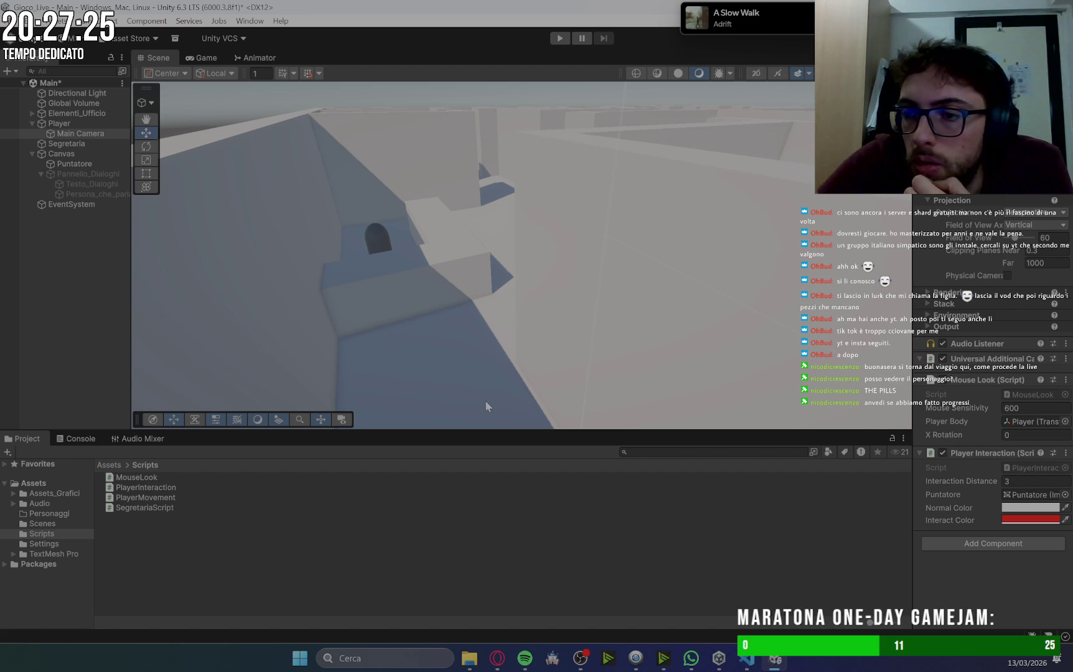
{"action": "left_click", "coordinate": [560, 38]}
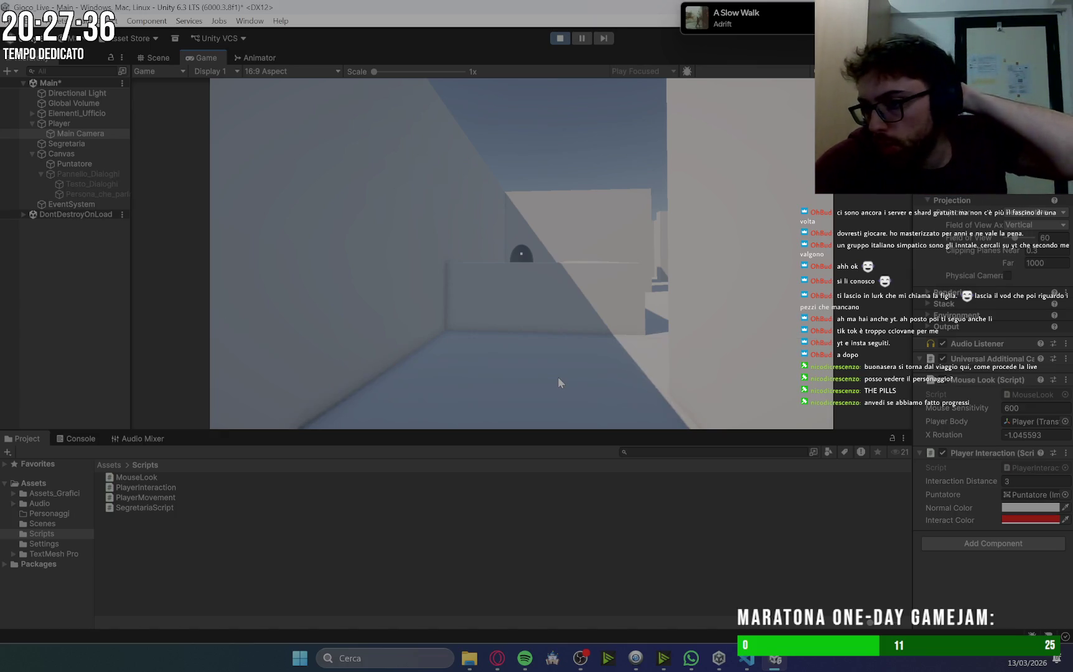
Walk away until the secretary says 'Non scappare!', stop, and check Gemini's crosshair diagnosis.
{"action": "left_click", "coordinate": [558, 377]}
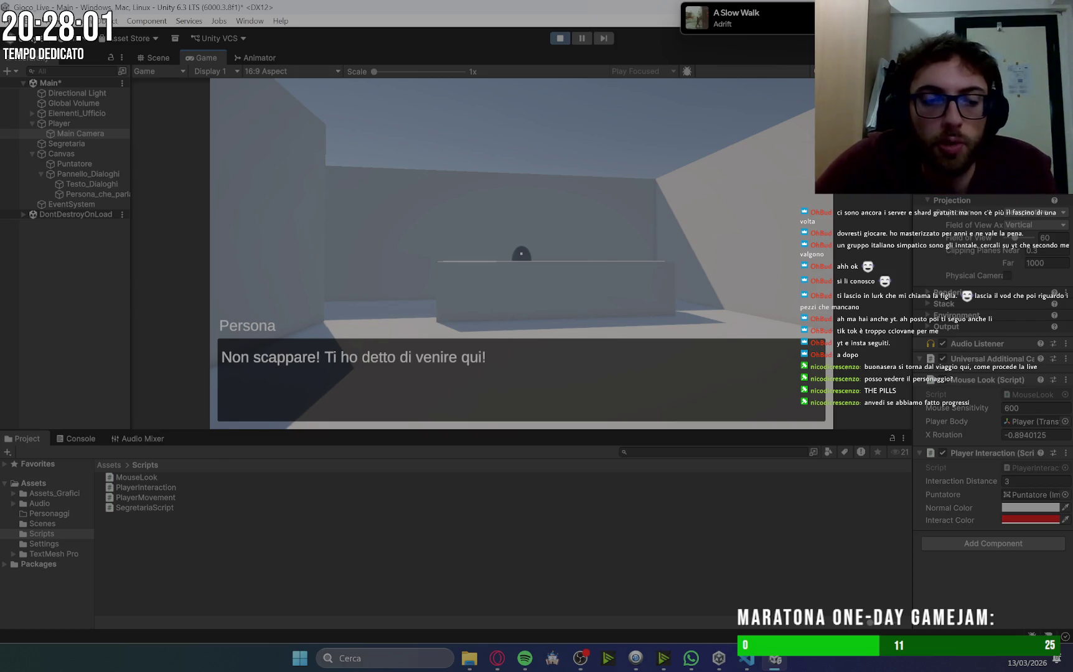
{"action": "left_click", "coordinate": [559, 39]}
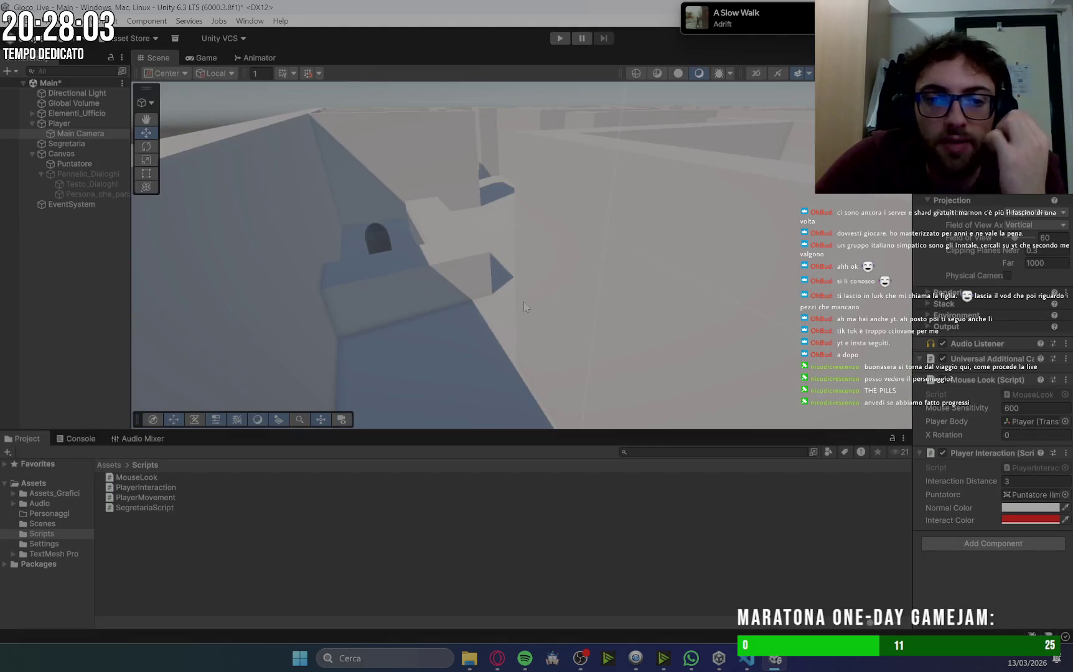
{"action": "left_click", "coordinate": [497, 659]}
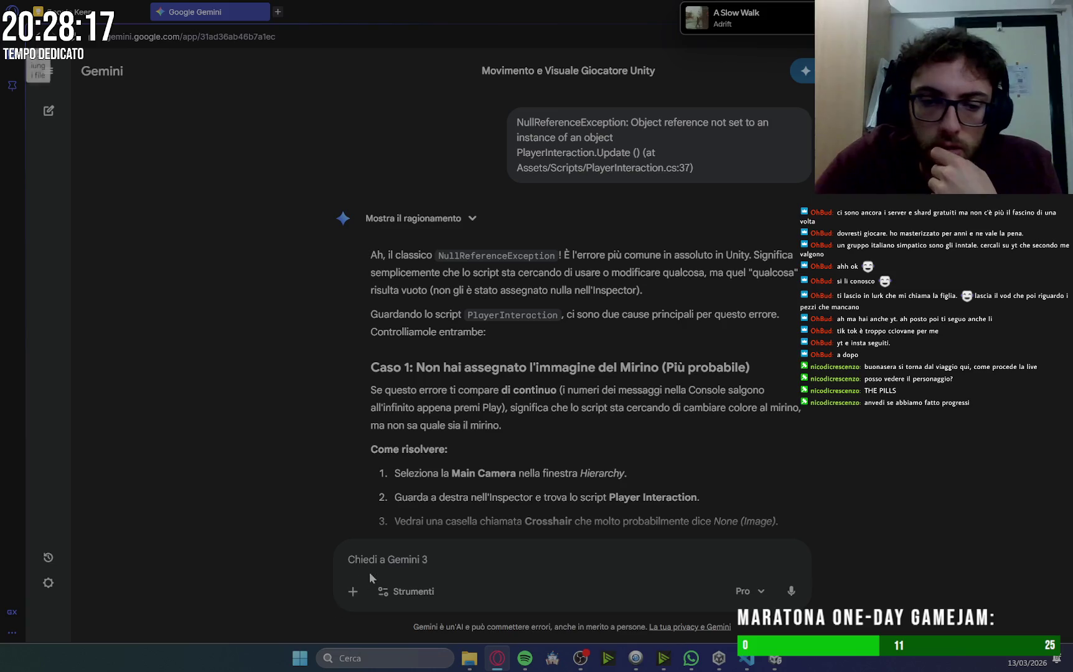
Type in Gemini that exceeding the maximum distance makes the dialog loop.
{"action": "scroll", "coordinate": [991, 342], "scroll_direction": "down", "scroll_amount": 5}
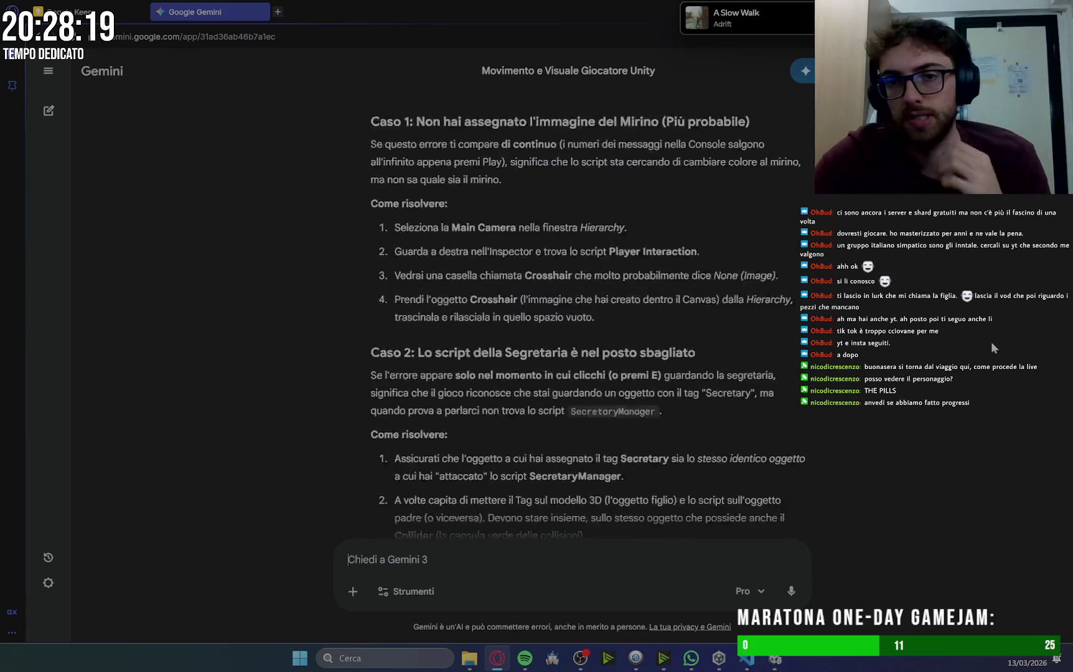
{"action": "scroll", "coordinate": [991, 342], "scroll_direction": "up", "scroll_amount": 5}
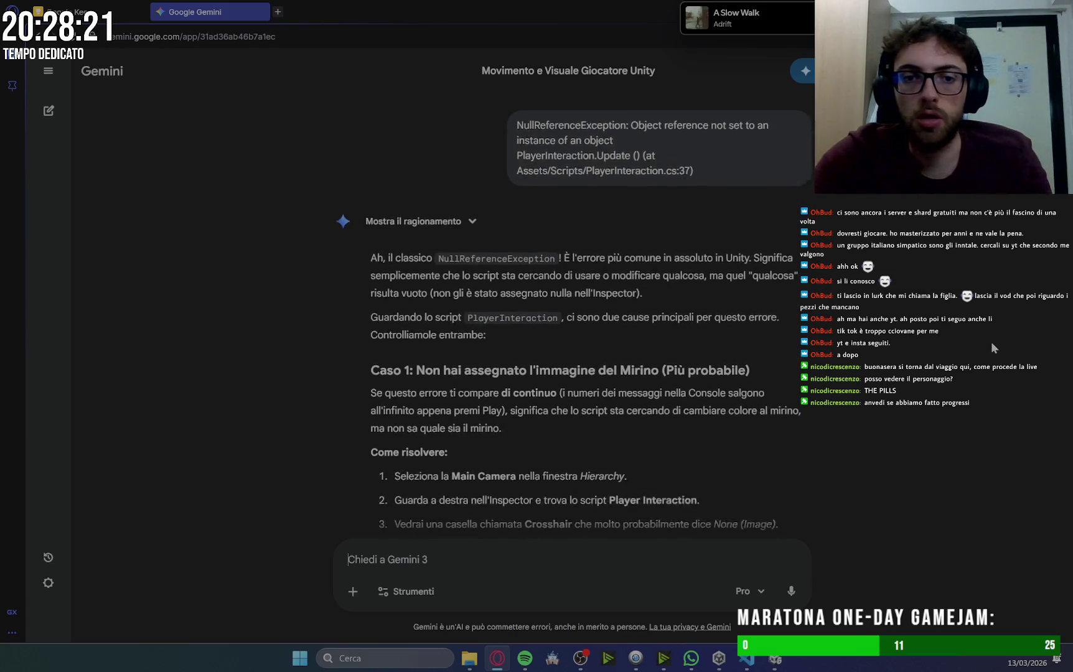
{"action": "scroll", "coordinate": [992, 344], "scroll_direction": "down", "scroll_amount": 5}
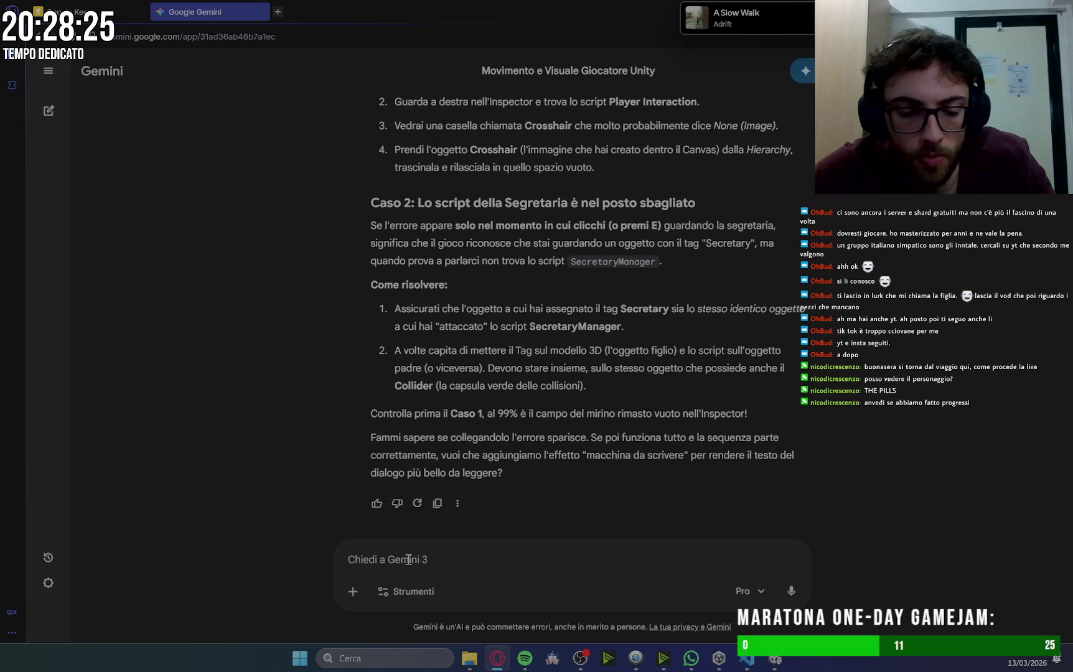
{"action": "type", "text": "il"}
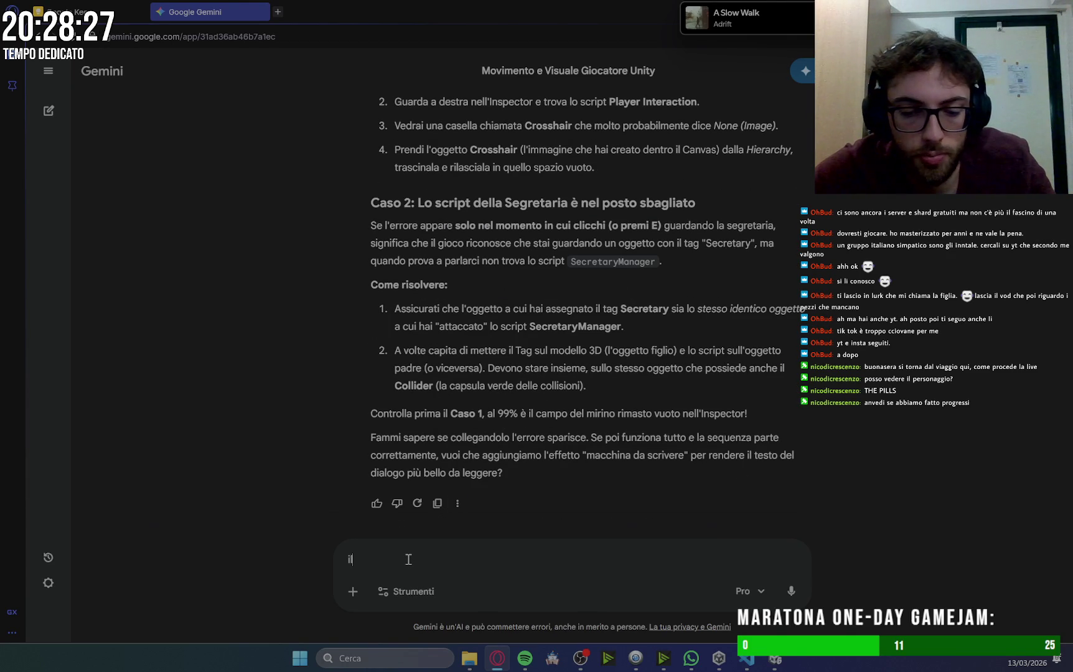
{"action": "type", "text": " problema è che se"}
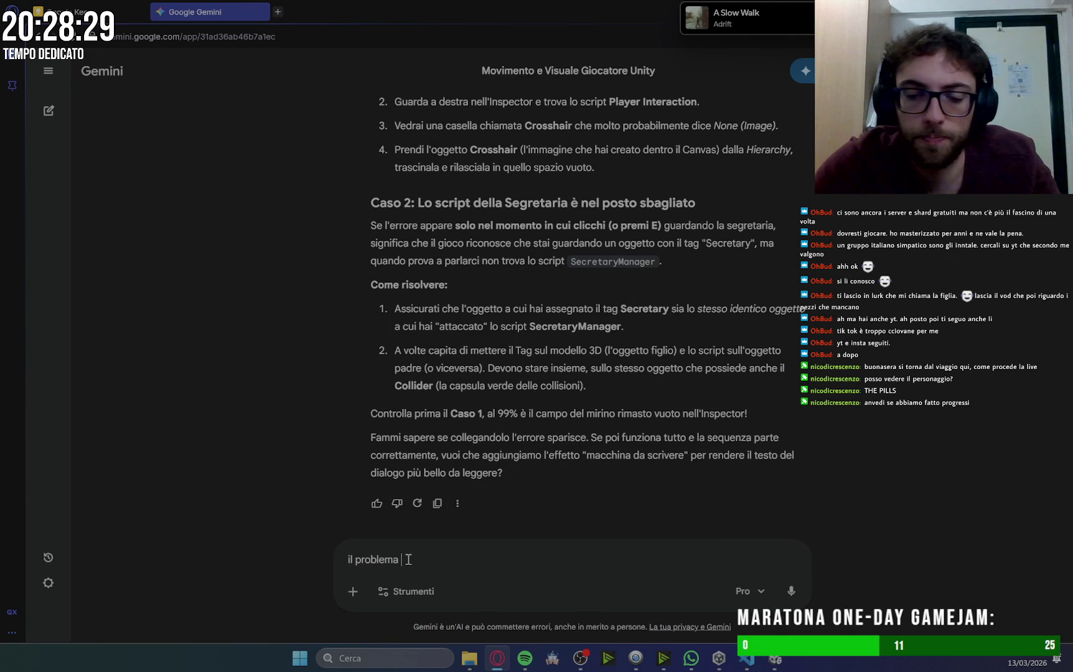
{"action": "type", "text": " il giocatre"}
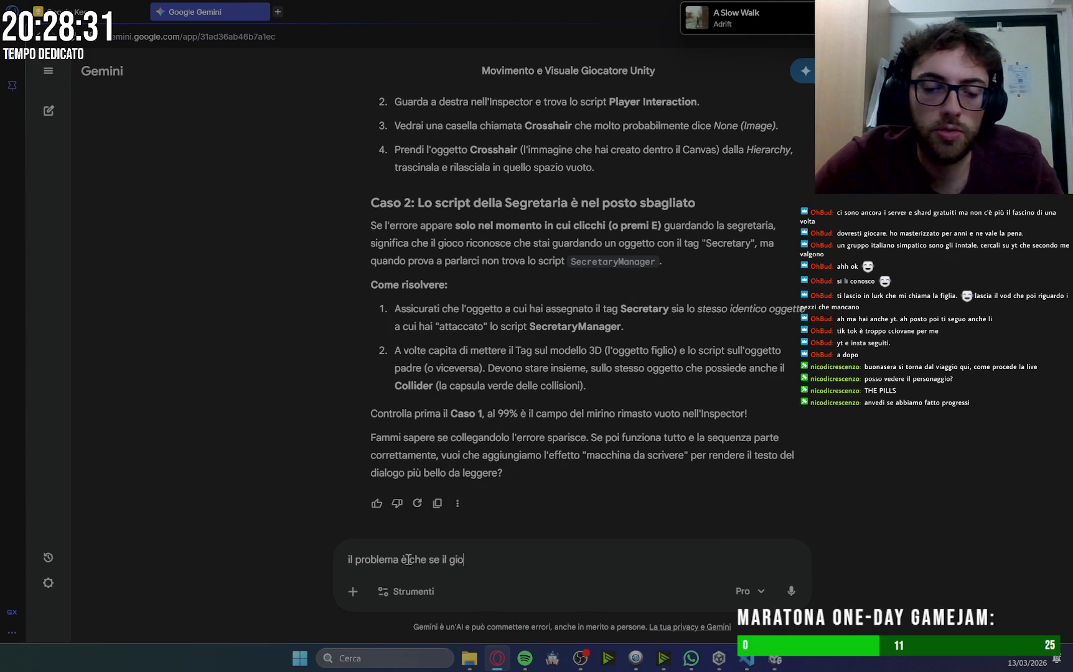
{"action": "key", "text": "BackSpace"}
{"action": "type", "text": "or"}
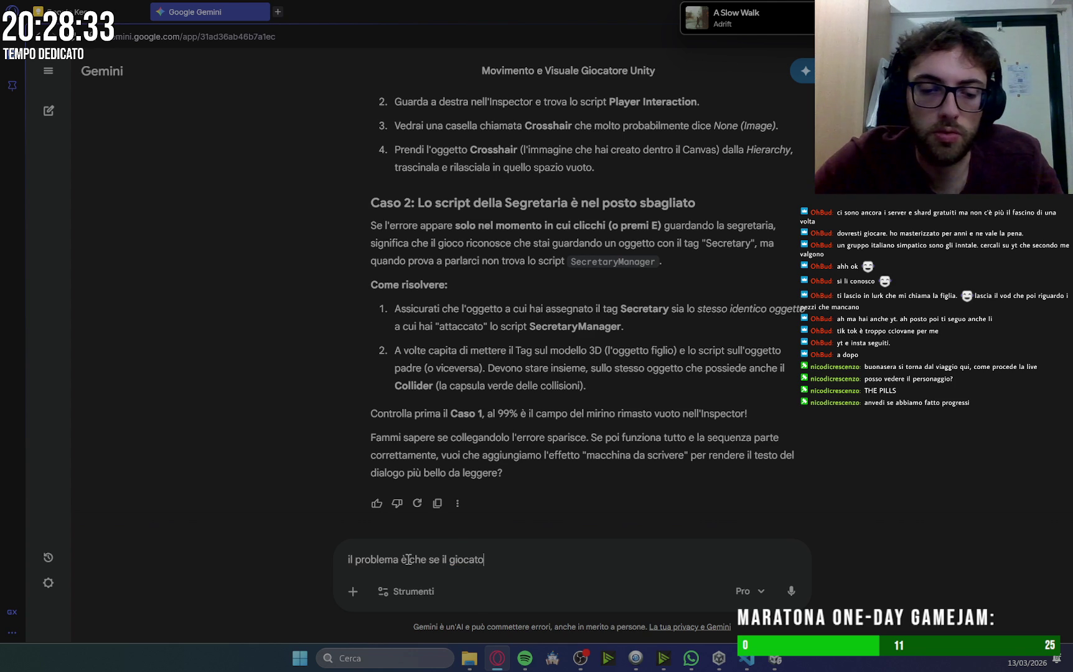
{"action": "type", "text": "e si trova"}
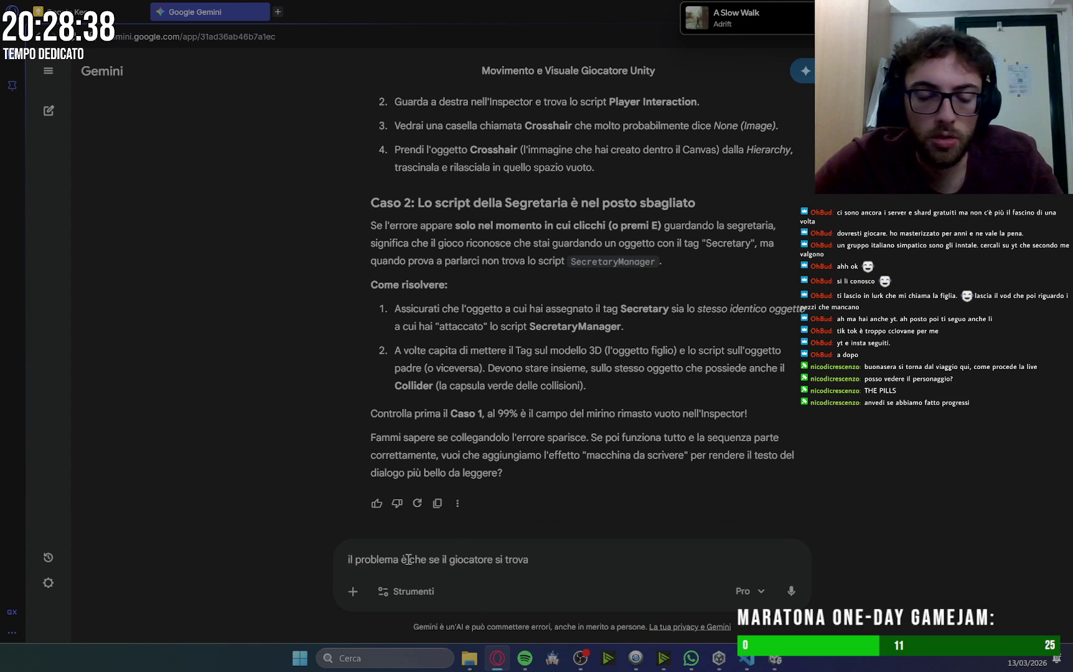
{"action": "key", "text": "ctrl+BackSpace"}
{"action": "key", "text": "ctrl+BackSpace"}
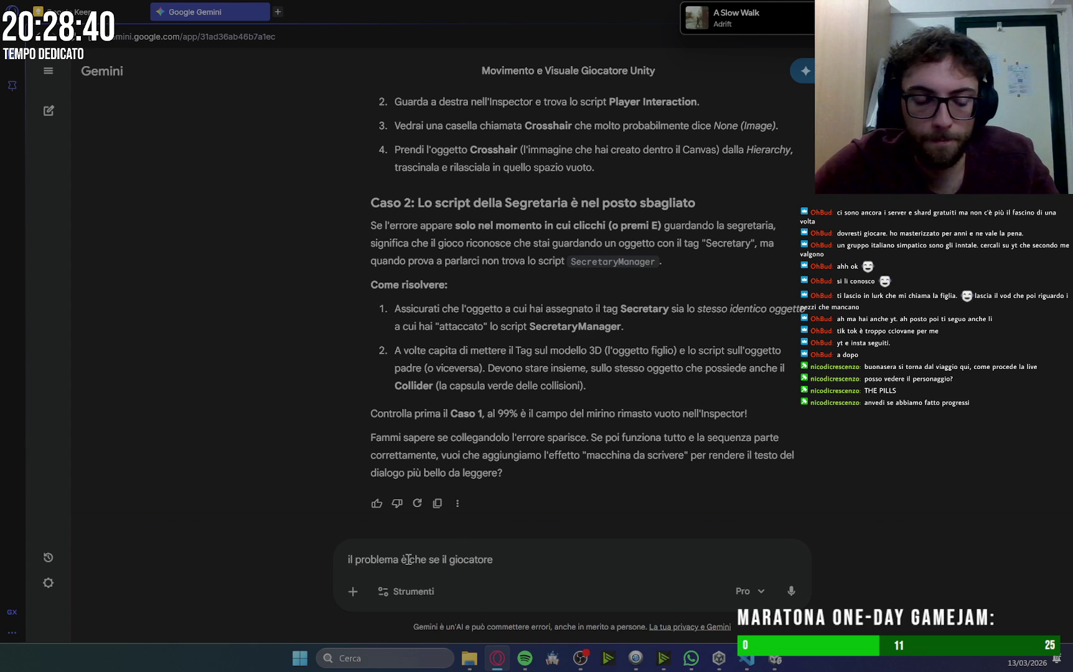
{"action": "type", "text": " supera i"}
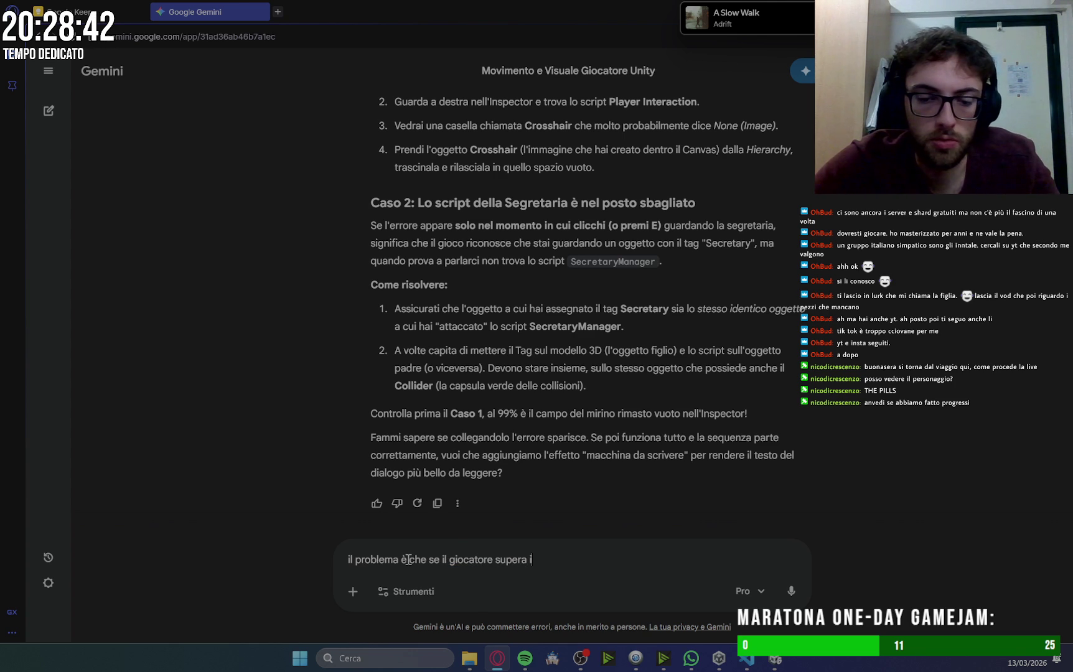
{"action": "key", "text": "ctrl+BackSpace"}
{"action": "key", "text": "ctrl+BackSpace"}
{"action": "type", "text": "distanza massima i"}
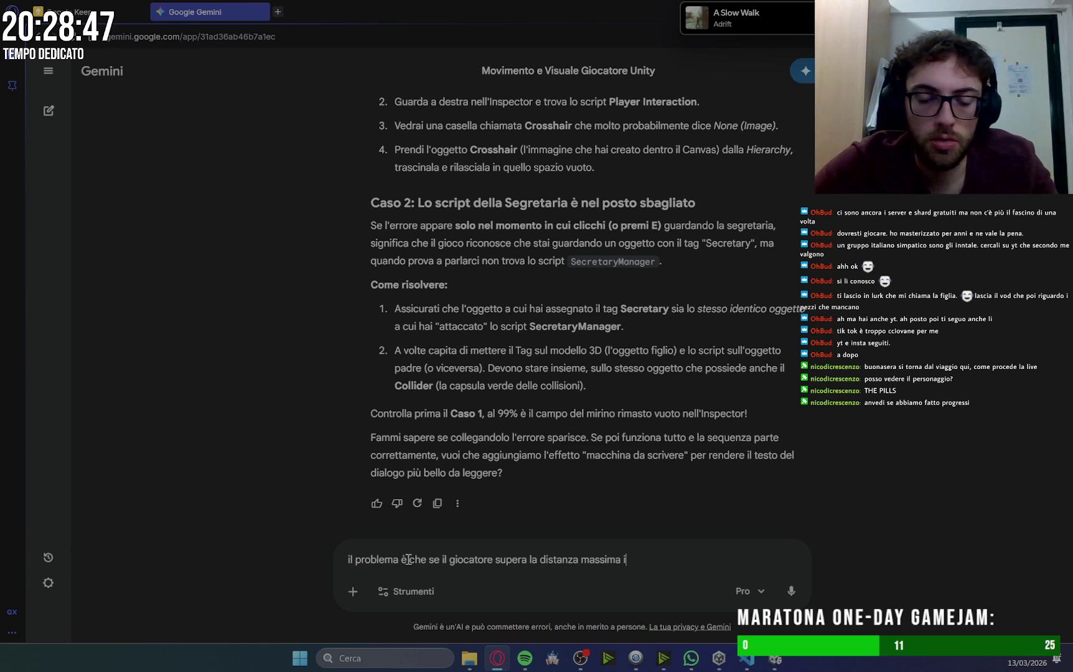
{"action": "type", "text": "l dial dialogo"}
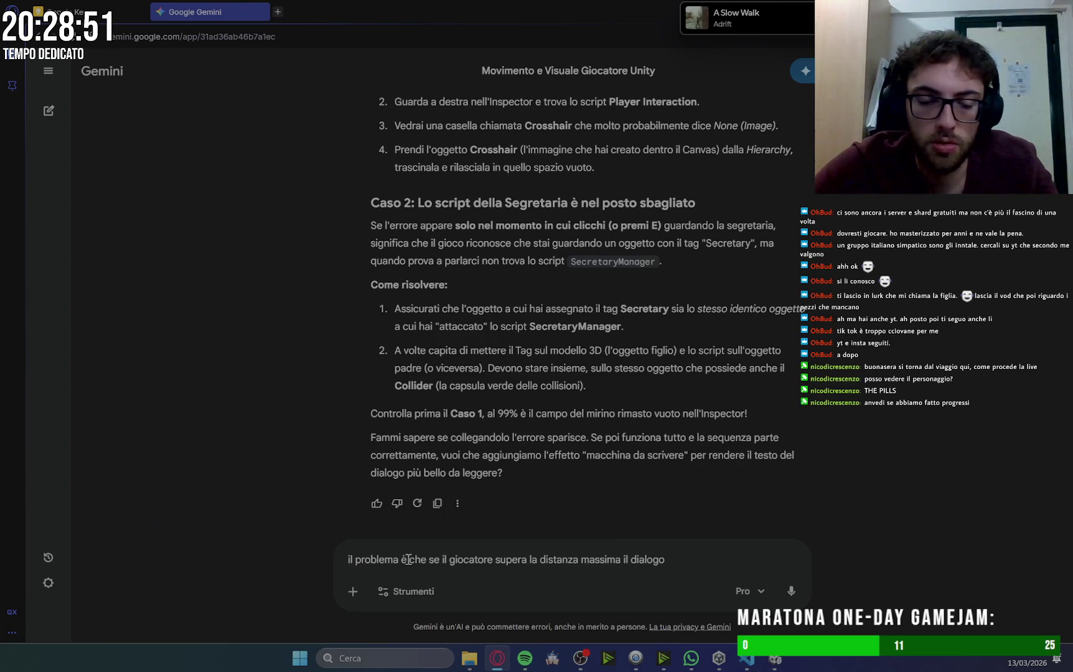
{"action": "type", "text": " cont"}
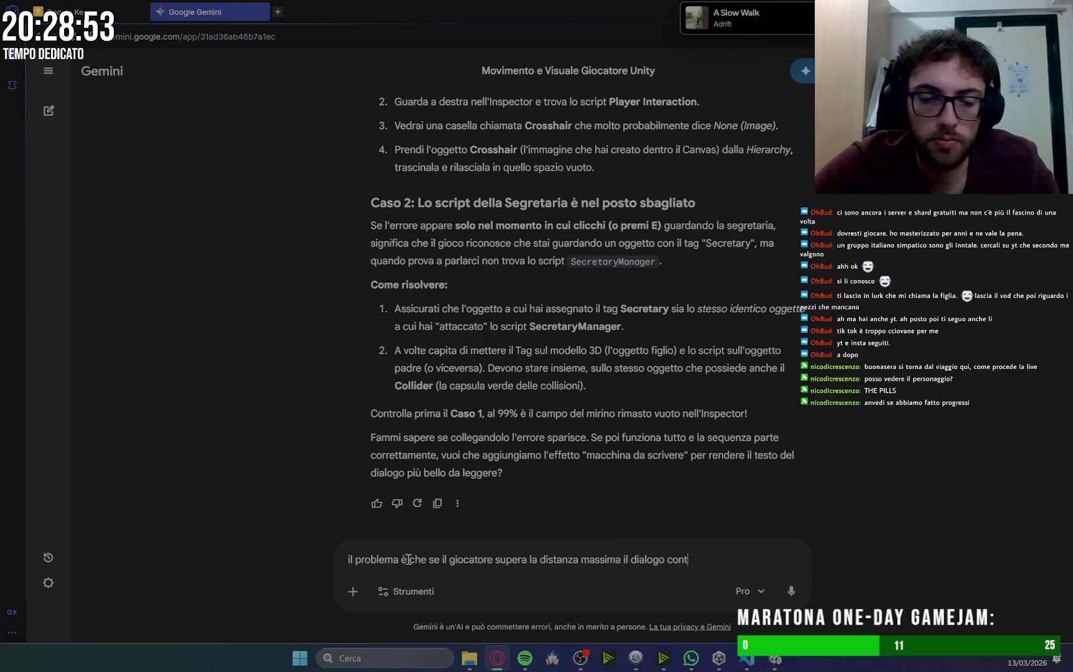
{"action": "type", "text": "inuin loop chiaramente"}
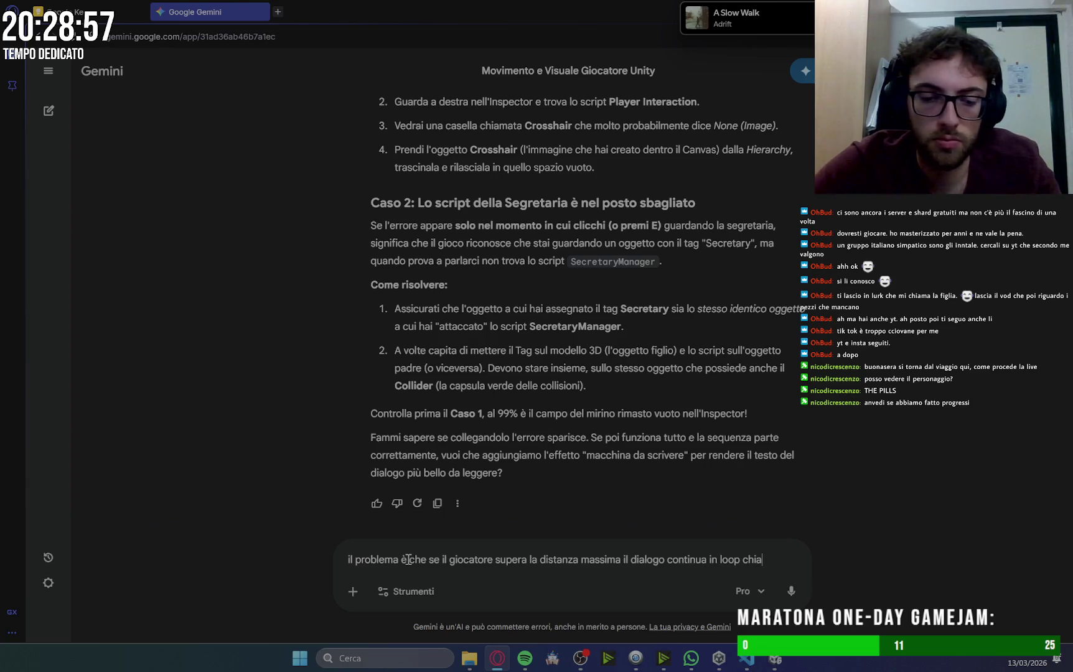
{"action": "type", "text": ". Il i"}
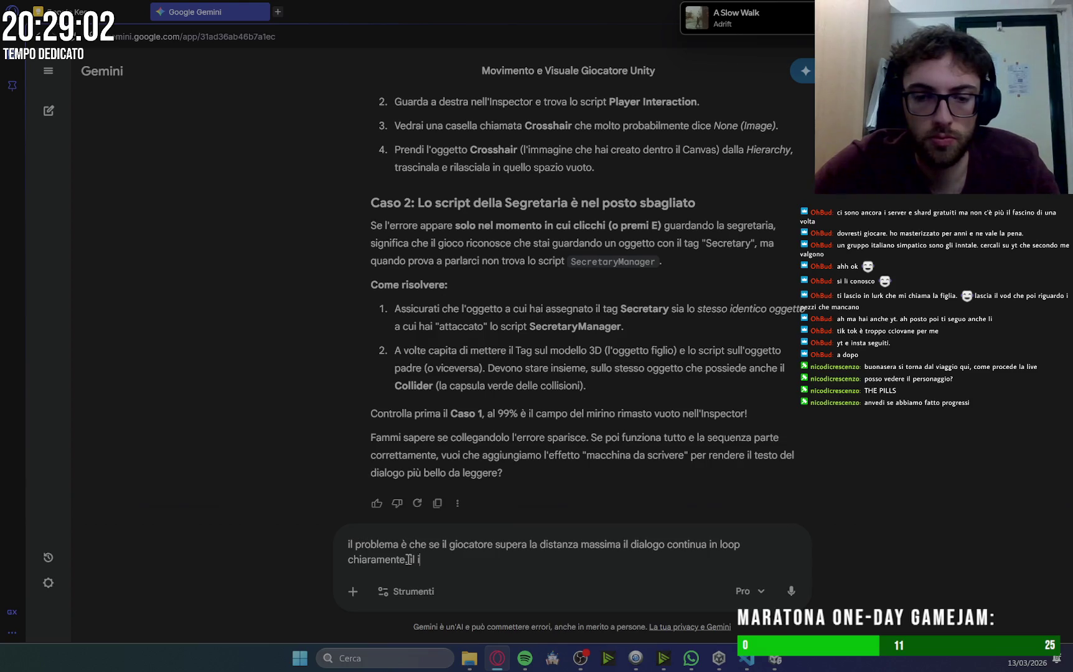
Add that the player should automatically step toward the secretary, and send the message.
{"action": "key", "text": "BackSpace"}
{"action": "type", "text": "giocatore deve"}
{"action": "type", "text": "are"}
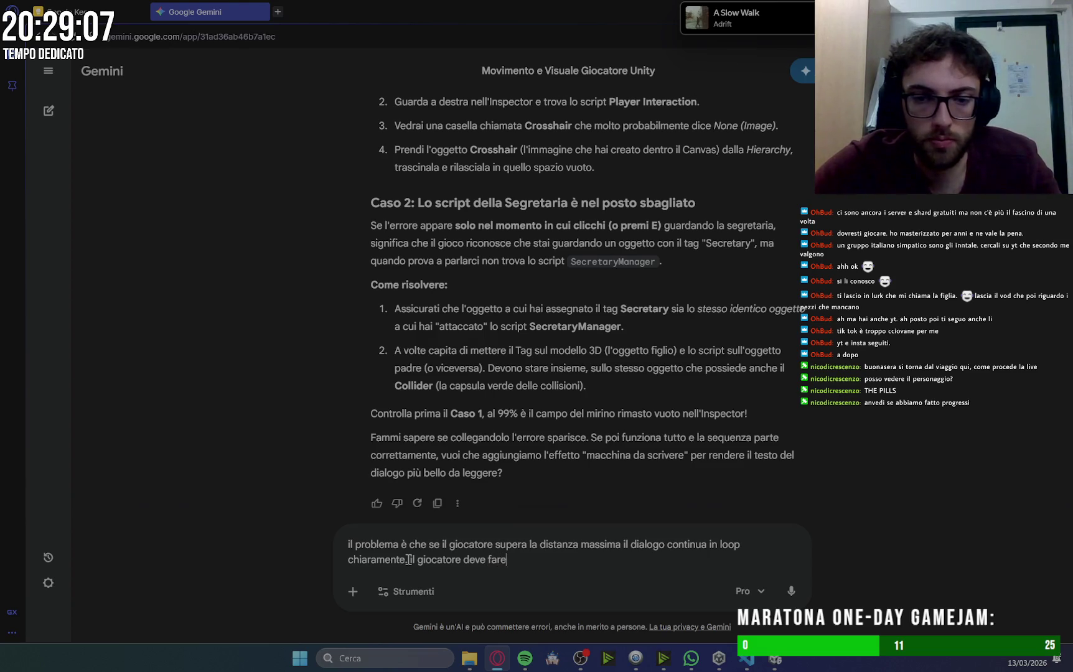
{"action": "type", "text": " un passo ()"}
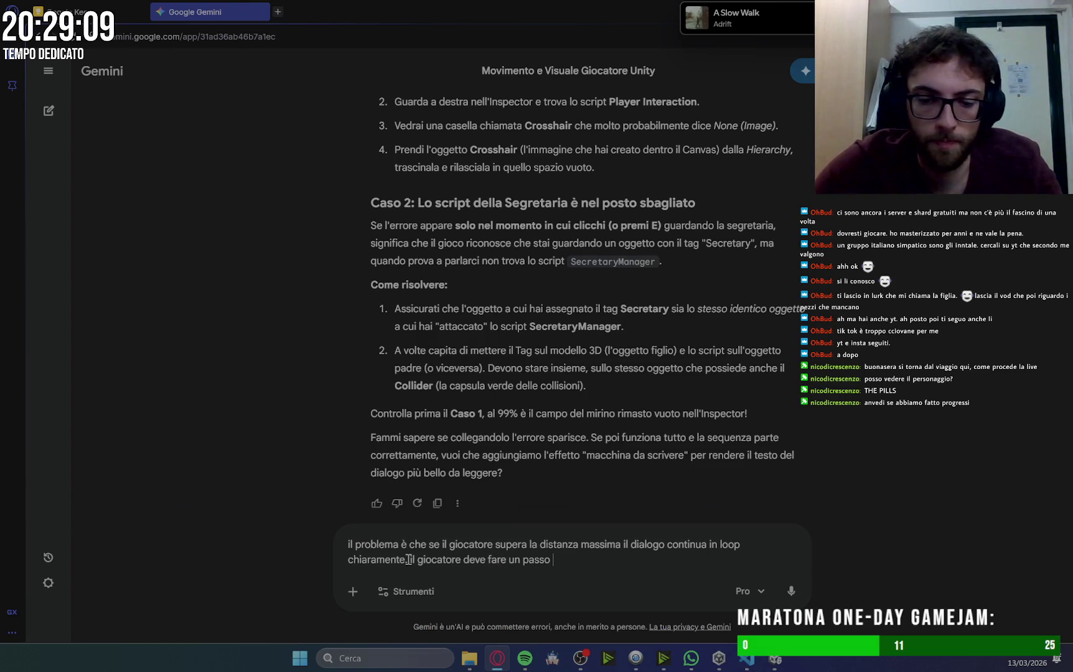
{"action": "type", "text": "si deve e"}
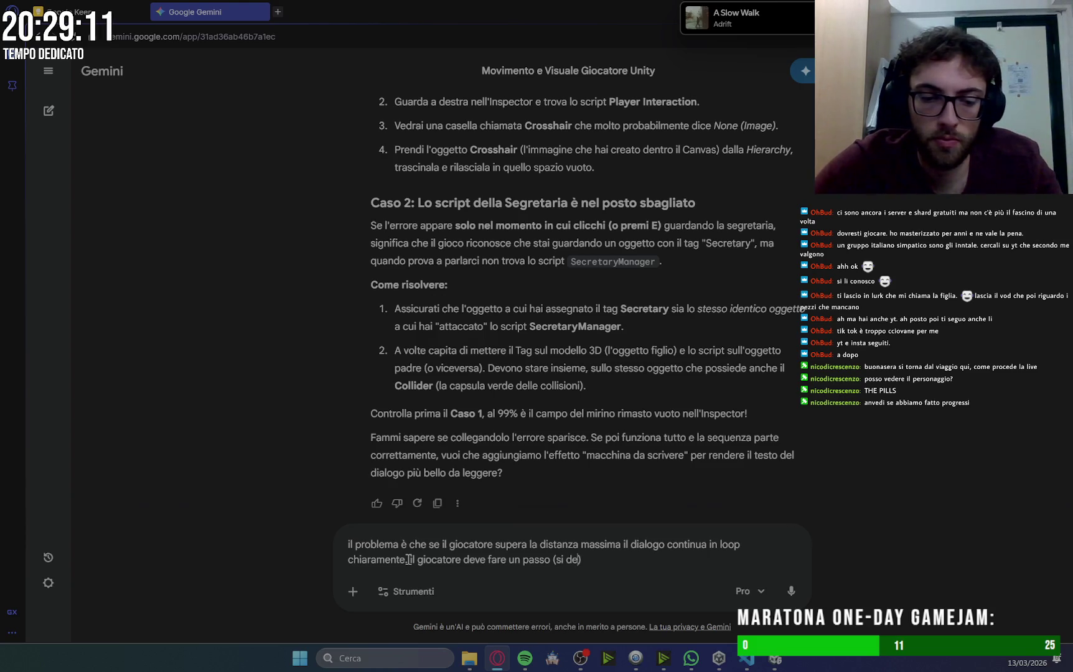
{"action": "key", "text": "BackSpace"}
{"action": "type", "text": "vvicinare automaticme"}
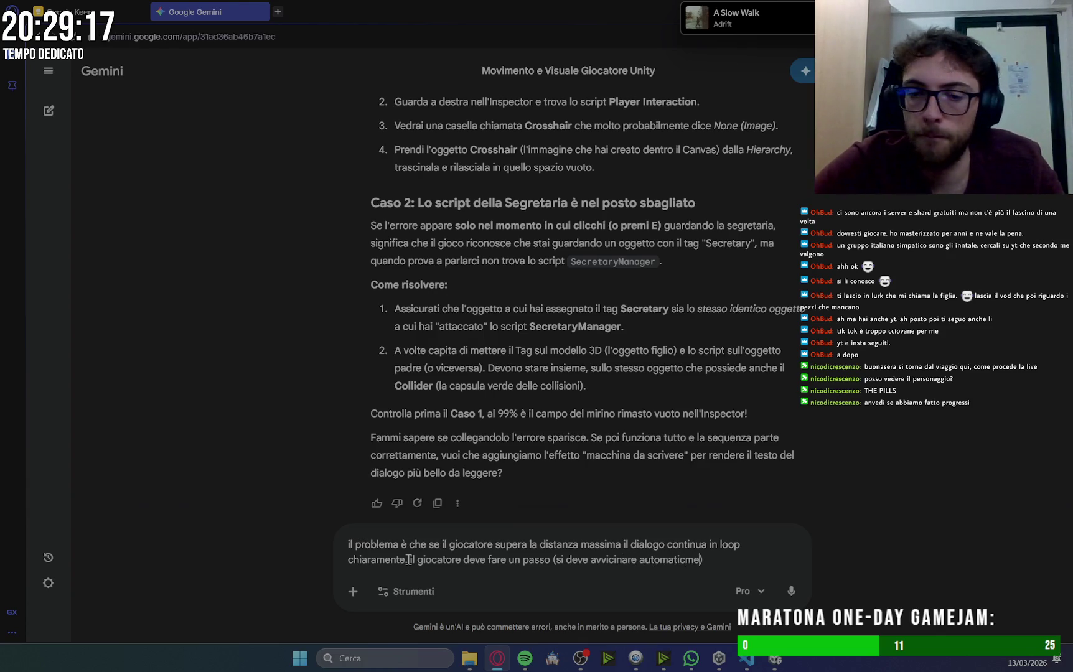
{"action": "key", "text": "BackSpace"}
{"action": "key", "text": "BackSpace"}
{"action": "type", "text": "amente v"}
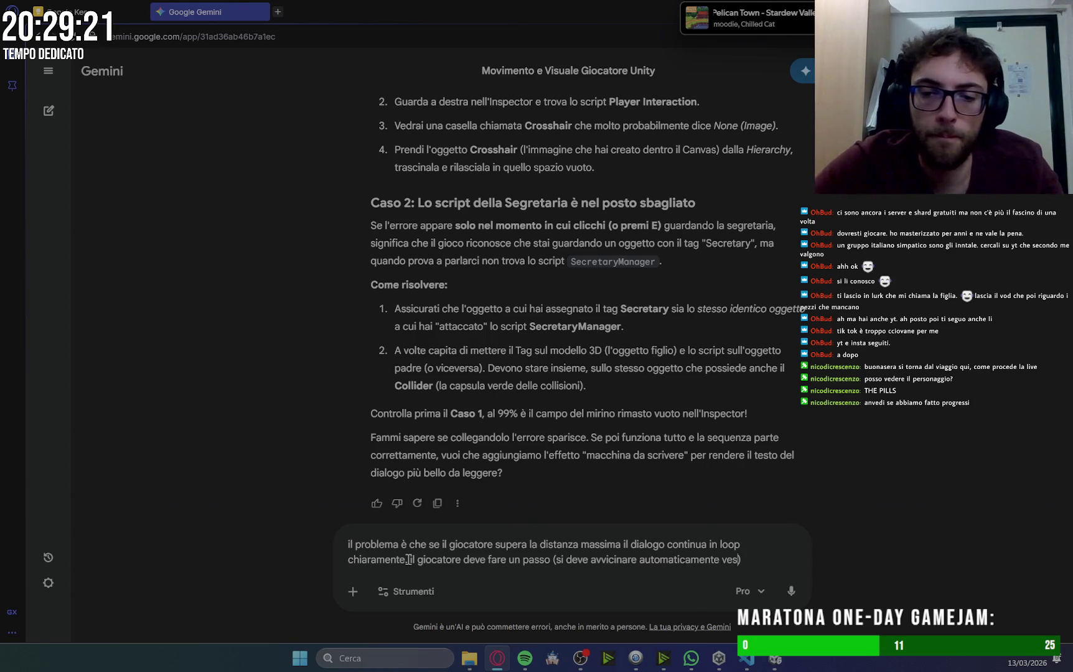
{"action": "type", "text": "erso la "}
{"action": "type", "text": "segret"}
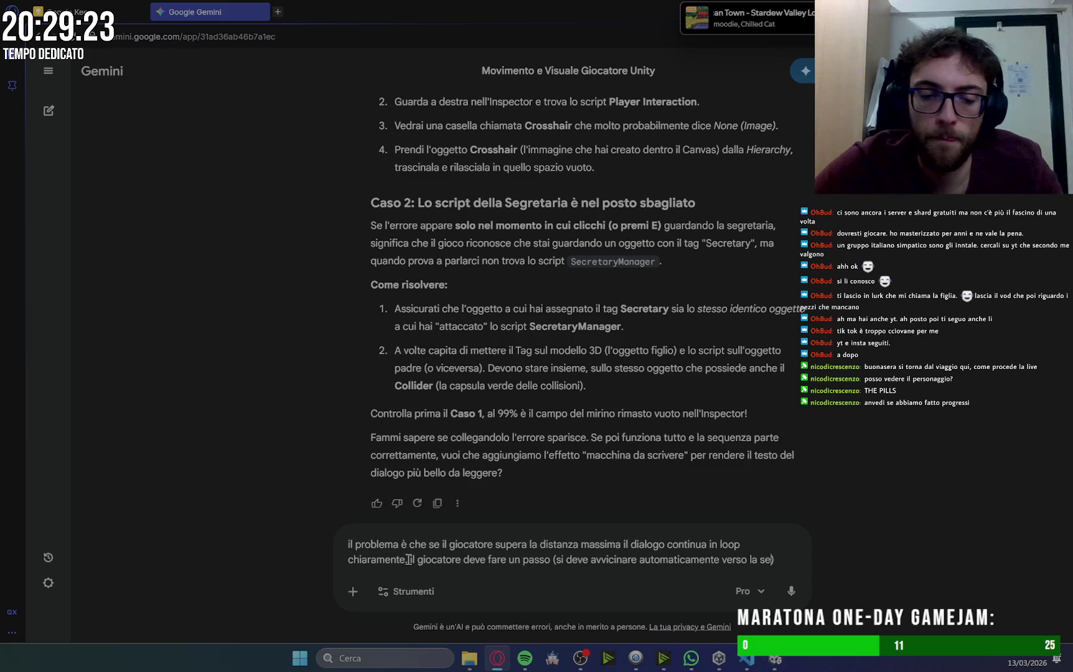
{"action": "type", "text": "aria"}
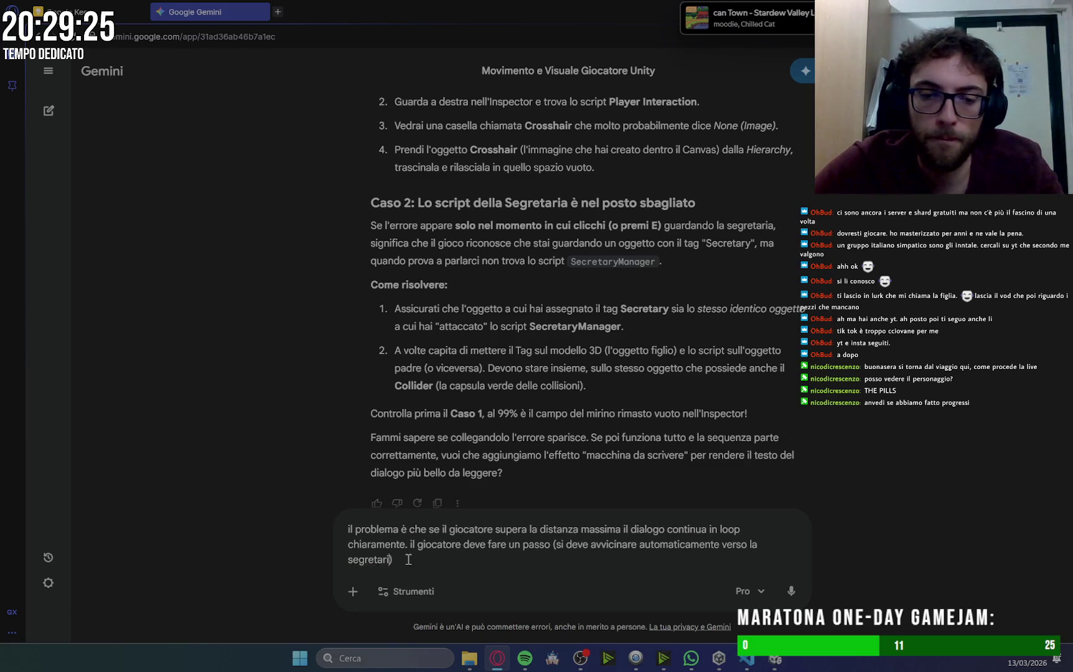
{"action": "key", "text": "End"}
{"action": "type", "text": "pe"}
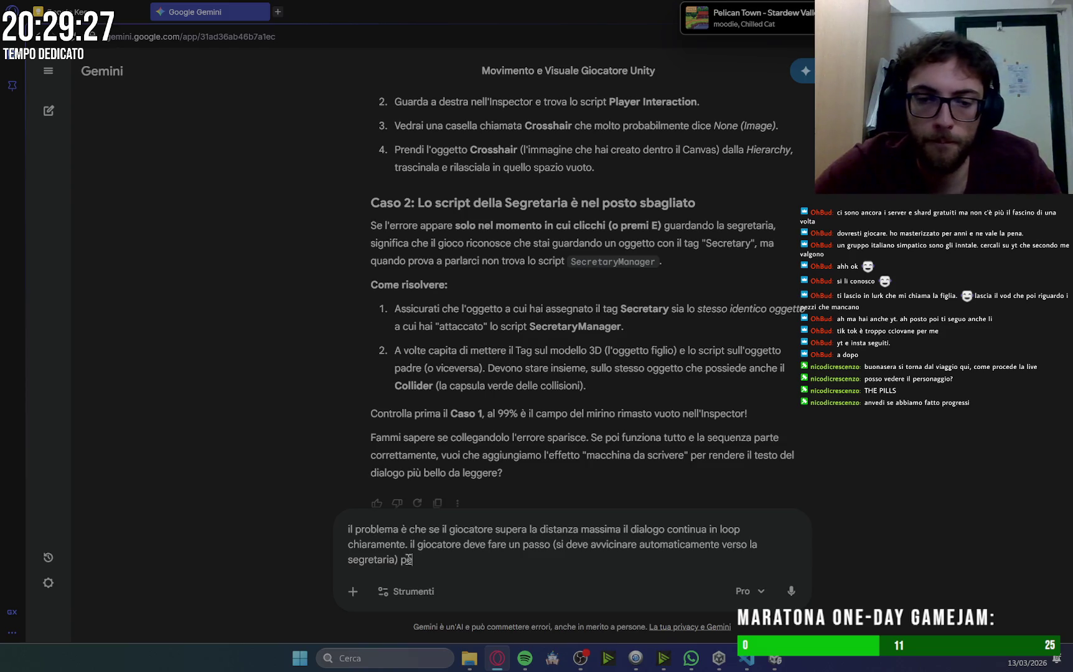
{"action": "type", "text": "r evi"}
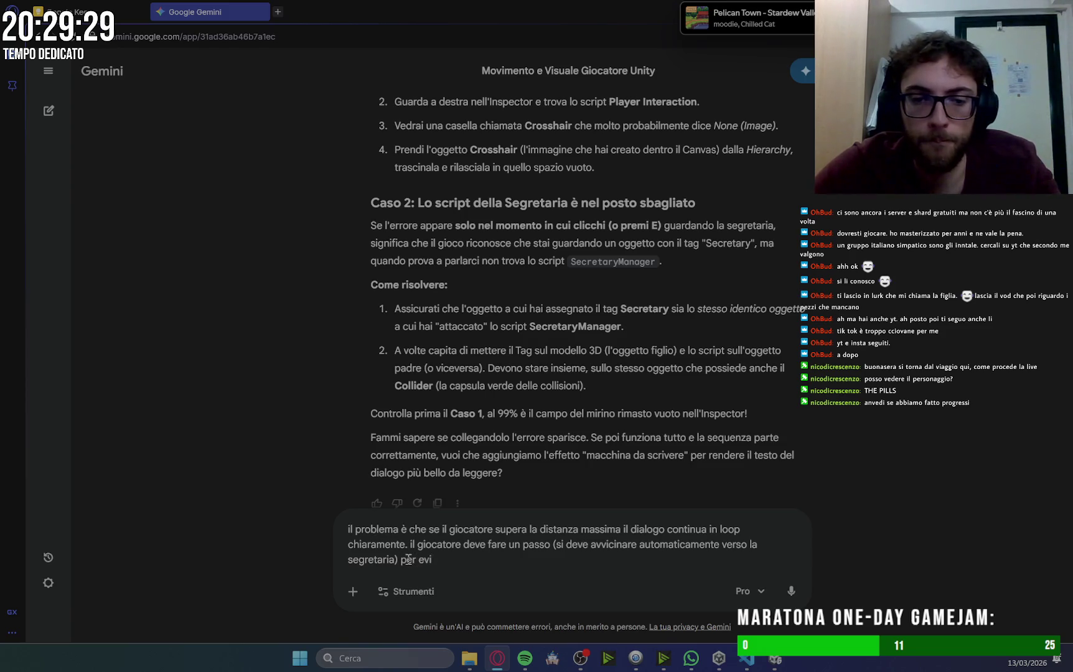
{"action": "type", "text": "tare il"}
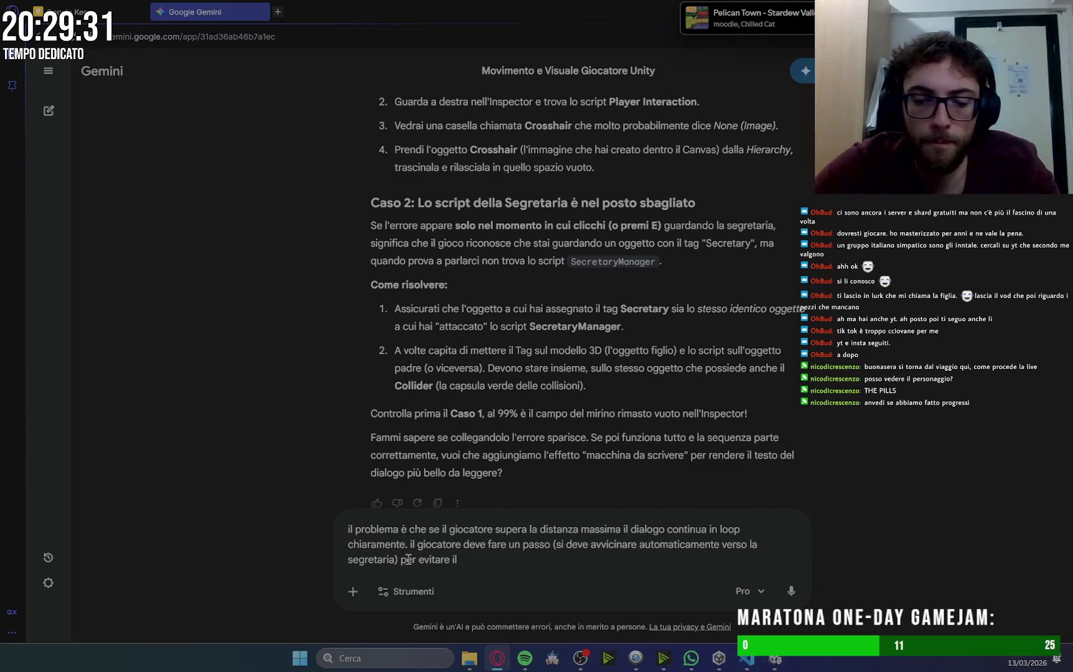
{"action": "type", "text": "p"}
{"action": "key", "text": "Return"}
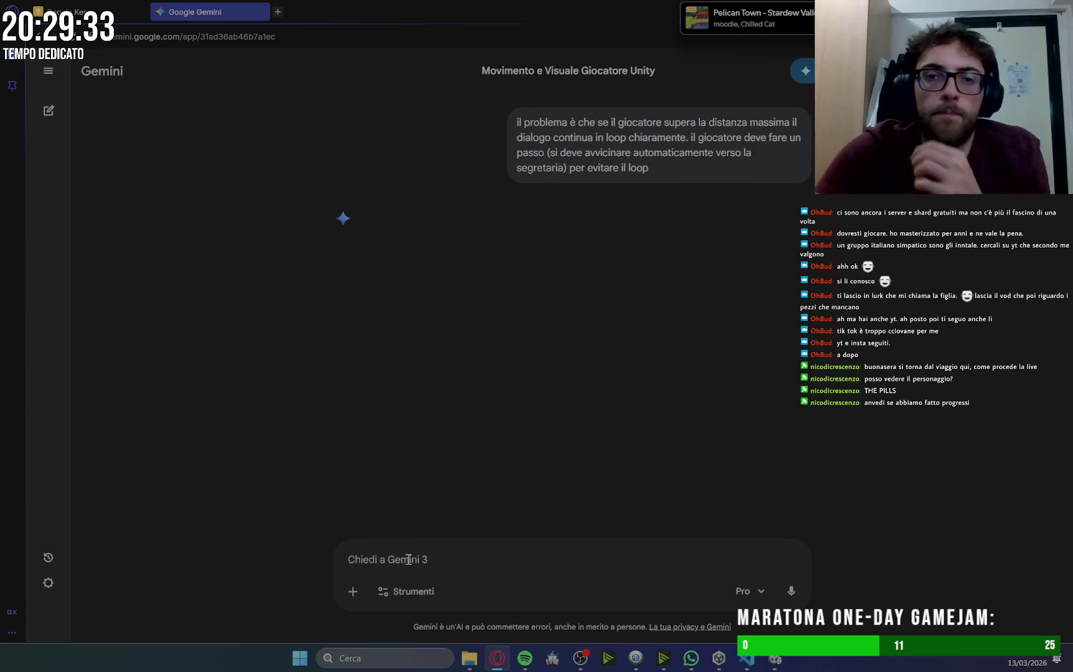
Check the office scene and player interaction settings in Unity, then return to Gemini's reply.
{"action": "left_click", "coordinate": [779, 662]}
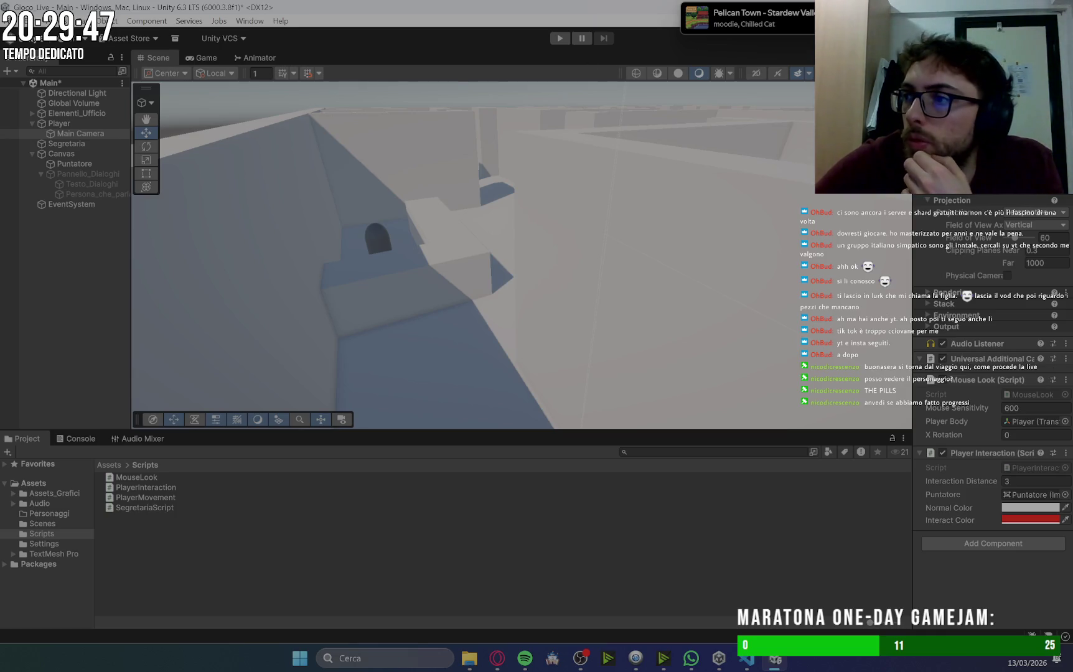
{"action": "key", "text": "alt+Tab"}
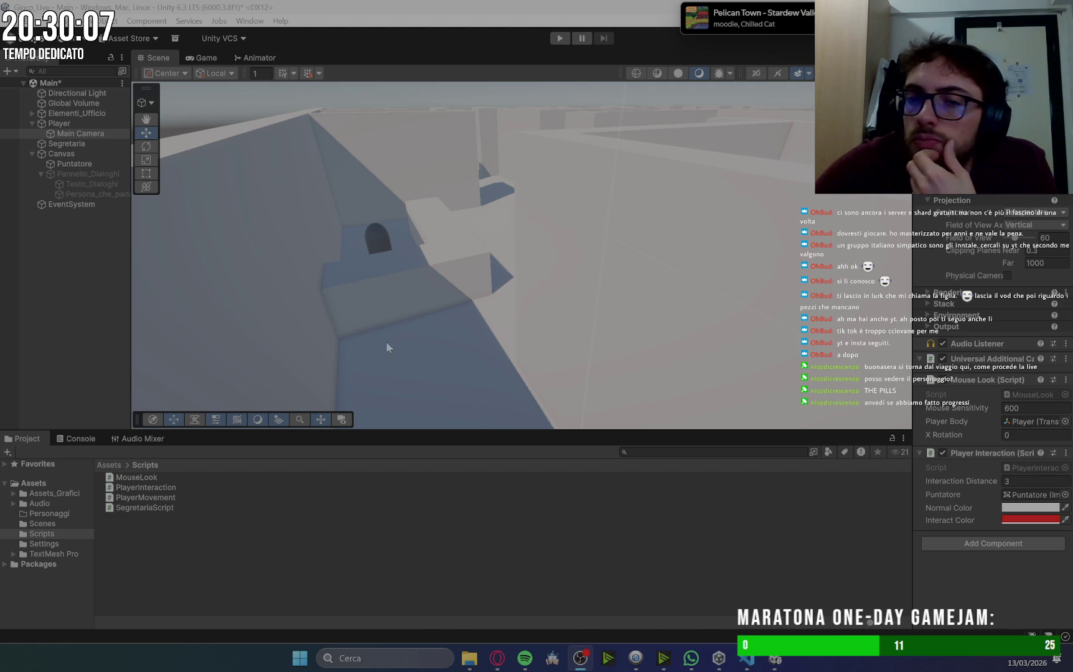
{"action": "left_click", "coordinate": [497, 658]}
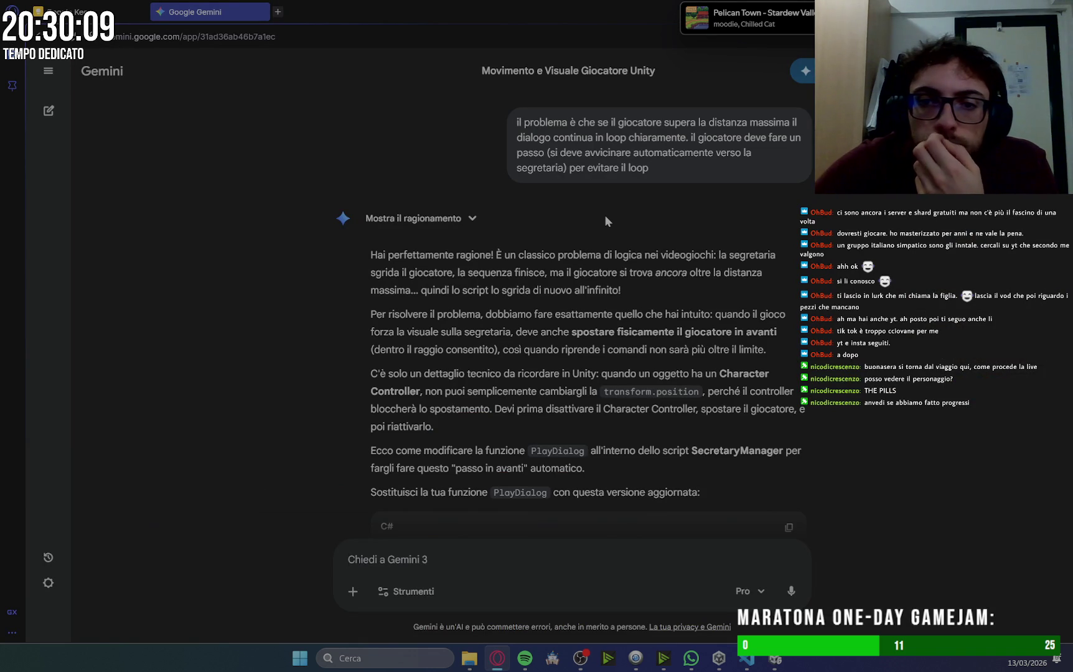
Read Gemini's updated PlayDialog code and its 'Cosa fa questa modifica?' explanation.
{"action": "scroll", "coordinate": [606, 216], "scroll_direction": "down", "scroll_amount": 5}
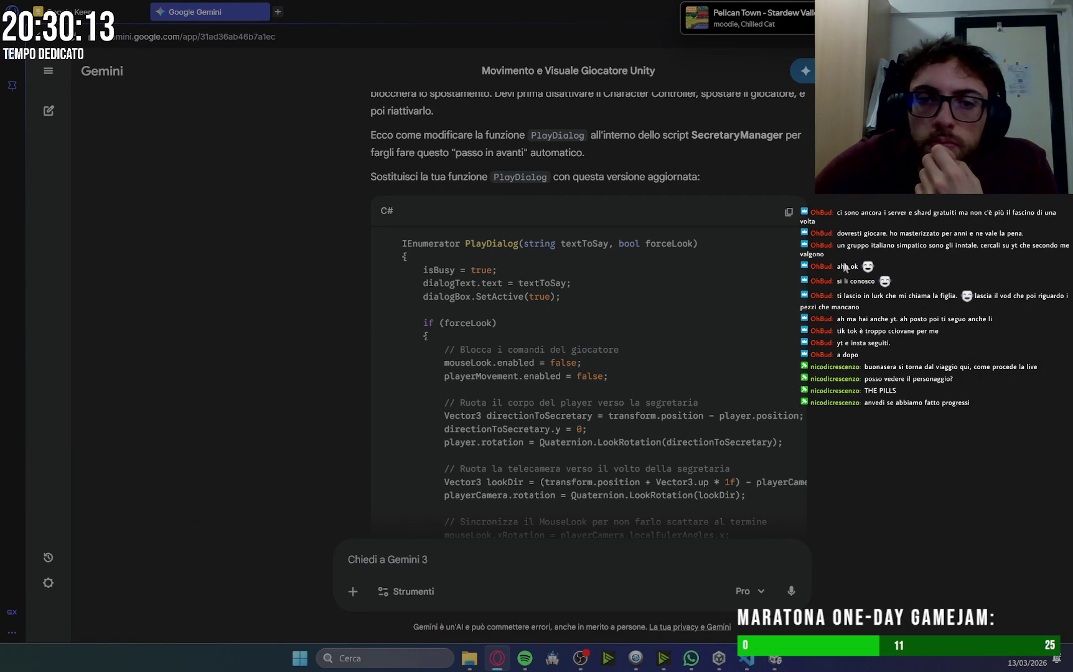
{"action": "scroll", "coordinate": [741, 270], "scroll_direction": "down", "scroll_amount": 1}
{"action": "mouse_move", "coordinate": [399, 182]}
{"action": "left_mouse_down"}
{"action": "mouse_move", "coordinate": [559, 319]}
{"action": "mouse_move", "coordinate": [561, 353]}
{"action": "mouse_move", "coordinate": [561, 324]}
{"action": "mouse_move", "coordinate": [553, 415]}
{"action": "mouse_move", "coordinate": [437, 478]}
{"action": "left_mouse_up"}
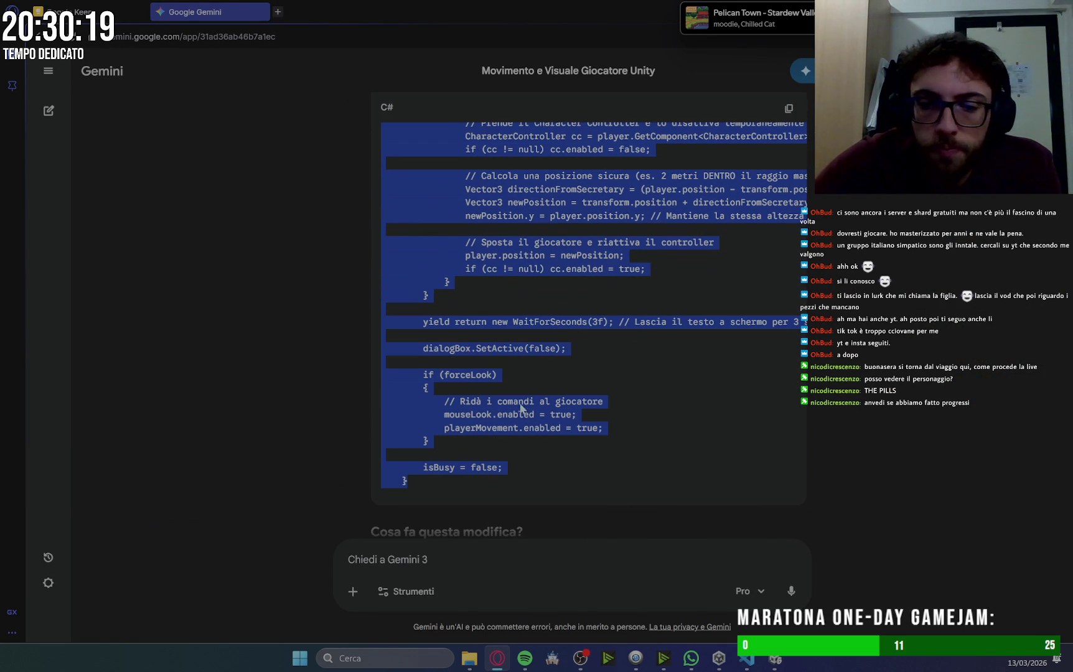
{"action": "left_click", "coordinate": [896, 353]}
{"action": "scroll", "coordinate": [896, 352], "scroll_direction": "down", "scroll_amount": 4}
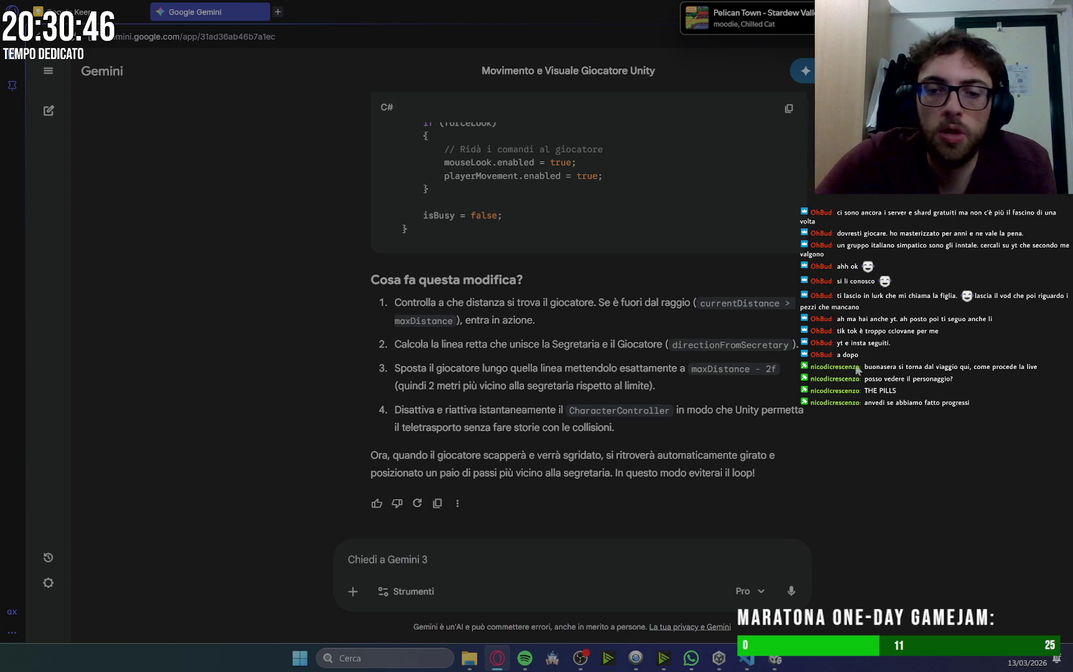
{"action": "left_click", "coordinate": [753, 658]}
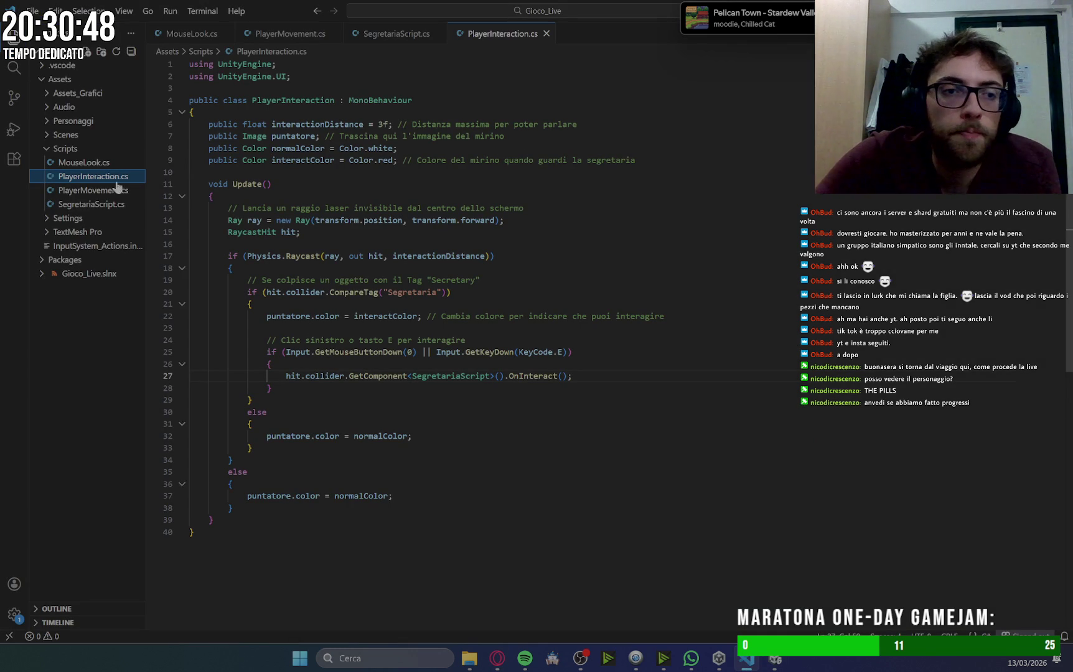
Replace SegretariaScript's PlayDialog method with Gemini's new code, save, and start Play in Unity.
{"action": "left_click", "coordinate": [91, 205]}
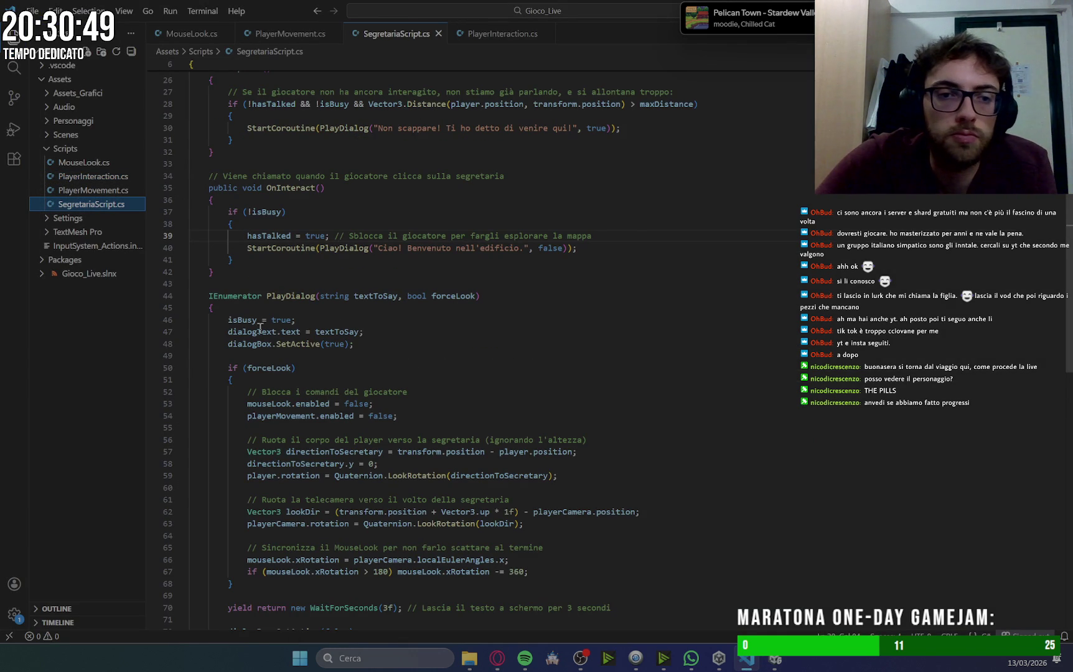
{"action": "mouse_move", "coordinate": [208, 296]}
{"action": "left_mouse_down"}
{"action": "mouse_move", "coordinate": [274, 349]}
{"action": "mouse_move", "coordinate": [237, 384]}
{"action": "mouse_move", "coordinate": [211, 500]}
{"action": "mouse_move", "coordinate": [207, 170]}
{"action": "left_mouse_up"}
{"action": "left_click", "coordinate": [220, 500]}
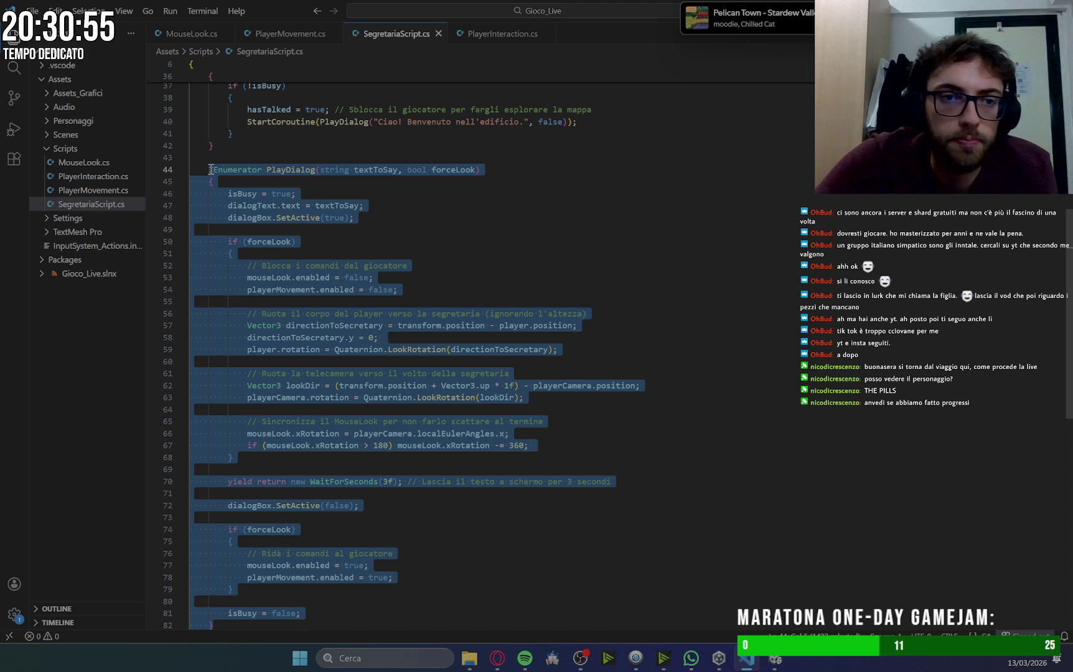
{"action": "key", "text": "ctrl+v"}
{"action": "left_click", "coordinate": [598, 374]}
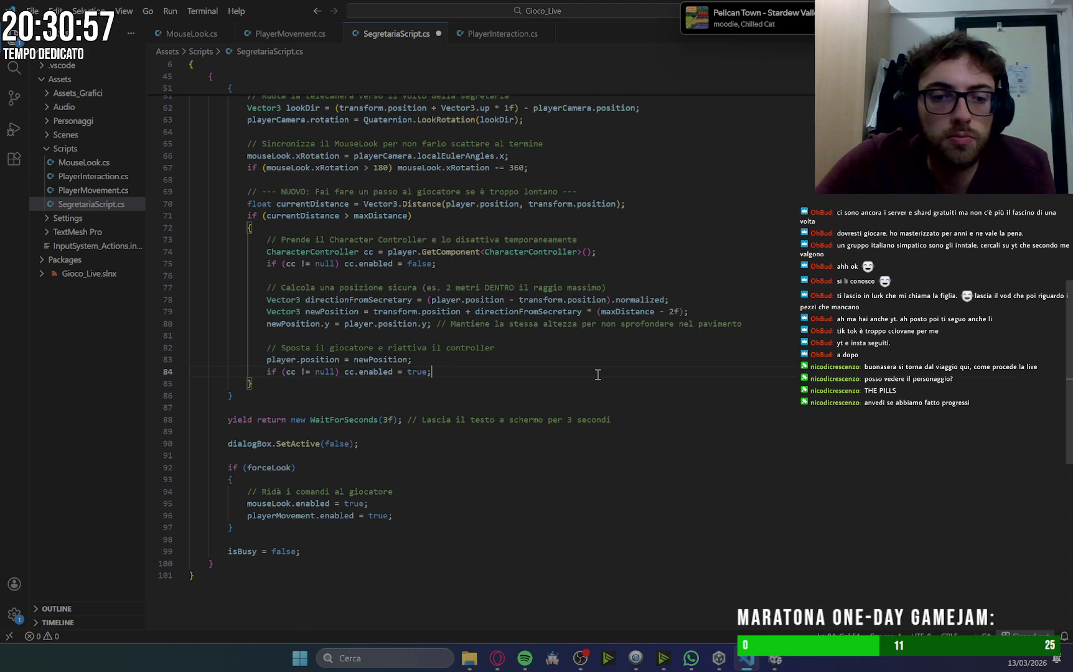
{"action": "key", "text": "alt+Tab"}
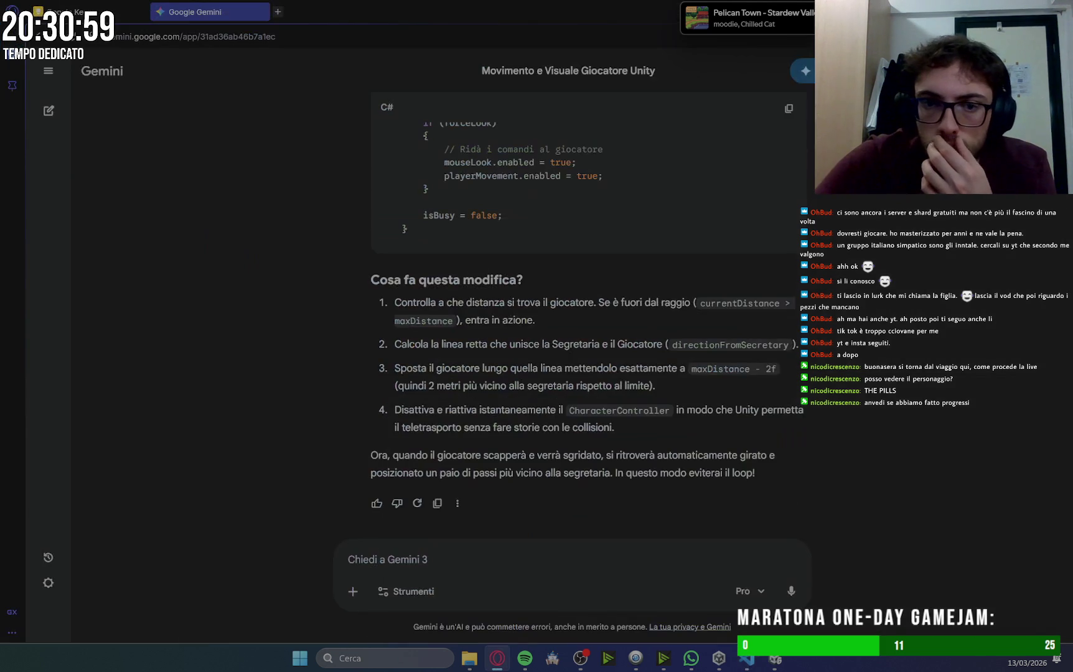
{"action": "key", "text": "alt+Tab"}
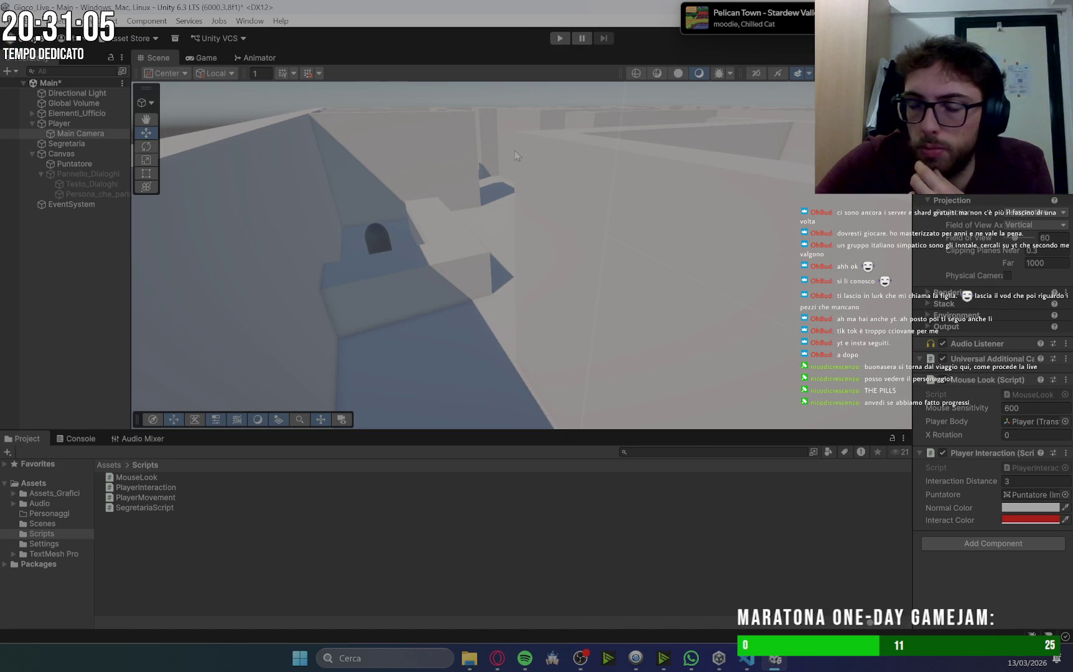
{"action": "left_click", "coordinate": [559, 39]}
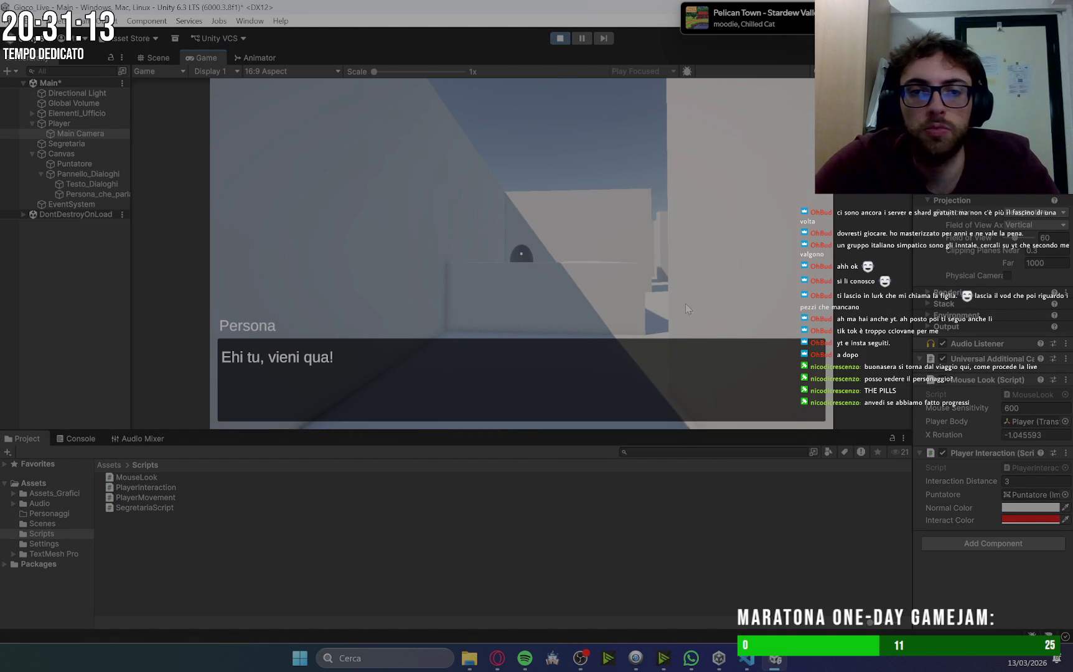
Take control of the player in the Game view after the domain reload.
{"action": "left_click", "coordinate": [707, 370]}
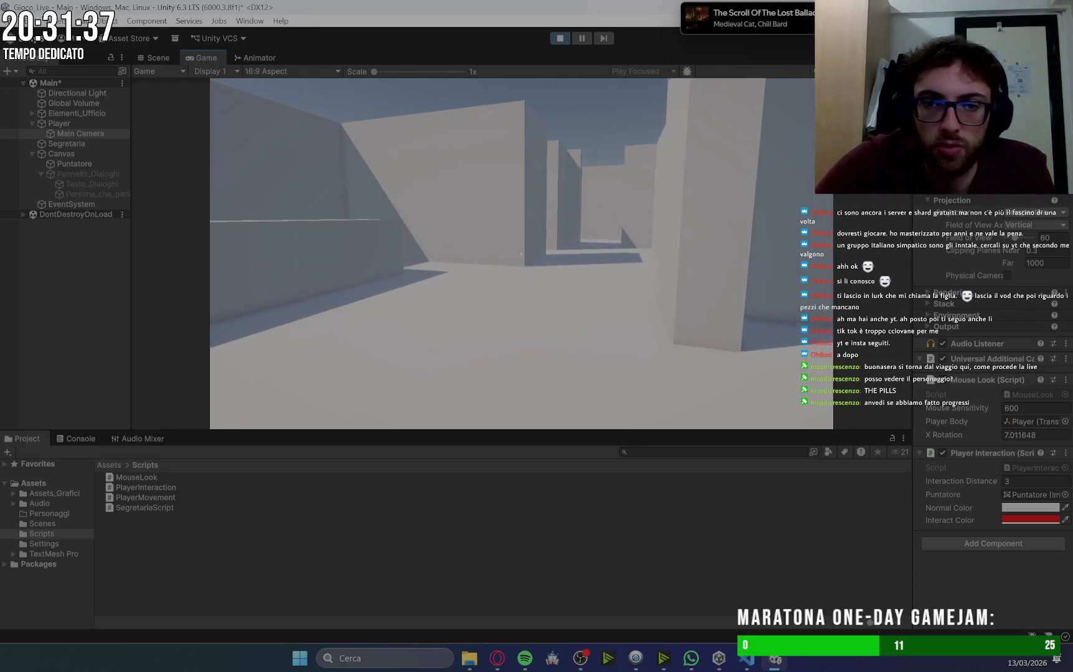
Walk down the corridor away from the secretary's desk until 'Non scappare! Ti ho detto di venire qui!' appears.
{"action": "key", "text": "w"}
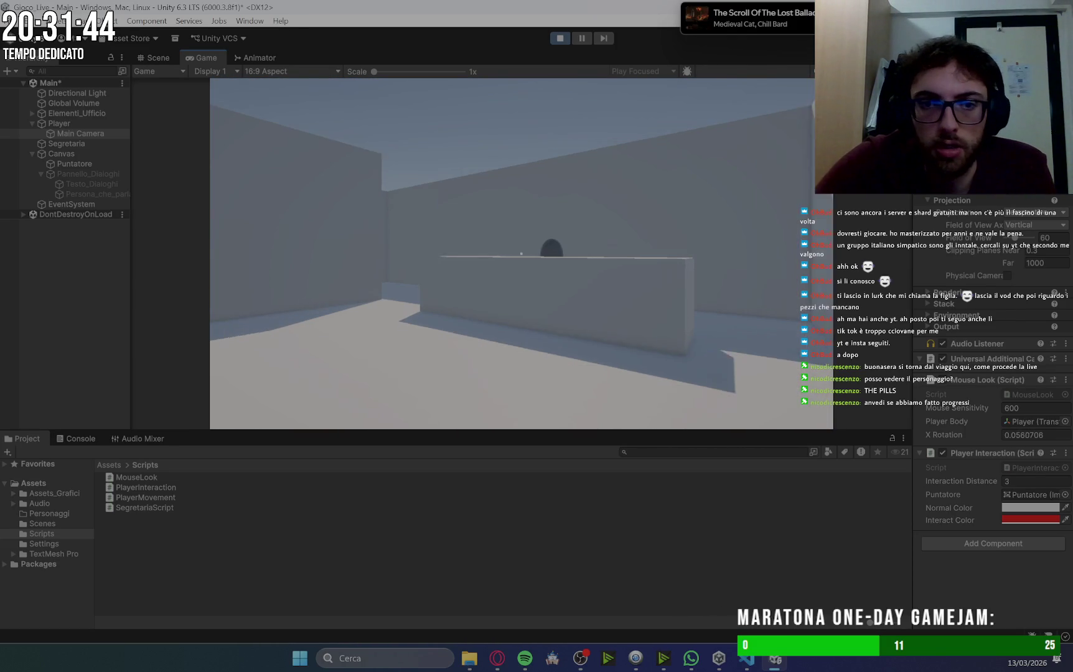
{"action": "key", "text": "w"}
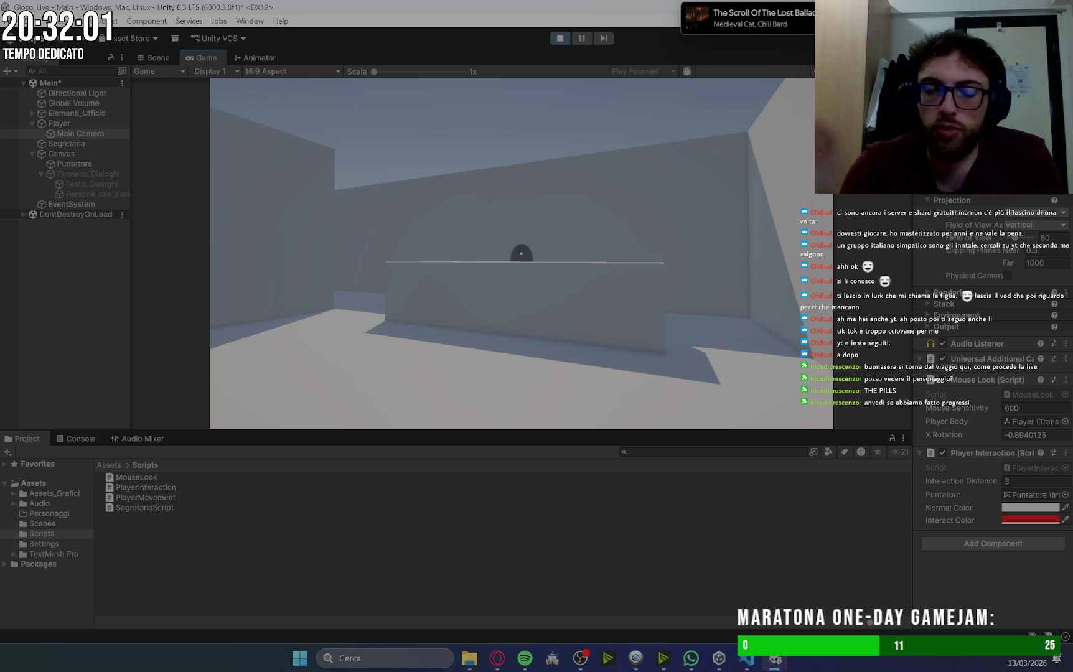
{"action": "mouse_move", "coordinate": [521, 253]}
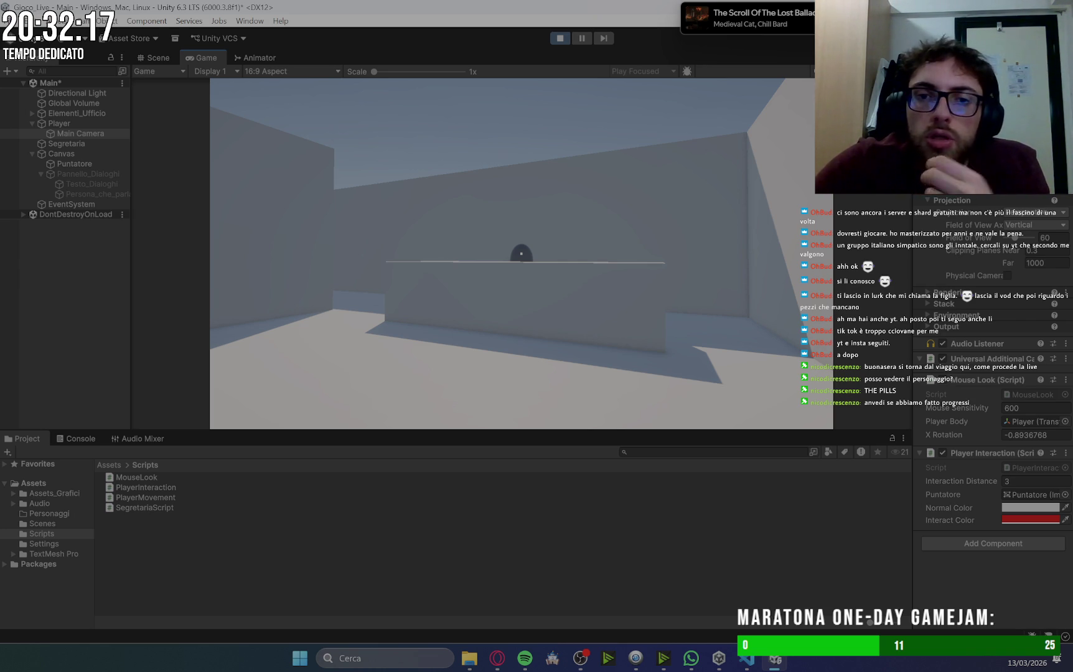
{"action": "key", "text": "w"}
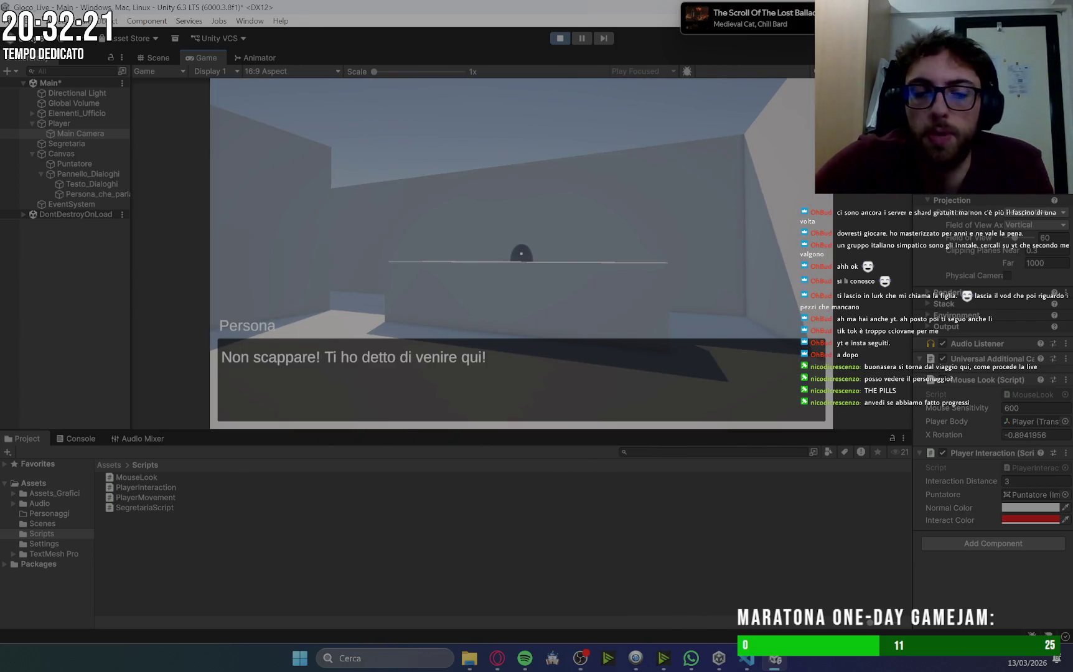
Walk back across the room to the secretary and interact with her using E.
{"action": "key", "text": "w"}
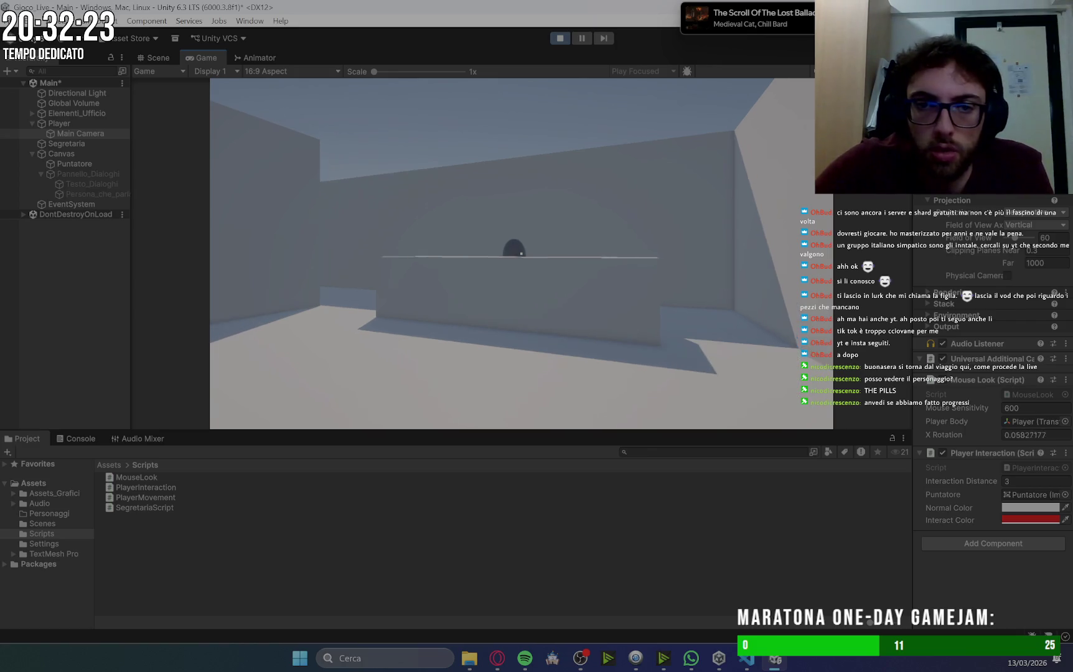
{"action": "key", "text": "w"}
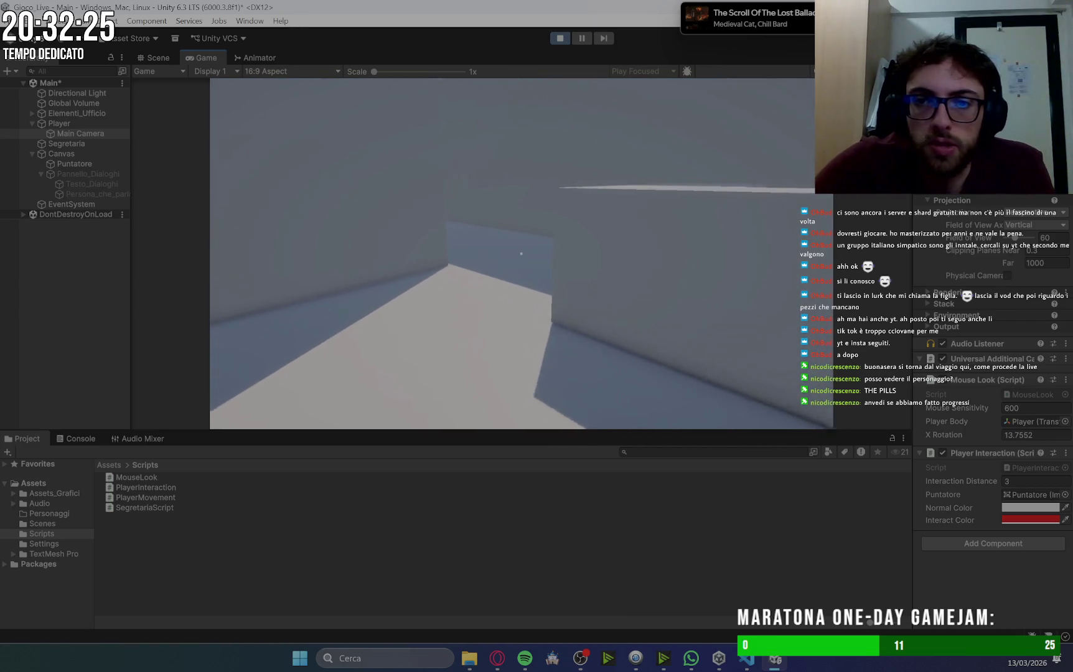
{"action": "key", "text": "w"}
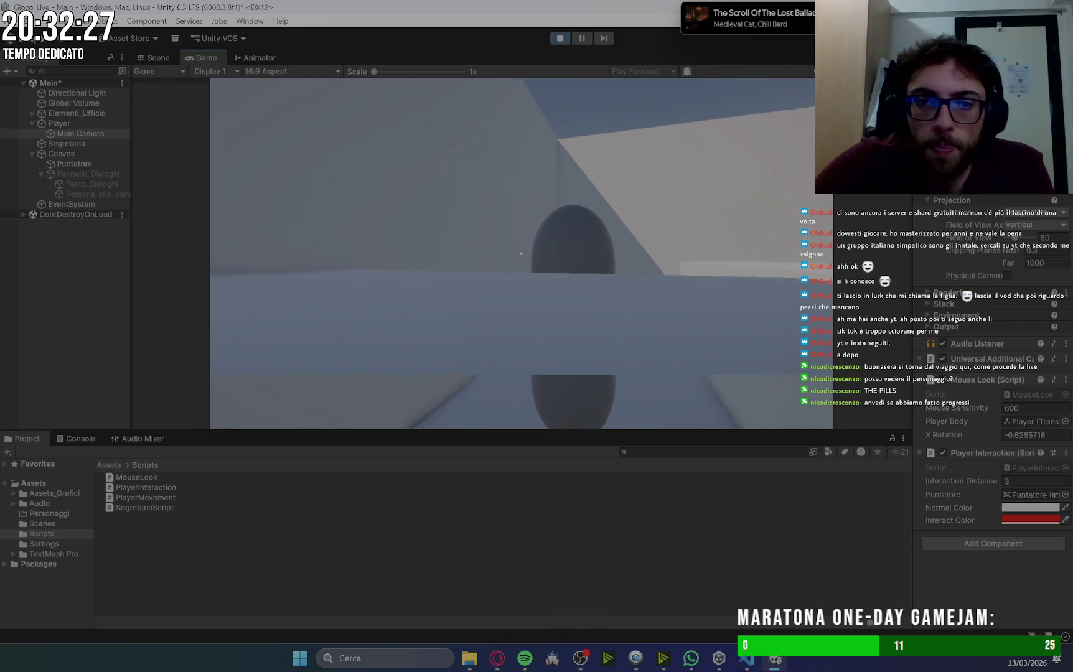
{"action": "key", "text": "w"}
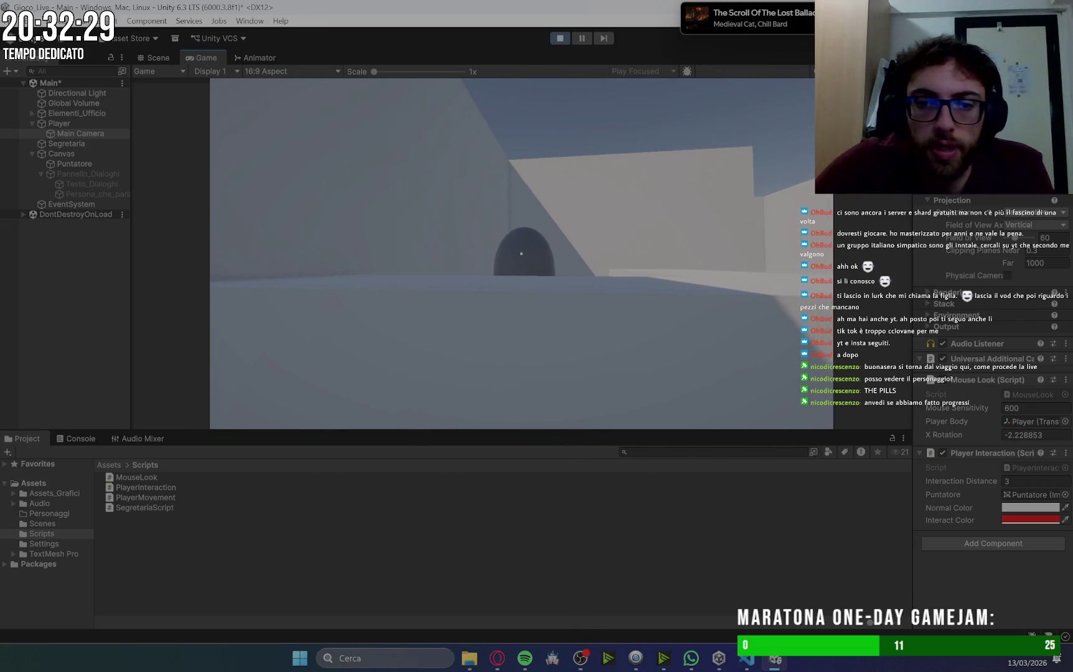
{"action": "key", "text": "w"}
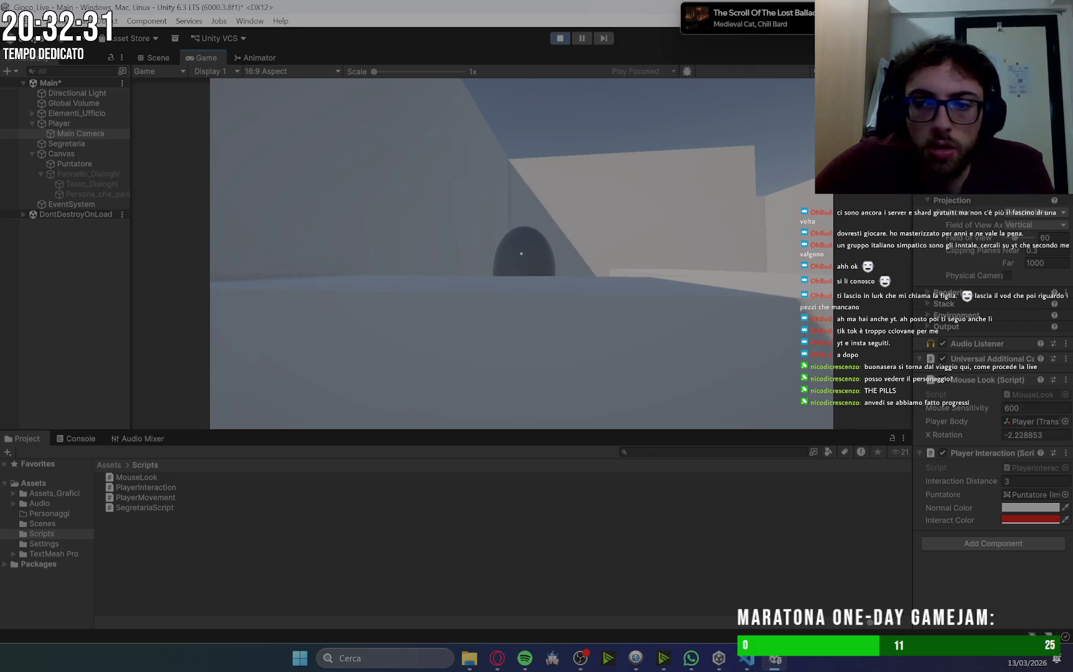
{"action": "key", "text": "w"}
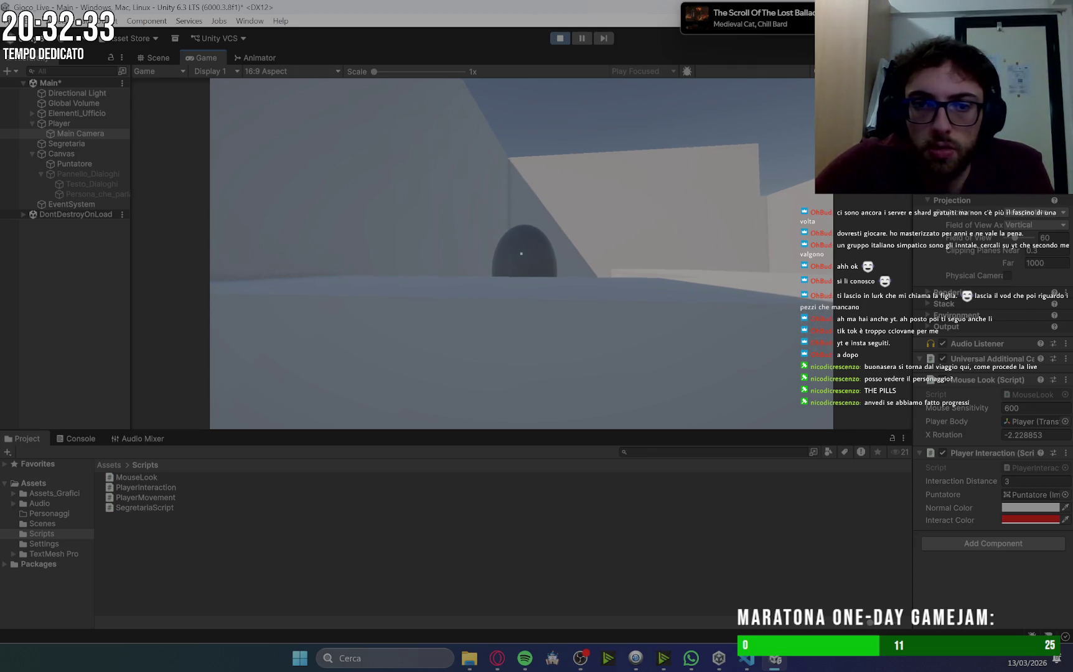
{"action": "key", "text": "w"}
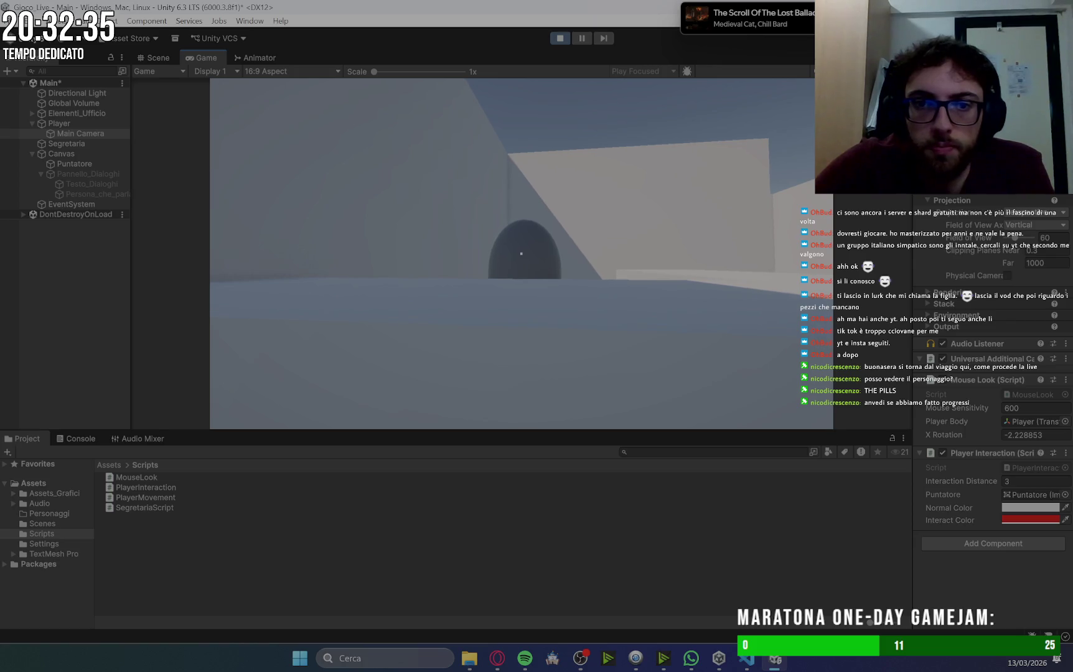
{"action": "key", "text": "w"}
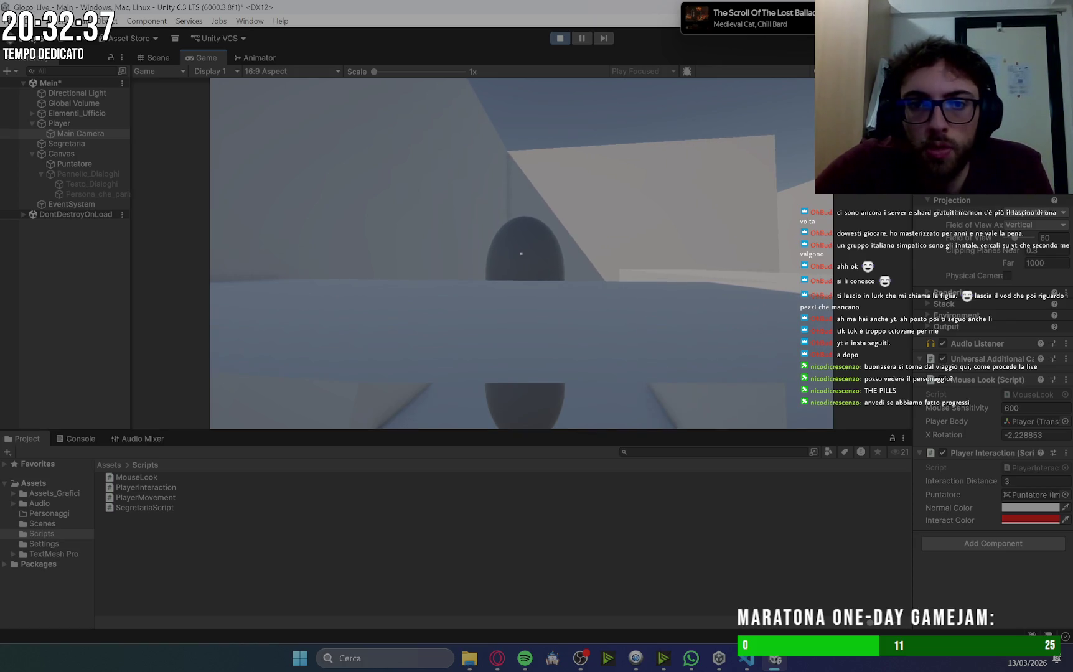
{"action": "key", "text": "w"}
{"action": "key", "text": "e"}
{"action": "key", "text": "w"}
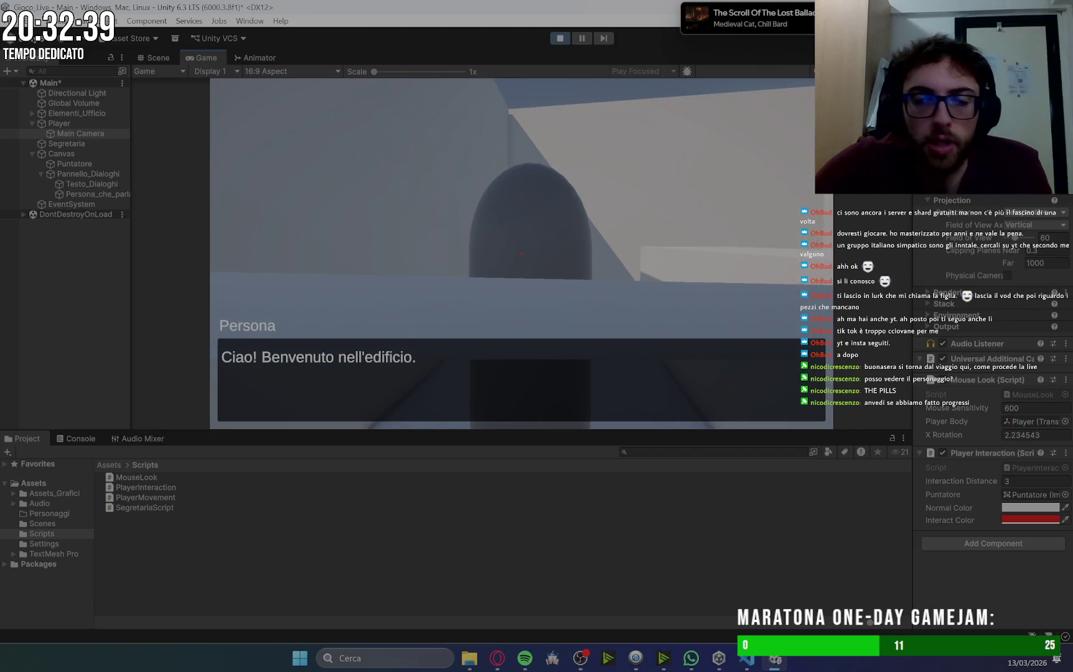
Step back and forth at the desk, then set the Interaction Distance to 5.
{"action": "key", "text": "s"}
{"action": "key", "text": "w"}
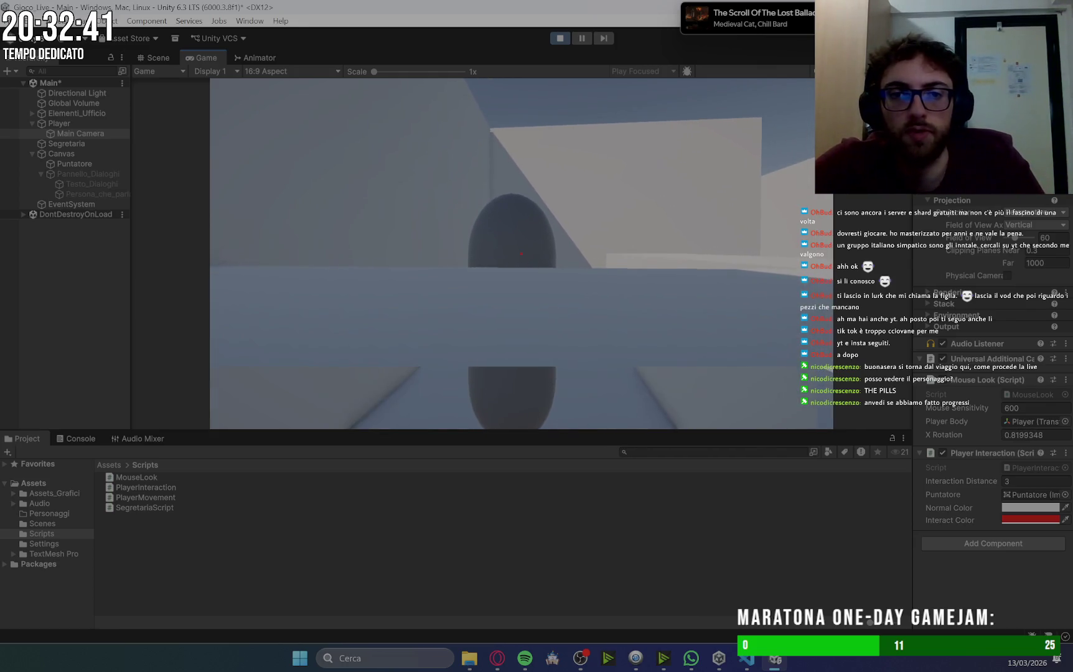
{"action": "key", "text": "s"}
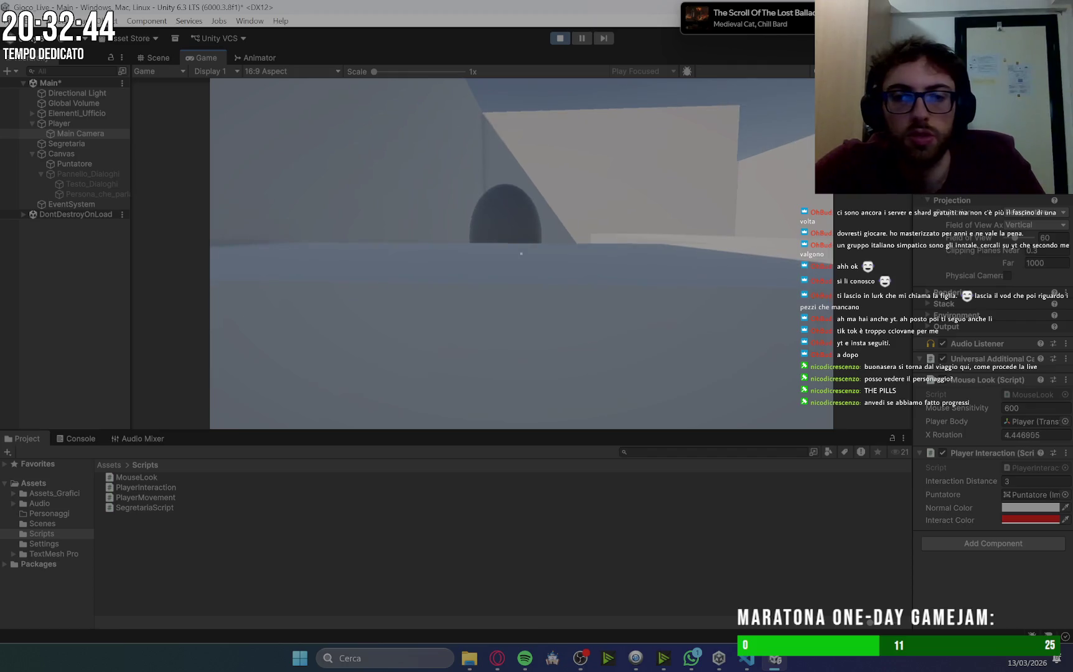
{"action": "key", "text": "BackSpace"}
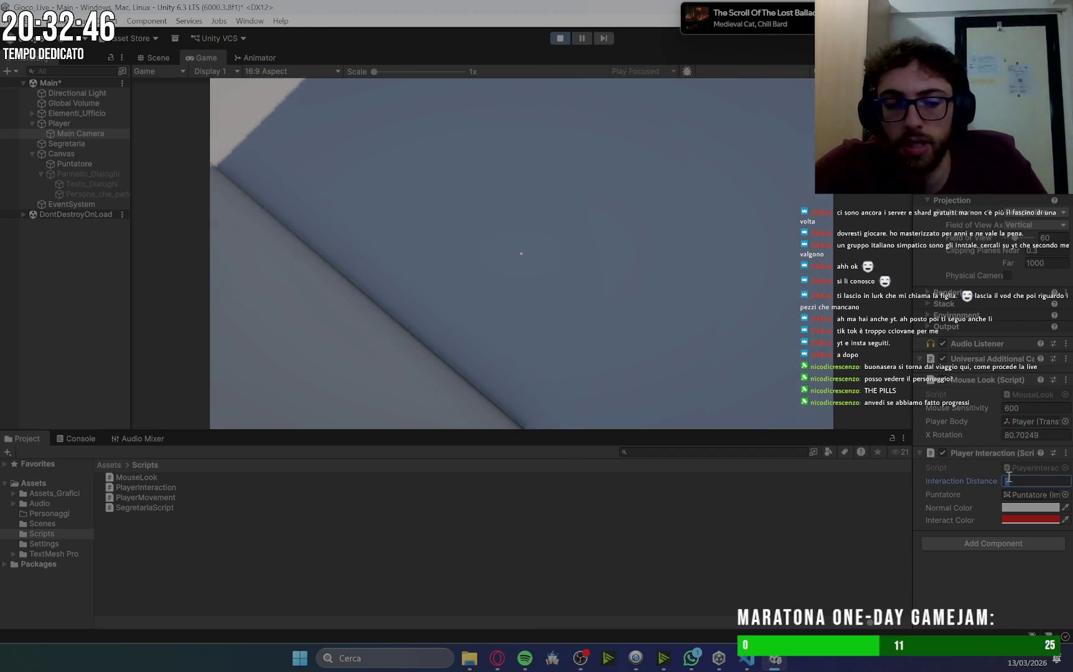
{"action": "type", "text": "5"}
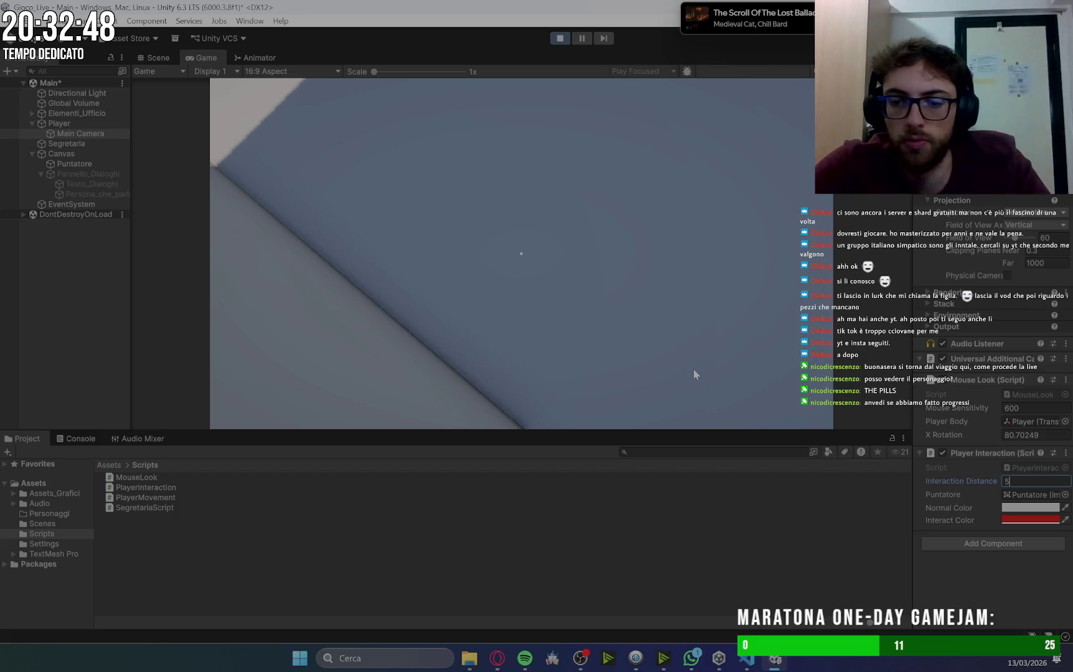
{"action": "left_click", "coordinate": [693, 369]}
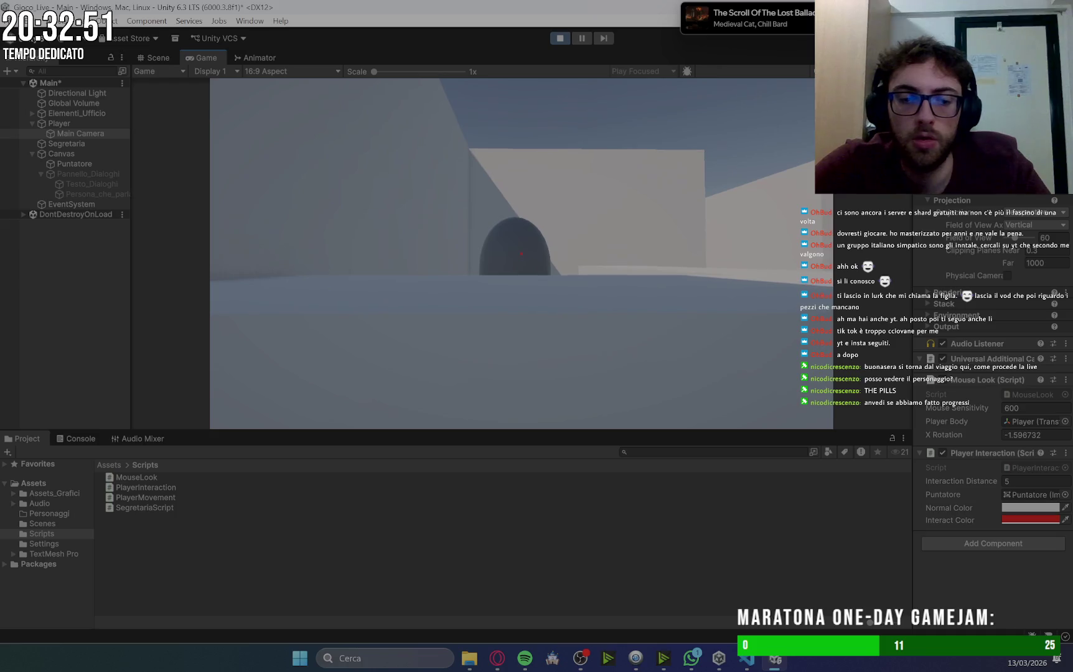
Test the longer reach by opening and closing the secretary's greeting twice, then stop Play mode.
{"action": "key", "text": "s"}
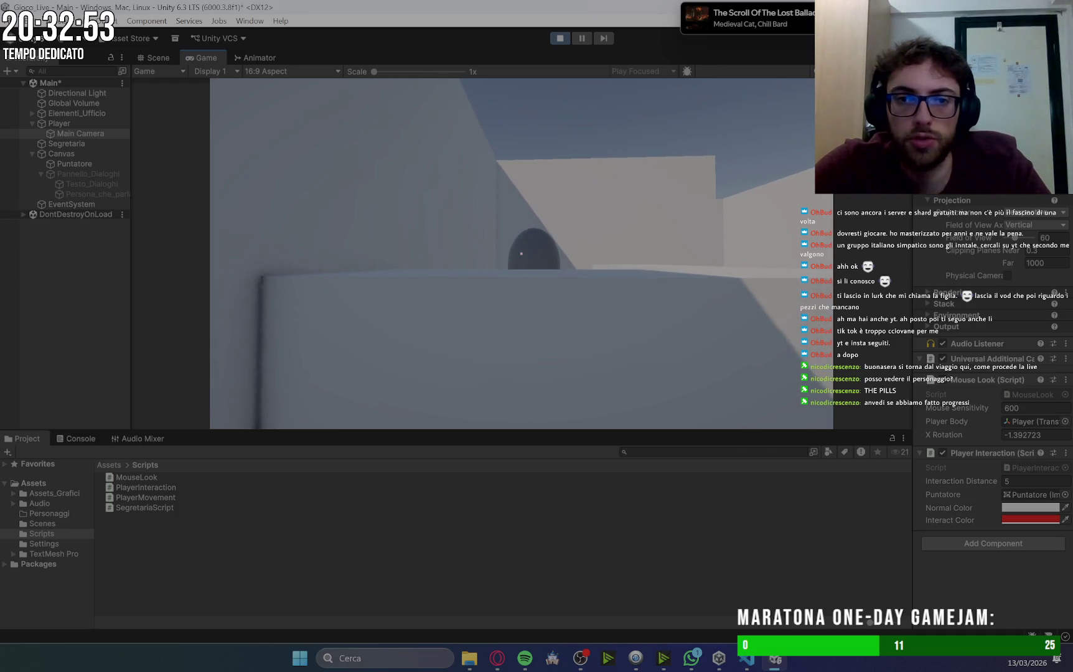
{"action": "key", "text": "w"}
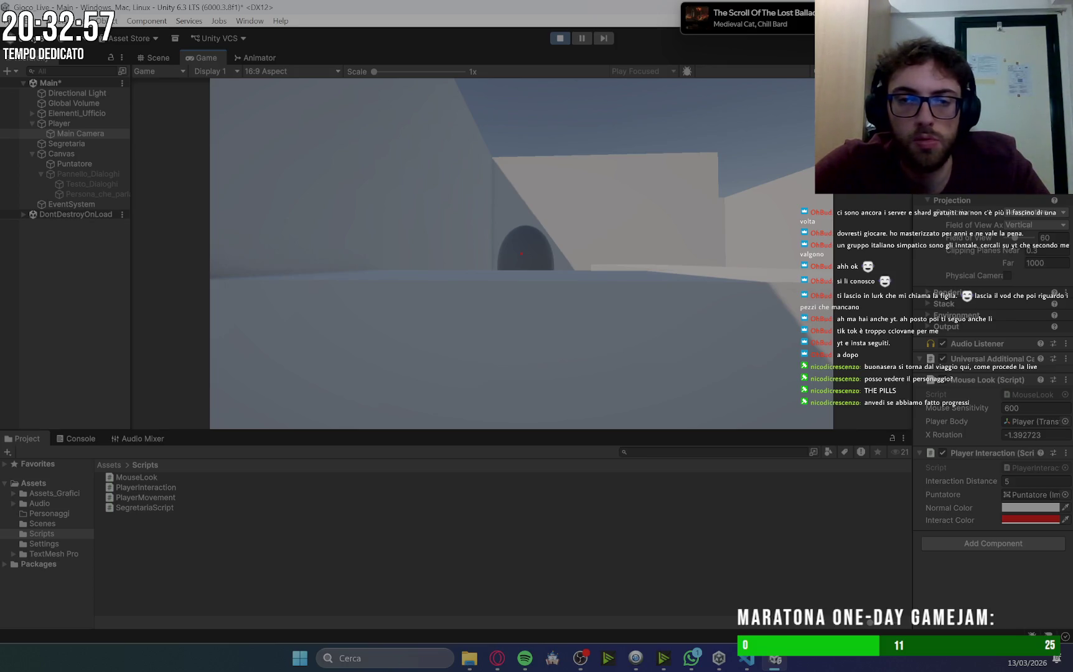
{"action": "key", "text": "s"}
{"action": "key", "text": "w"}
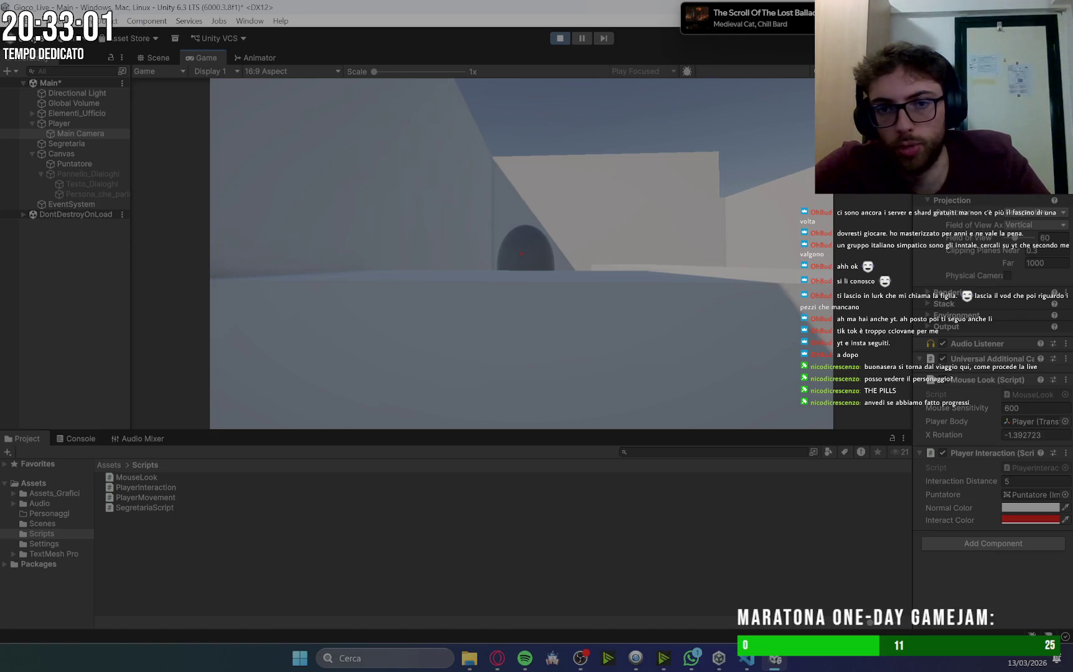
{"action": "key", "text": "e"}
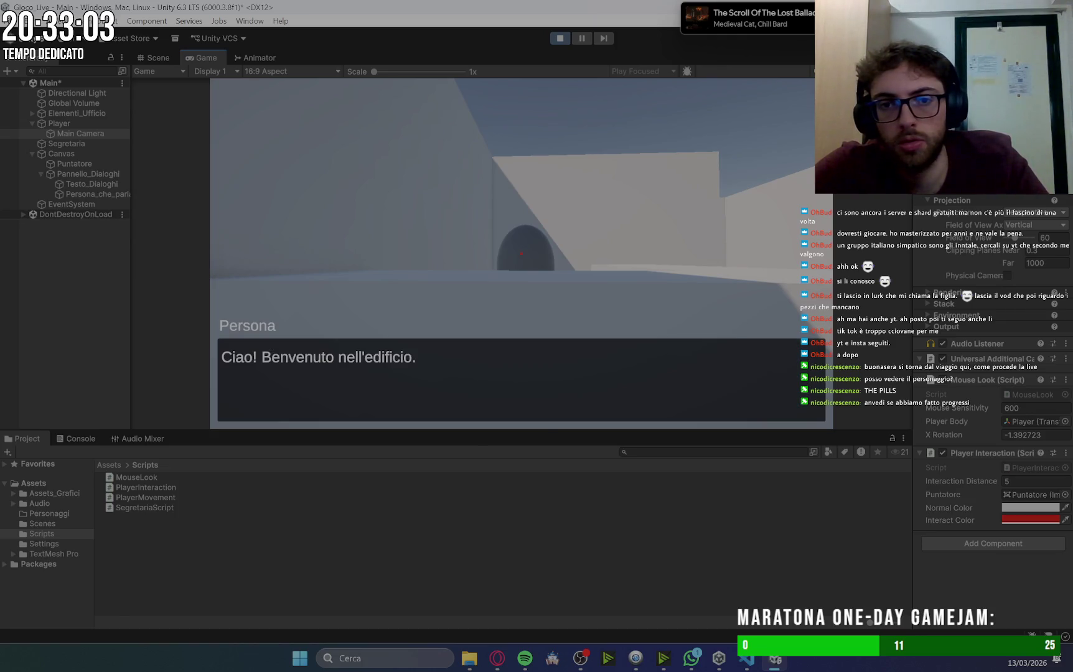
{"action": "key", "text": "e"}
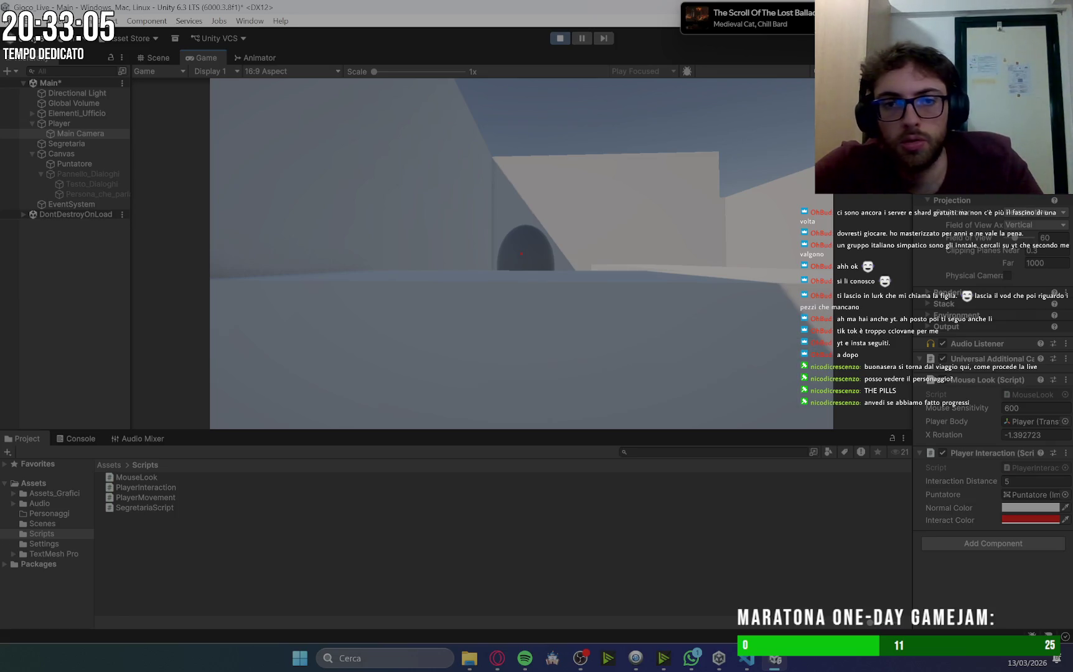
{"action": "key", "text": "e"}
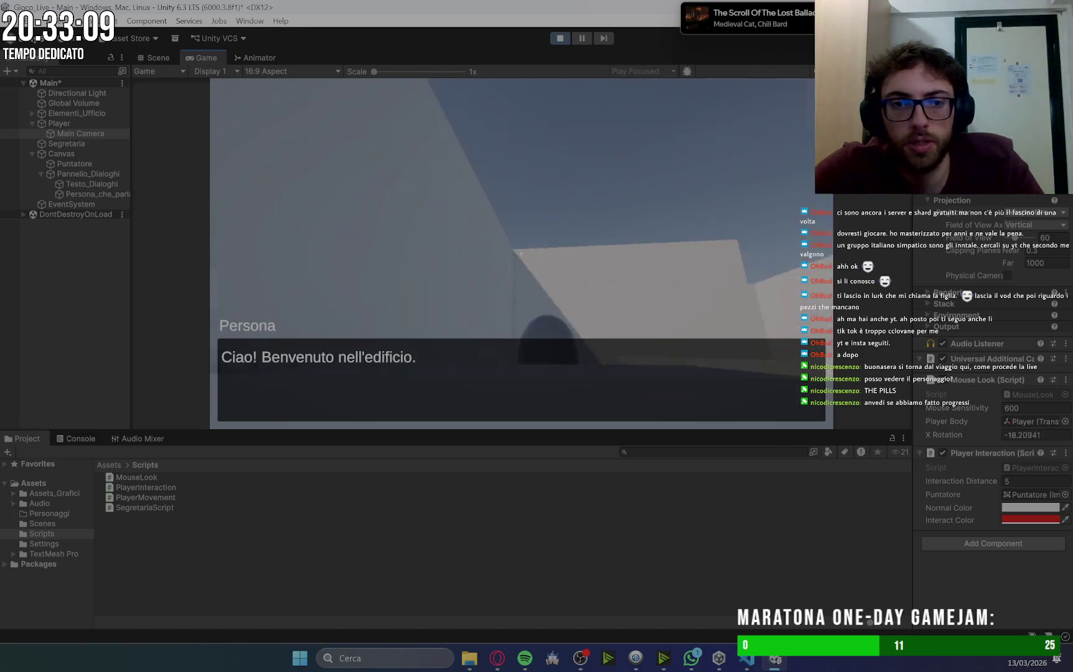
{"action": "key", "text": "e"}
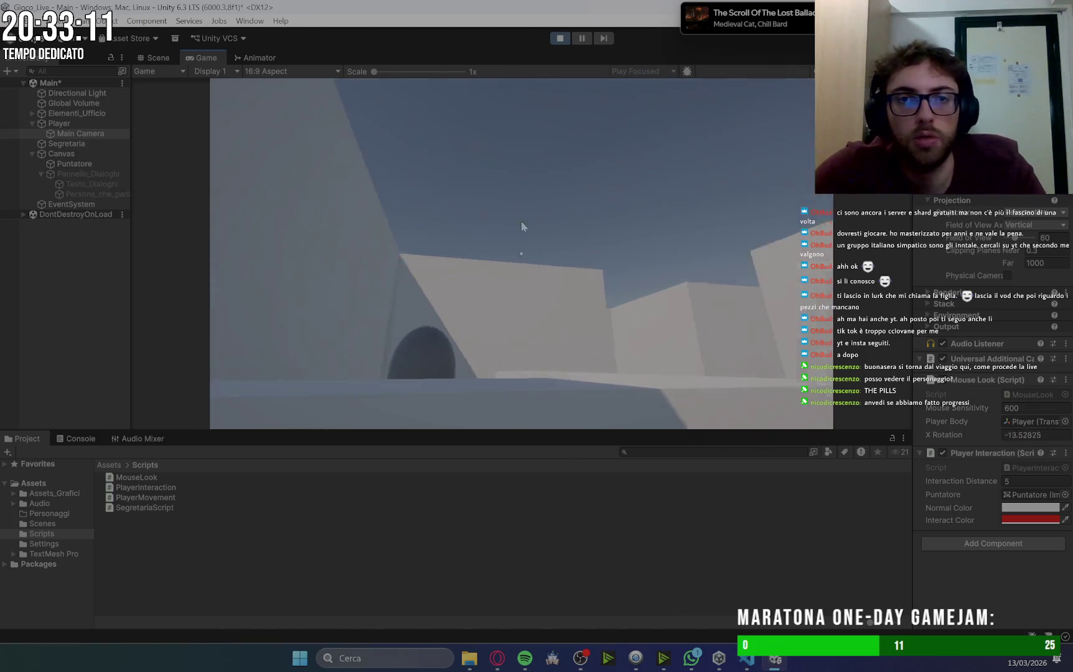
{"action": "key", "text": "ctrl+p"}
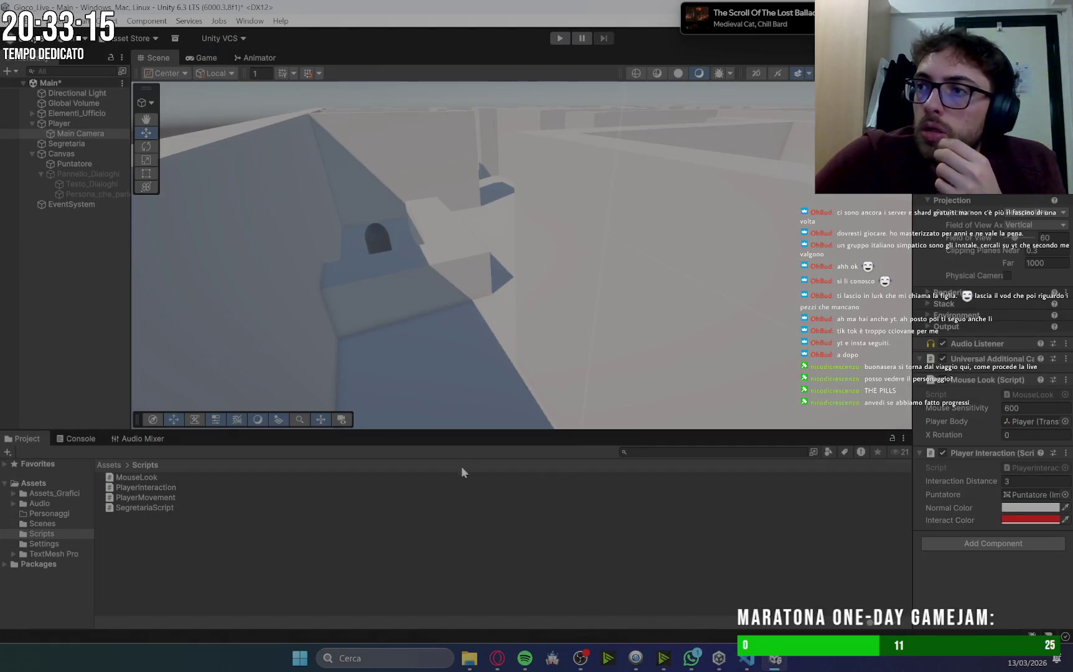
{"action": "left_click", "coordinate": [498, 658]}
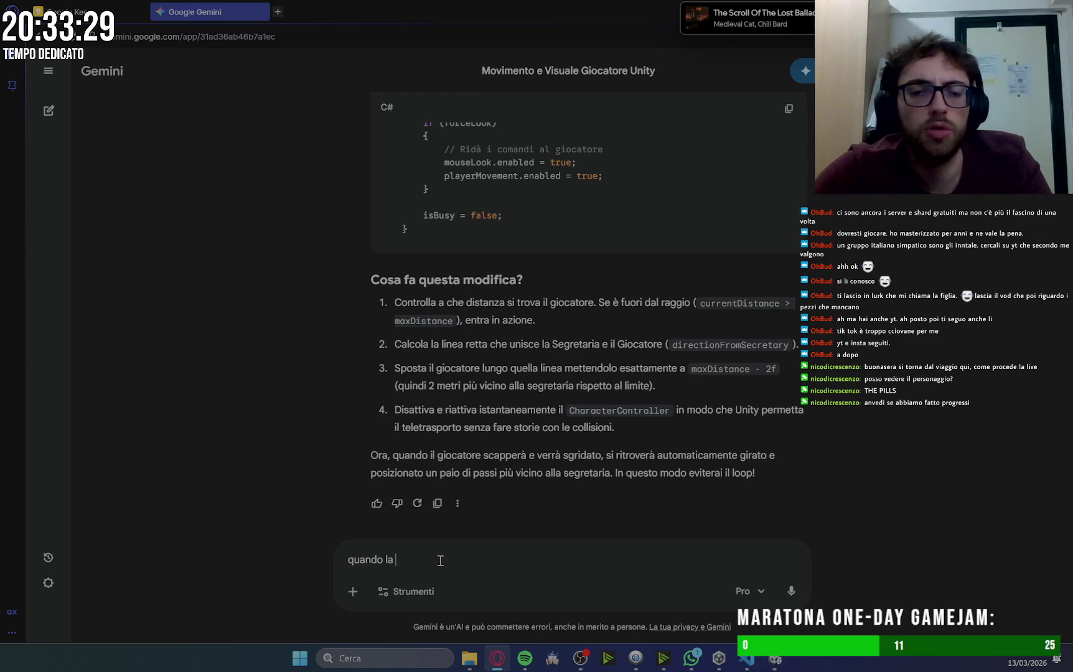
Send Gemini an Italian prompt asking to lock camera and player movement while dialogs play.
{"action": "type", "text": "quan"}
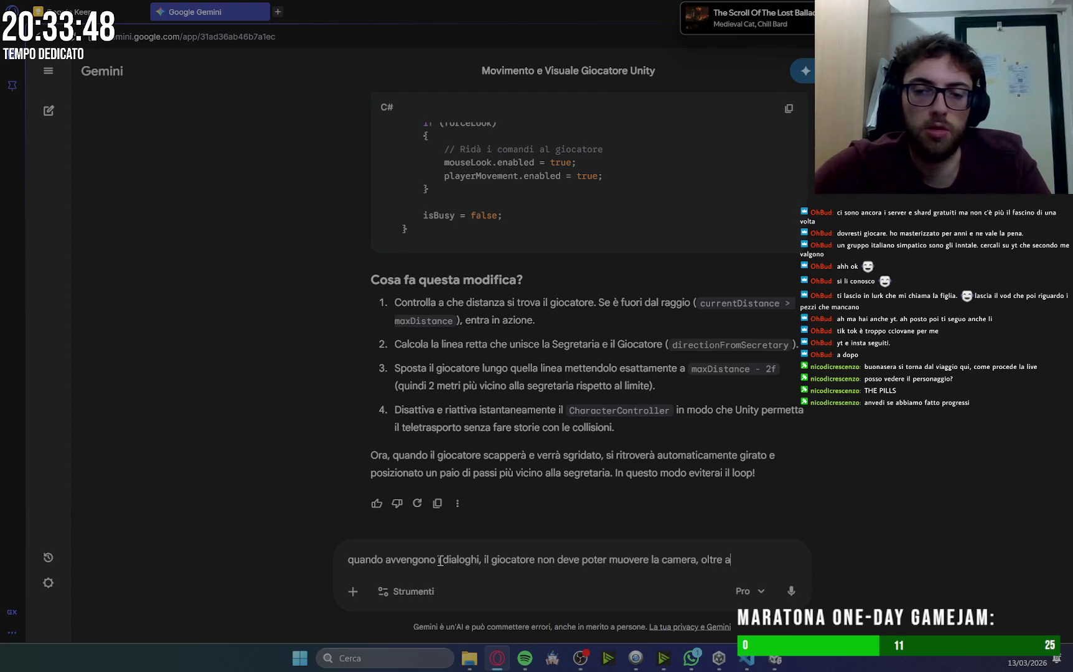
{"action": "type", "text": "gio"}
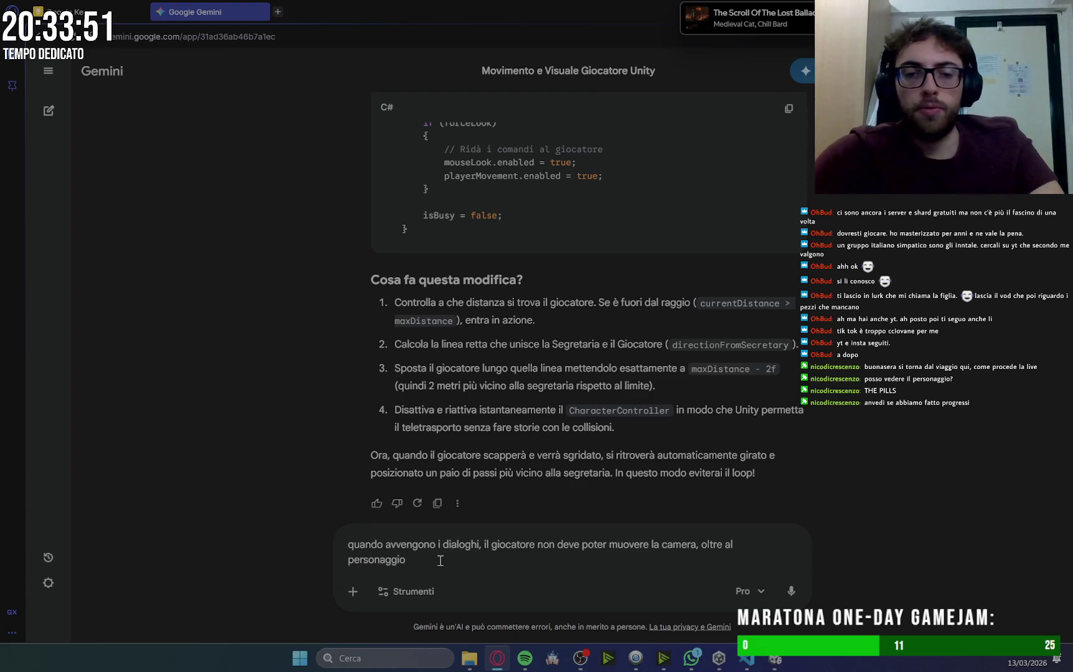
{"action": "key", "text": "Return"}
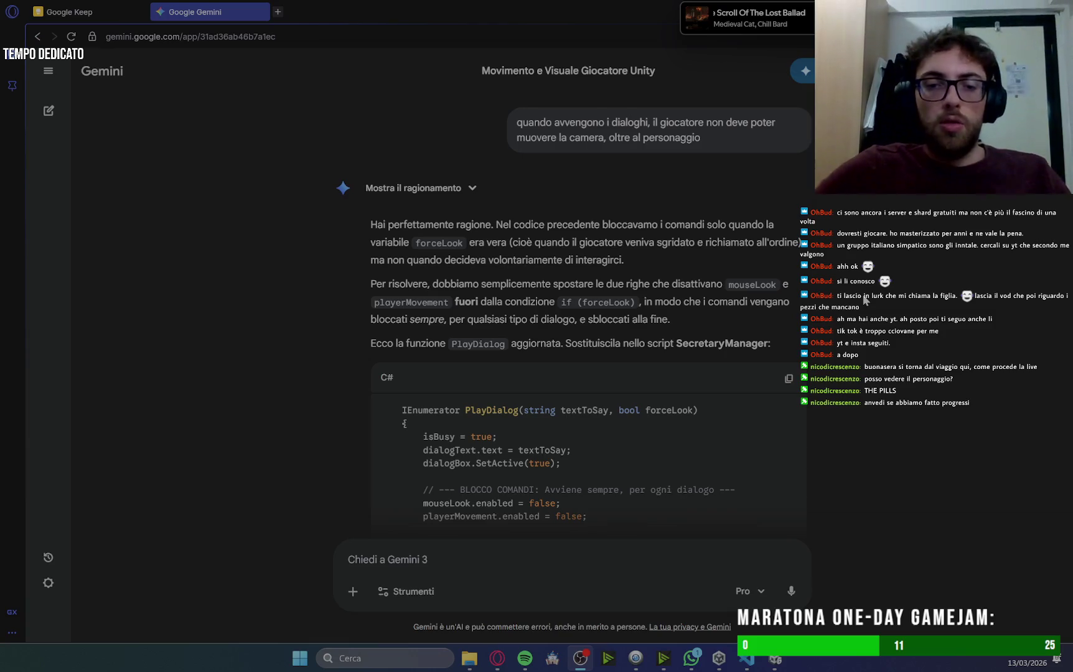
Scroll through Gemini's revised PlayDialog code, highlighting the BLOCCO COMANDI lines that disable mouseLook and movement.
{"action": "scroll", "coordinate": [844, 342], "scroll_direction": "down", "scroll_amount": 2}
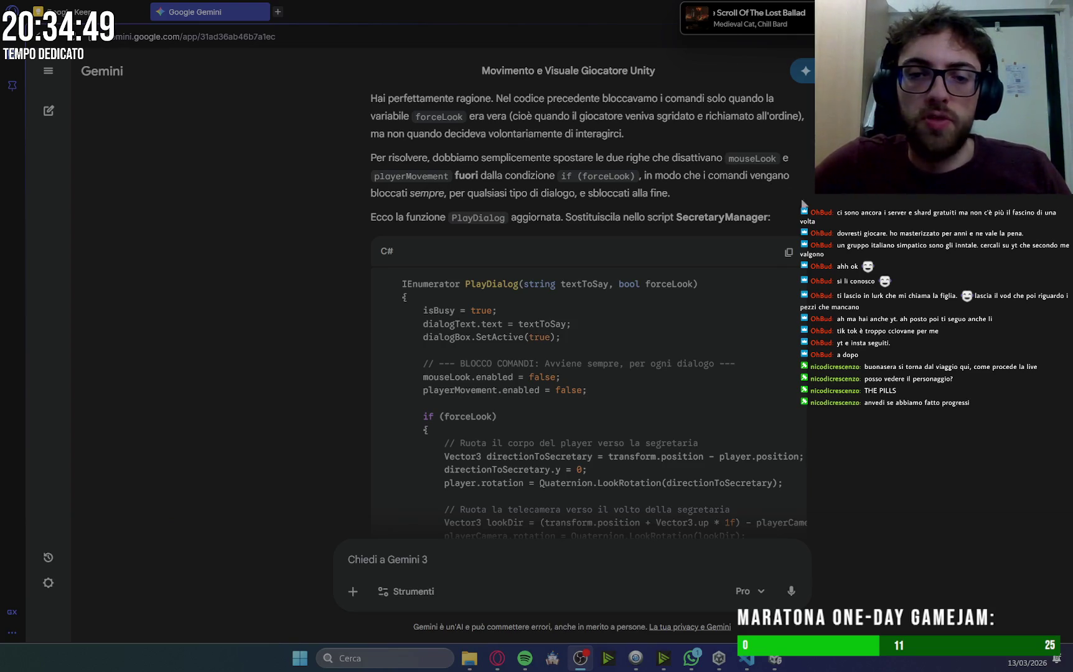
{"action": "scroll", "coordinate": [664, 268], "scroll_direction": "down", "scroll_amount": 2}
{"action": "mouse_move", "coordinate": [413, 235]}
{"action": "left_mouse_down"}
{"action": "mouse_move", "coordinate": [513, 268]}
{"action": "mouse_move", "coordinate": [596, 263]}
{"action": "left_mouse_up"}
{"action": "scroll", "coordinate": [634, 290], "scroll_direction": "down", "scroll_amount": 6}
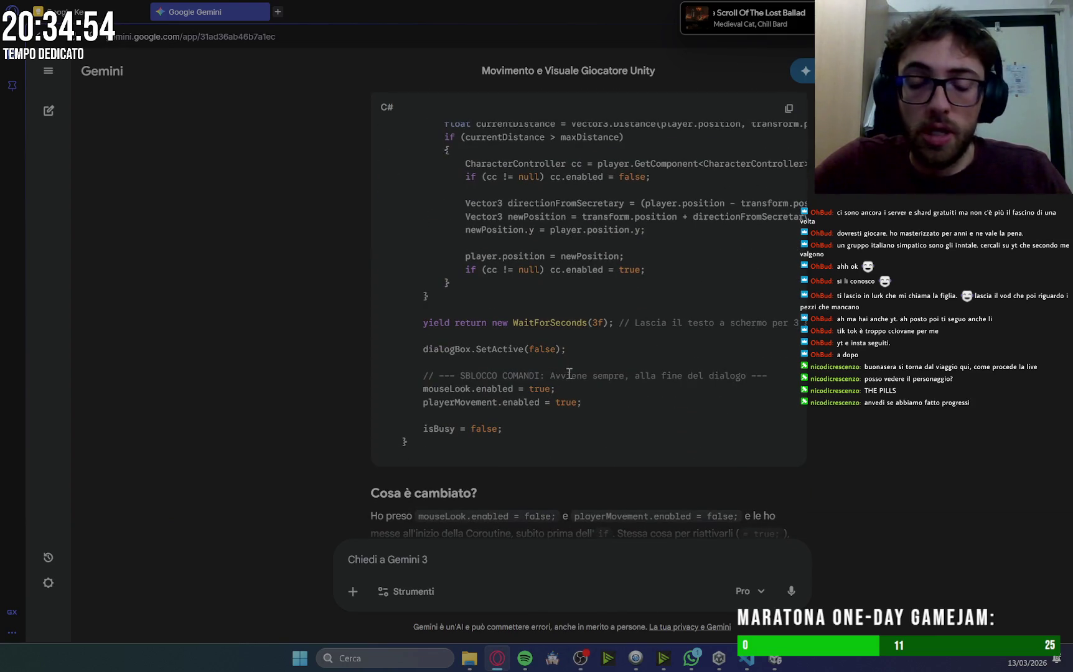
{"action": "left_click", "coordinate": [746, 663]}
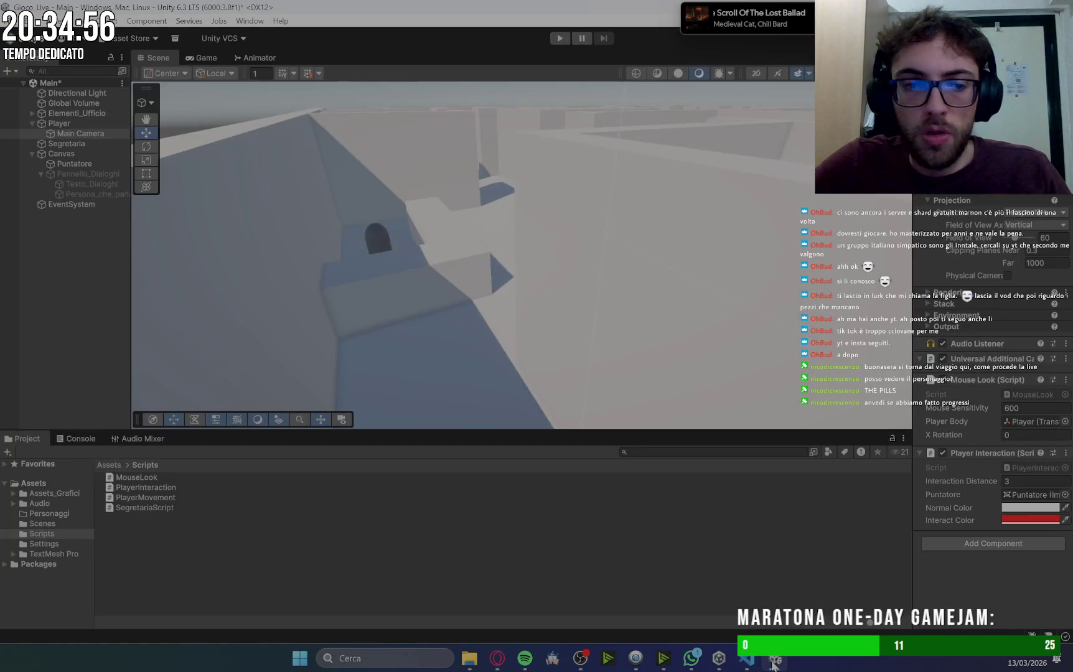
In SegretariaScript.cs, cut the comment and mouseLook/playerMovement disabling lines out of the if (forceLook) block.
{"action": "left_click", "coordinate": [750, 667]}
{"action": "left_click", "coordinate": [750, 666]}
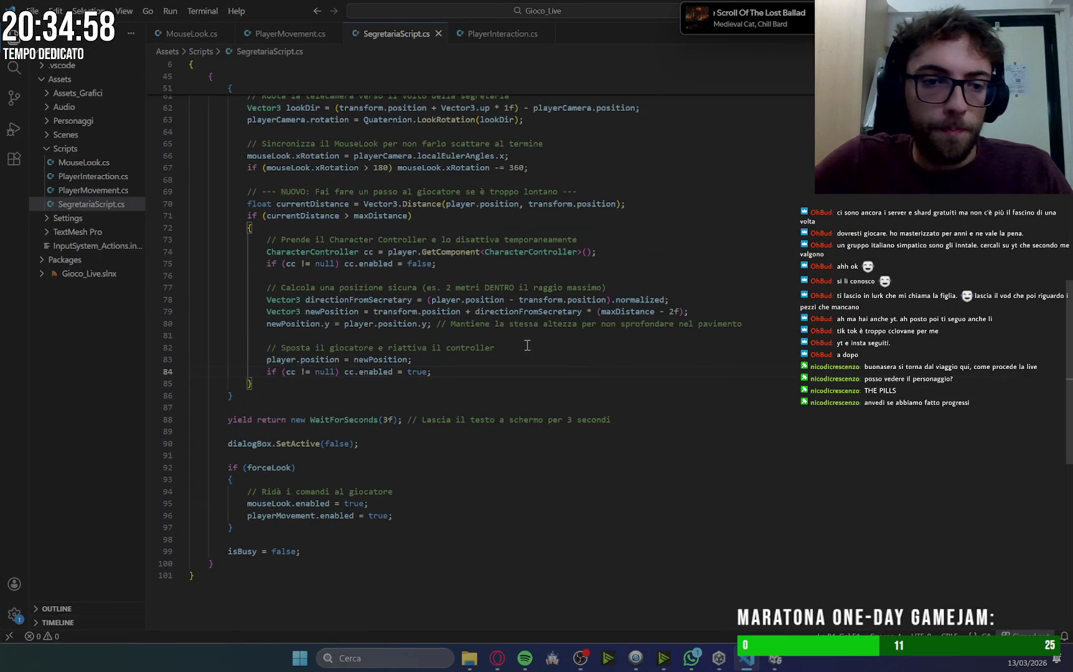
{"action": "scroll", "coordinate": [528, 346], "scroll_direction": "up", "scroll_amount": 5}
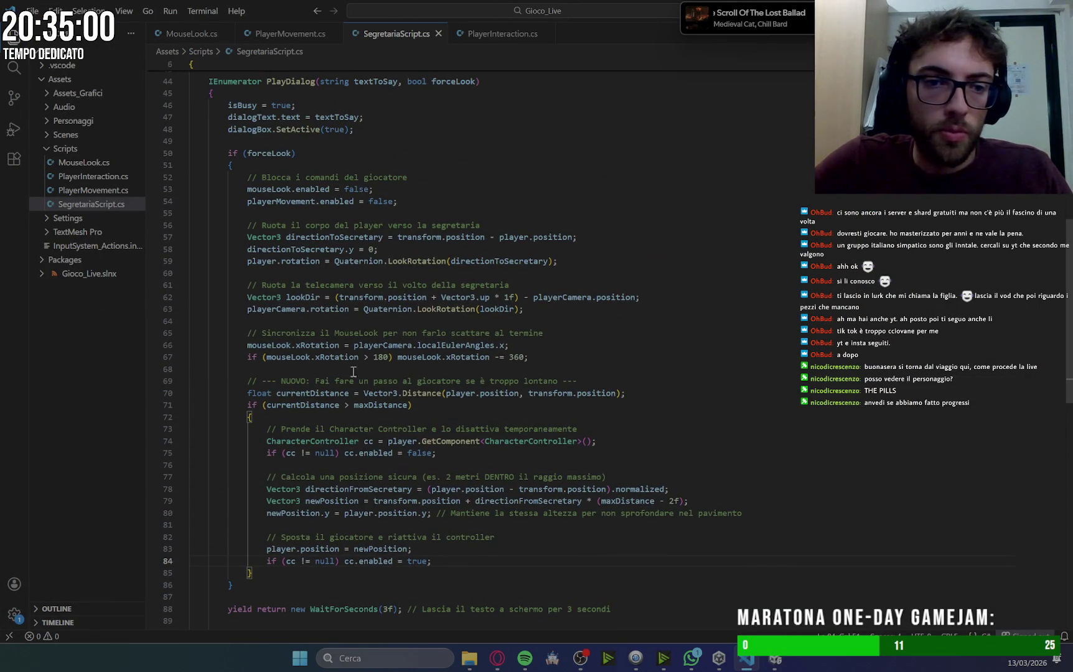
{"action": "left_click_drag", "start_coordinate": [399, 201], "coordinate": [248, 191]}
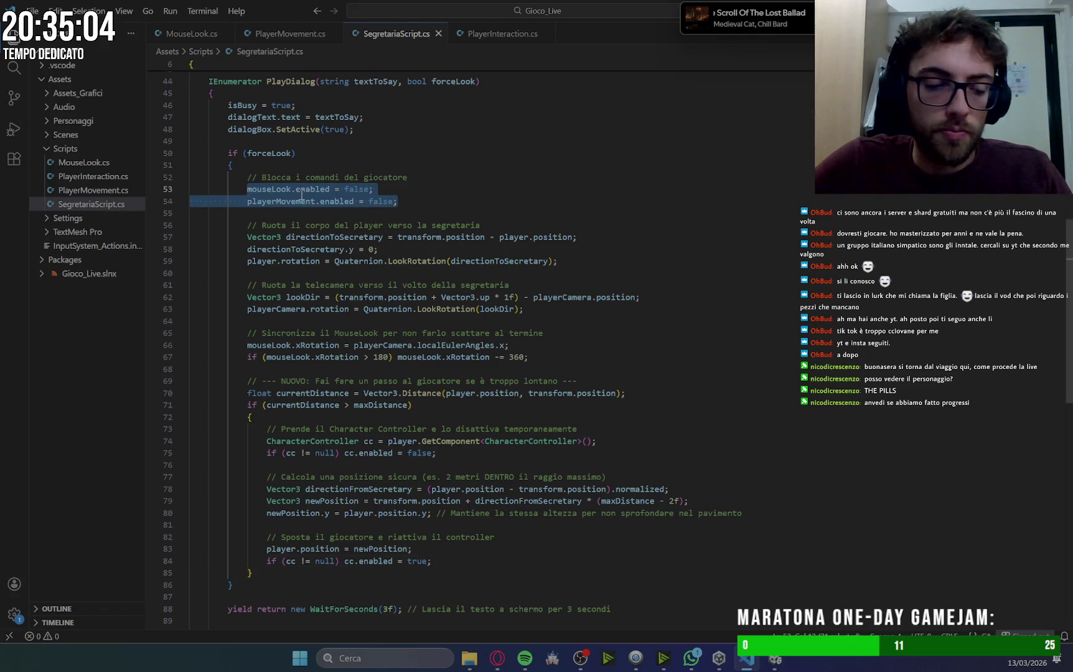
{"action": "key", "text": "BackSpace"}
{"action": "scroll", "coordinate": [371, 204], "scroll_direction": "up", "scroll_amount": 1}
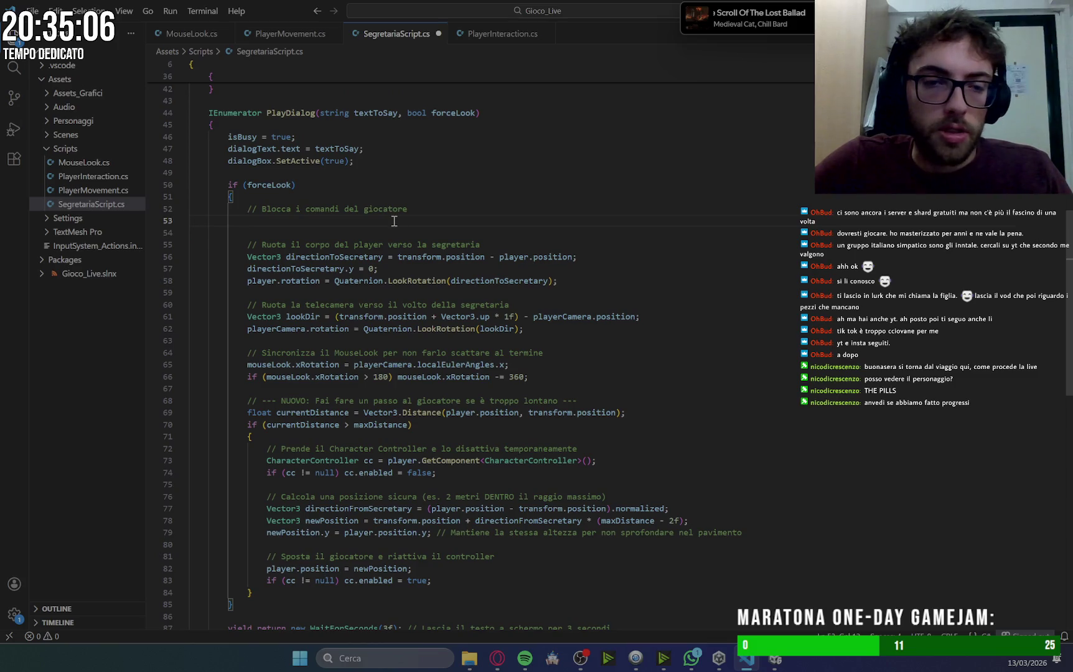
{"action": "key", "text": "ctrl+z"}
{"action": "left_click_drag", "start_coordinate": [398, 233], "coordinate": [239, 210]}
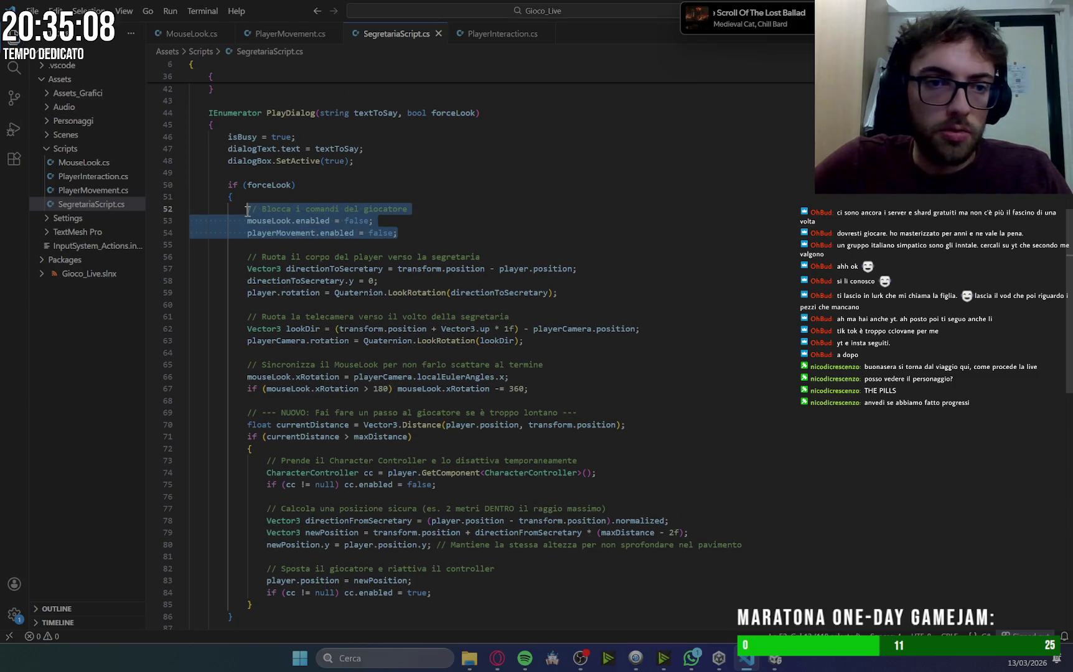
{"action": "key", "text": "BackSpace"}
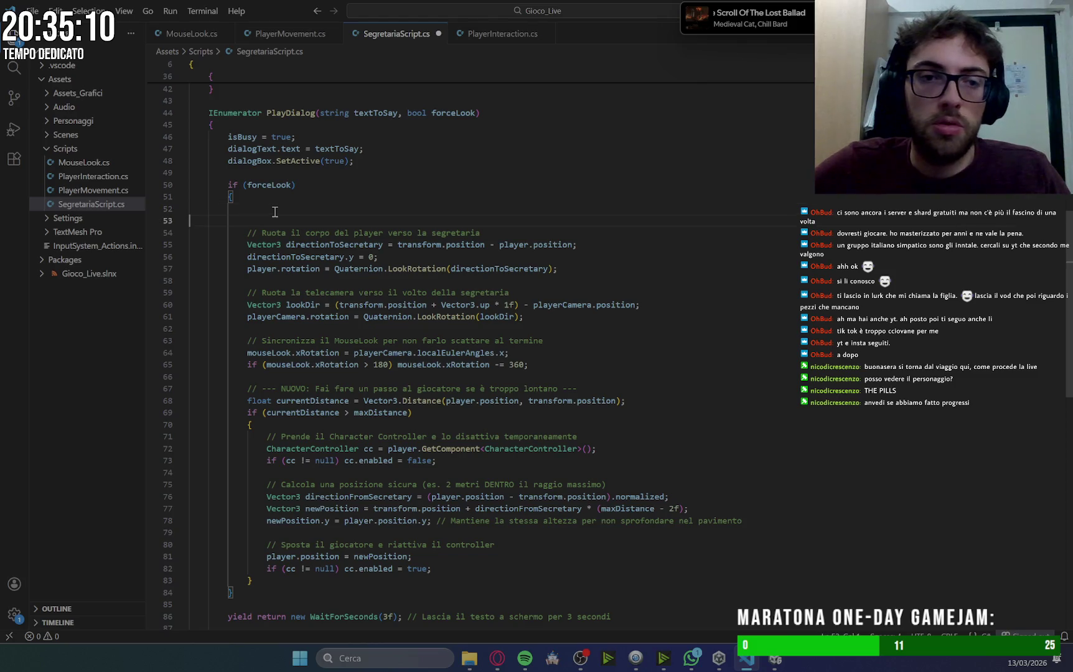
{"action": "key", "text": "BackSpace"}
{"action": "key", "text": "BackSpace"}
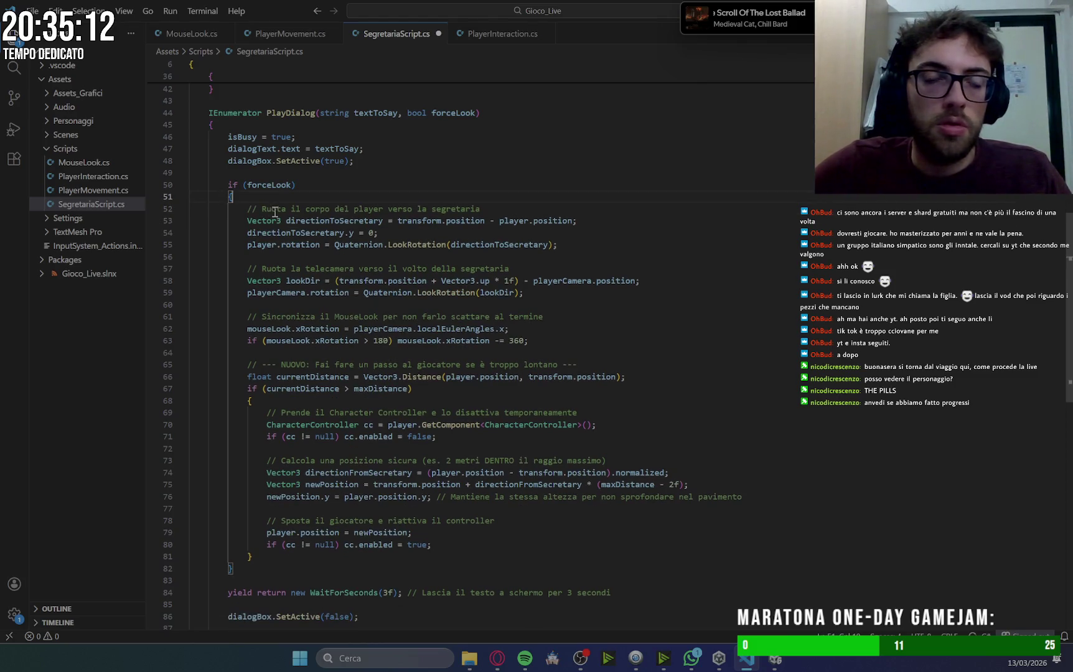
Paste the control-locking lines above the forceLook check and align their indentation.
{"action": "left_click", "coordinate": [313, 173]}
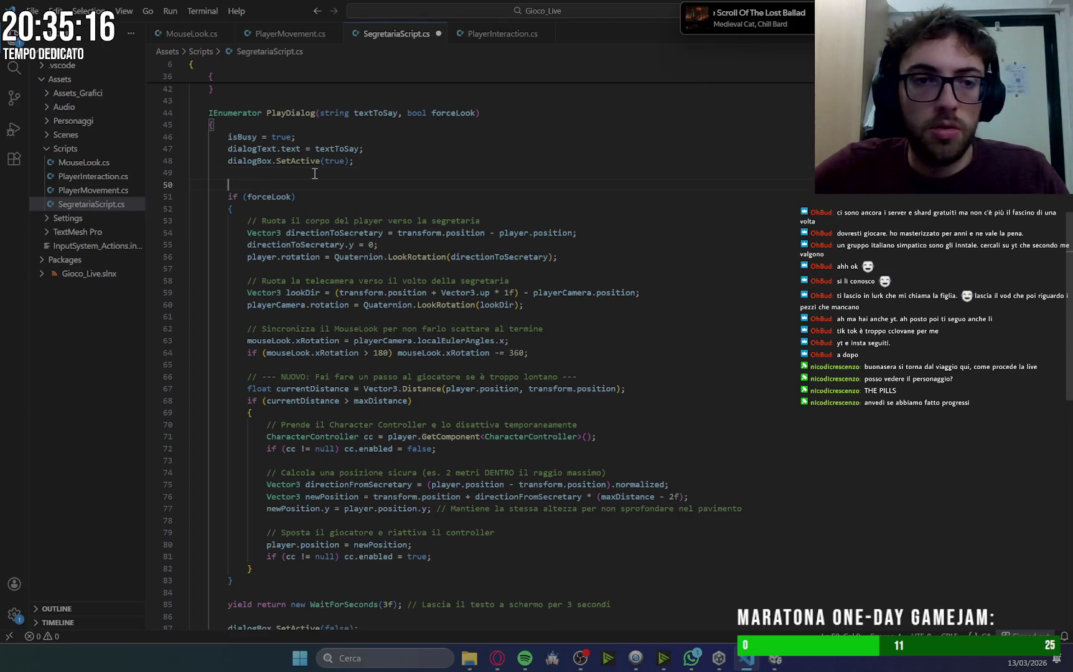
{"action": "key", "text": "Tab"}
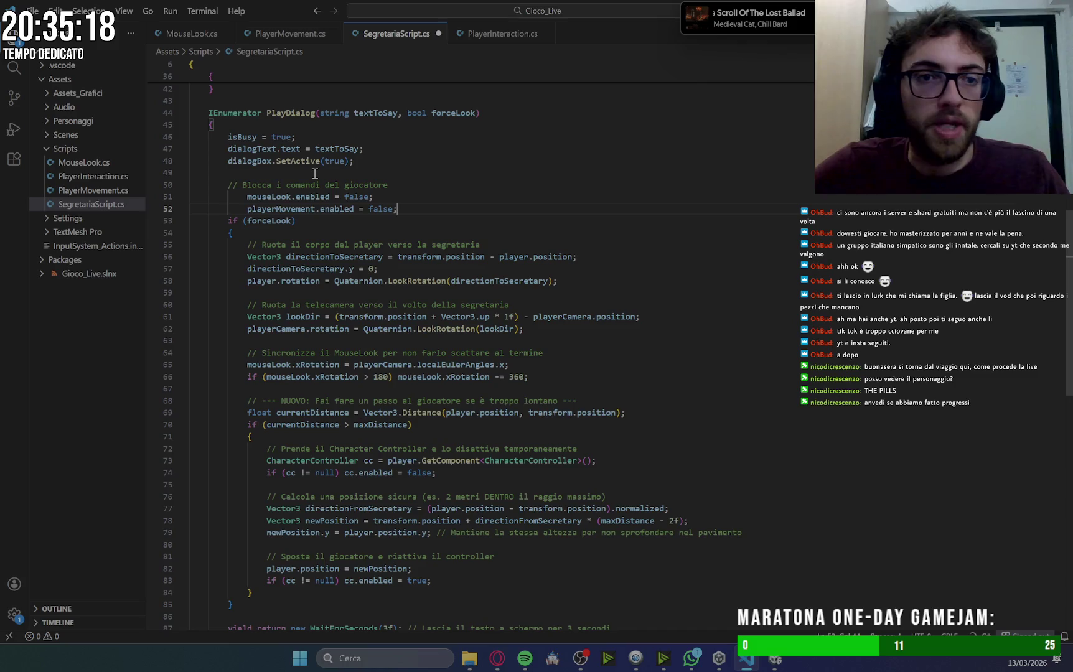
{"action": "key", "text": "Return"}
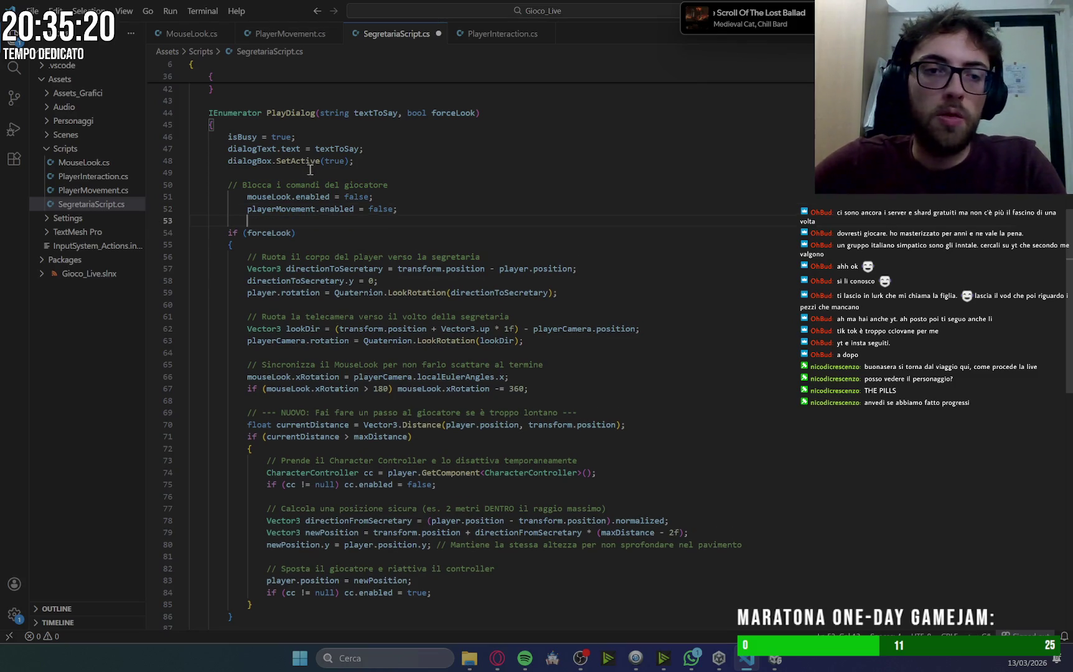
{"action": "key", "text": "BackSpace"}
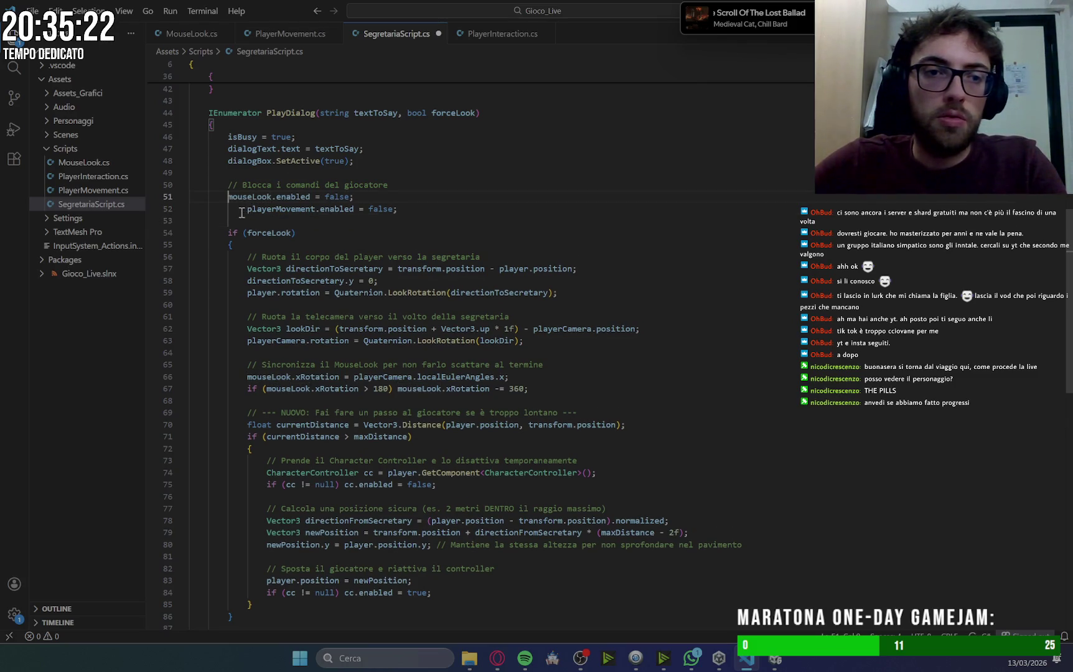
{"action": "left_click", "coordinate": [247, 209]}
{"action": "key", "text": "BackSpace"}
{"action": "left_click", "coordinate": [296, 233]}
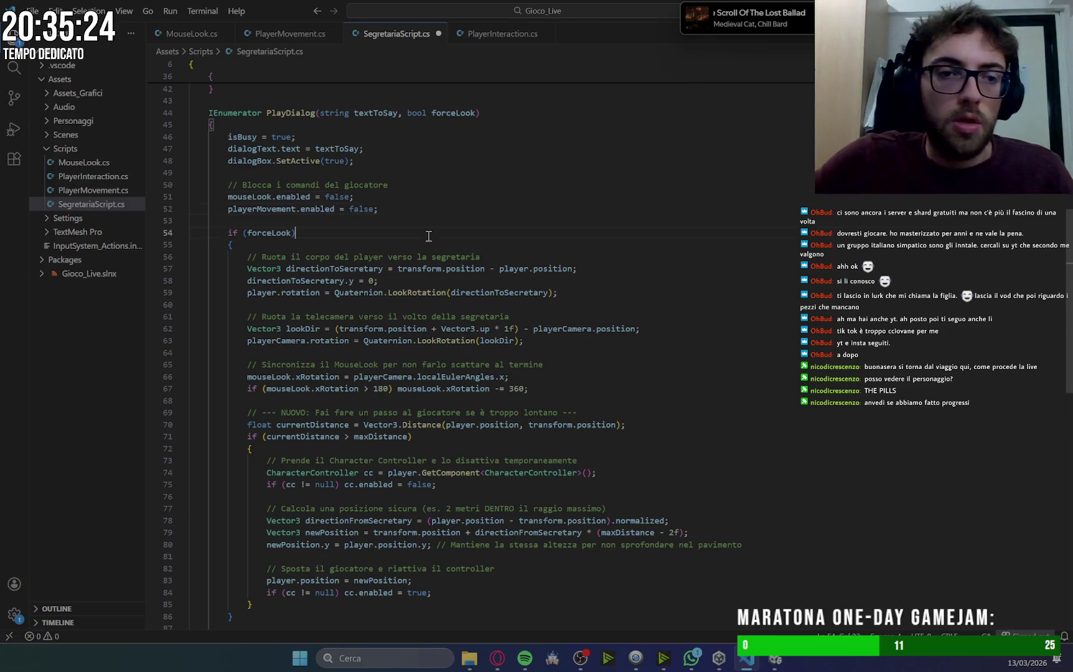
{"action": "scroll", "coordinate": [462, 353], "scroll_direction": "down", "scroll_amount": 4}
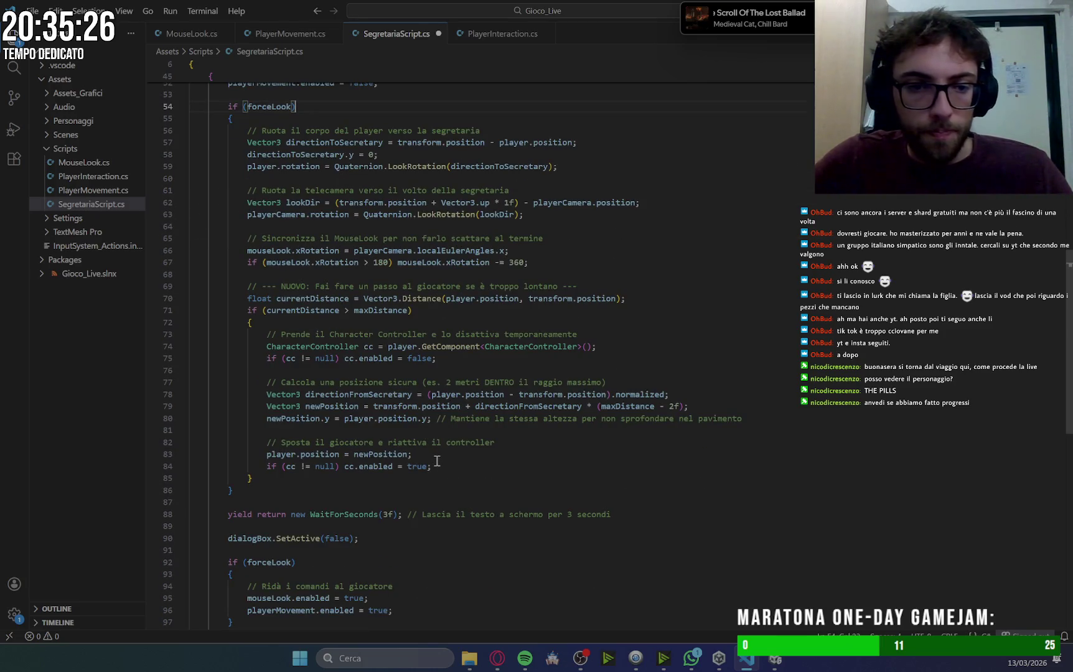
{"action": "mouse_move", "coordinate": [498, 664]}
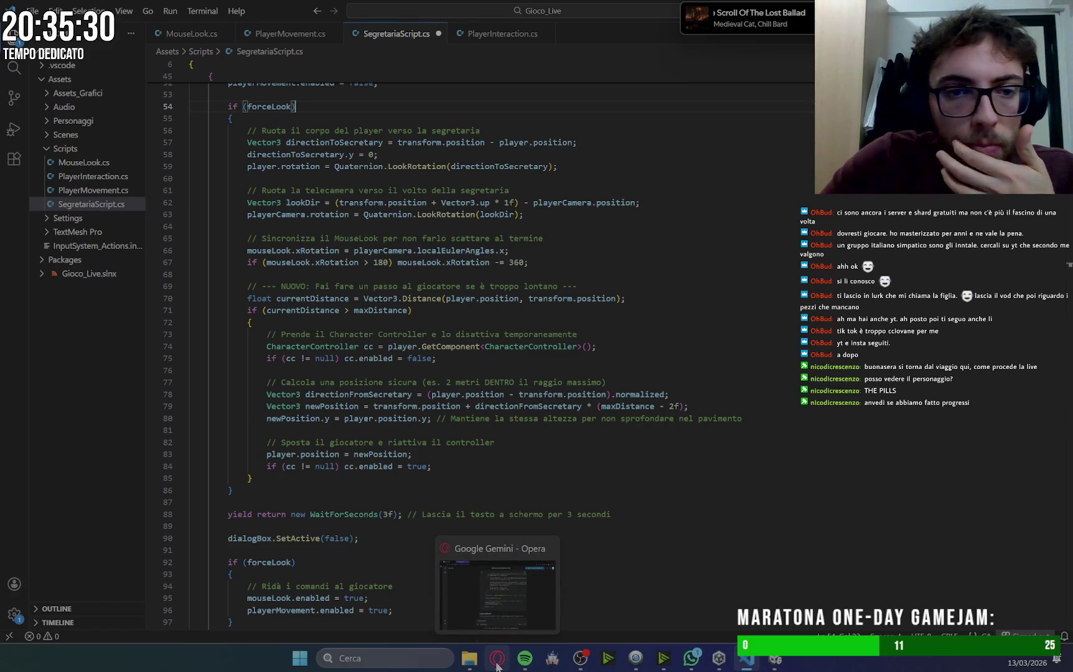
{"action": "left_click", "coordinate": [653, 467]}
{"action": "scroll", "coordinate": [652, 469], "scroll_direction": "down", "scroll_amount": 5}
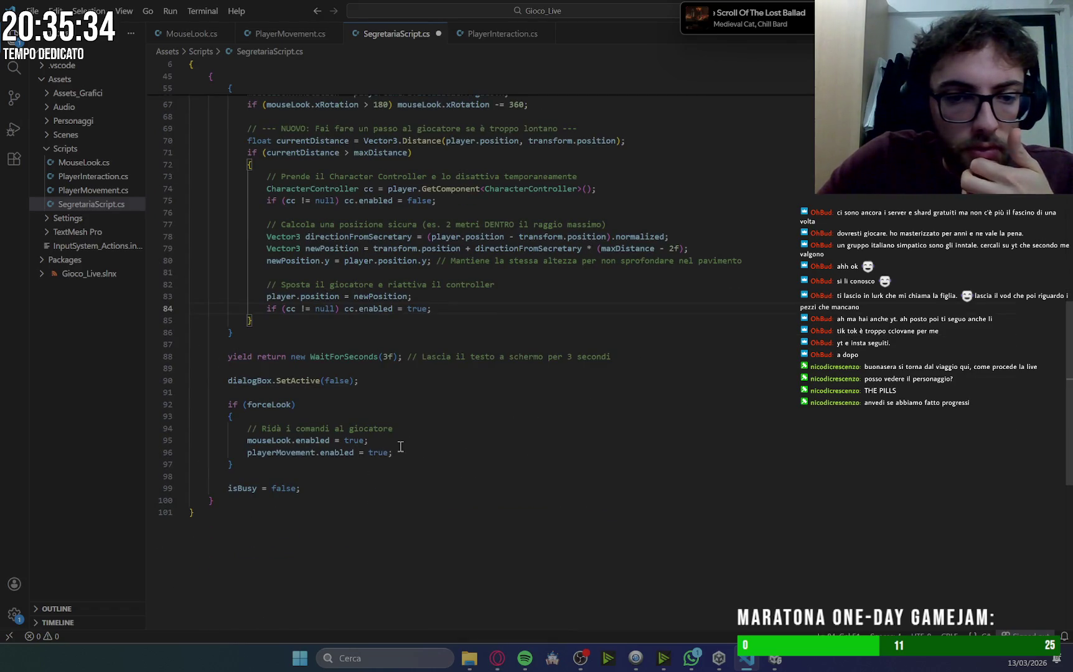
Reread Gemini's updated PlayDialog function, then return to SegretariaScript.cs in VS Code.
{"action": "left_click", "coordinate": [504, 664]}
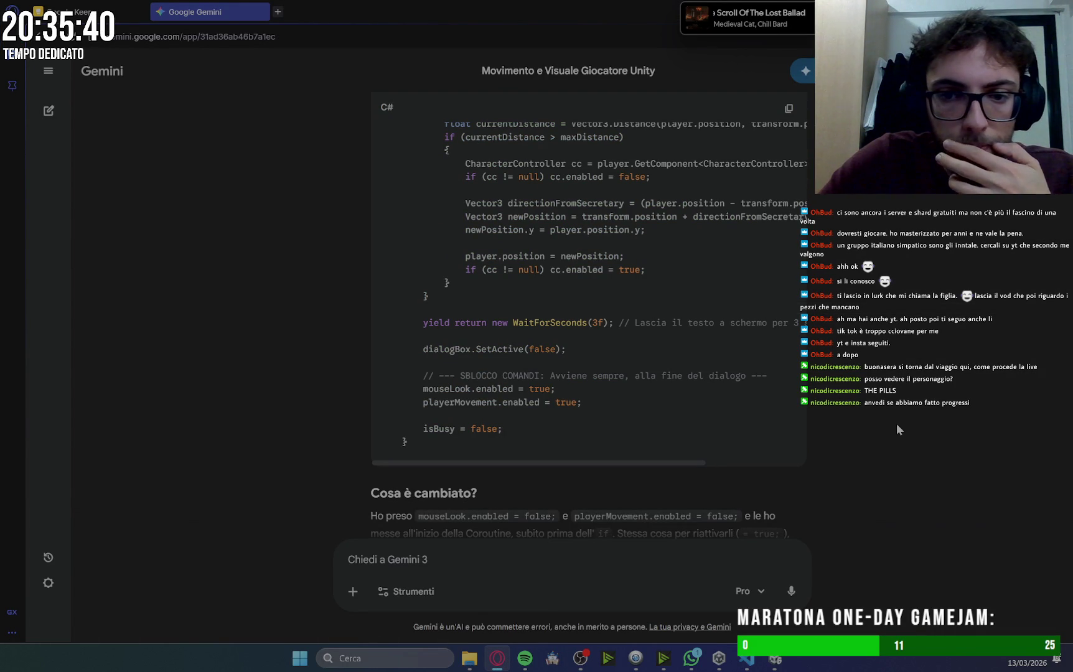
{"action": "scroll", "coordinate": [897, 426], "scroll_direction": "up", "scroll_amount": 2}
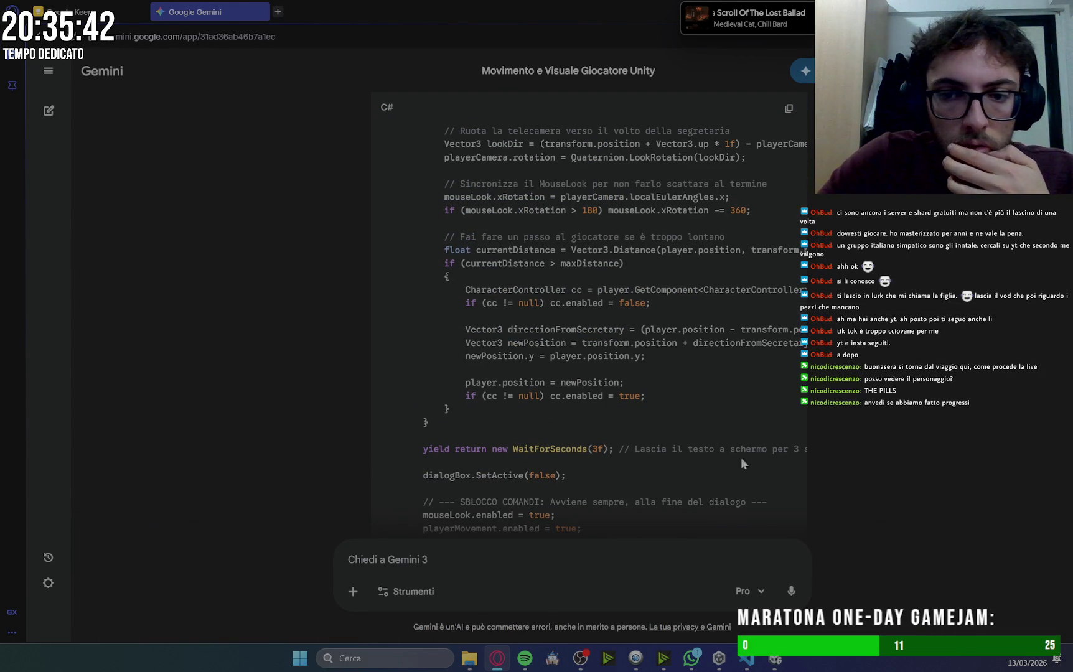
{"action": "scroll", "coordinate": [640, 398], "scroll_direction": "down", "scroll_amount": 3}
{"action": "mouse_move", "coordinate": [640, 399]}
{"action": "left_mouse_down"}
{"action": "mouse_move", "coordinate": [742, 395]}
{"action": "mouse_move", "coordinate": [536, 389]}
{"action": "mouse_move", "coordinate": [648, 399]}
{"action": "left_mouse_up"}
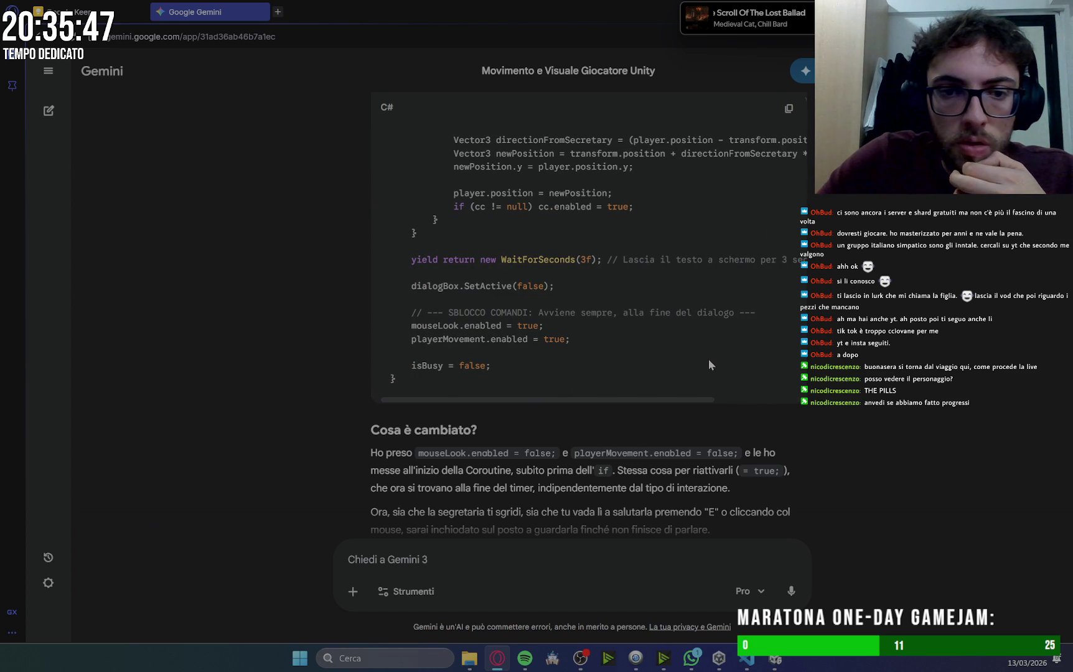
{"action": "scroll", "coordinate": [708, 359], "scroll_direction": "up", "scroll_amount": 10}
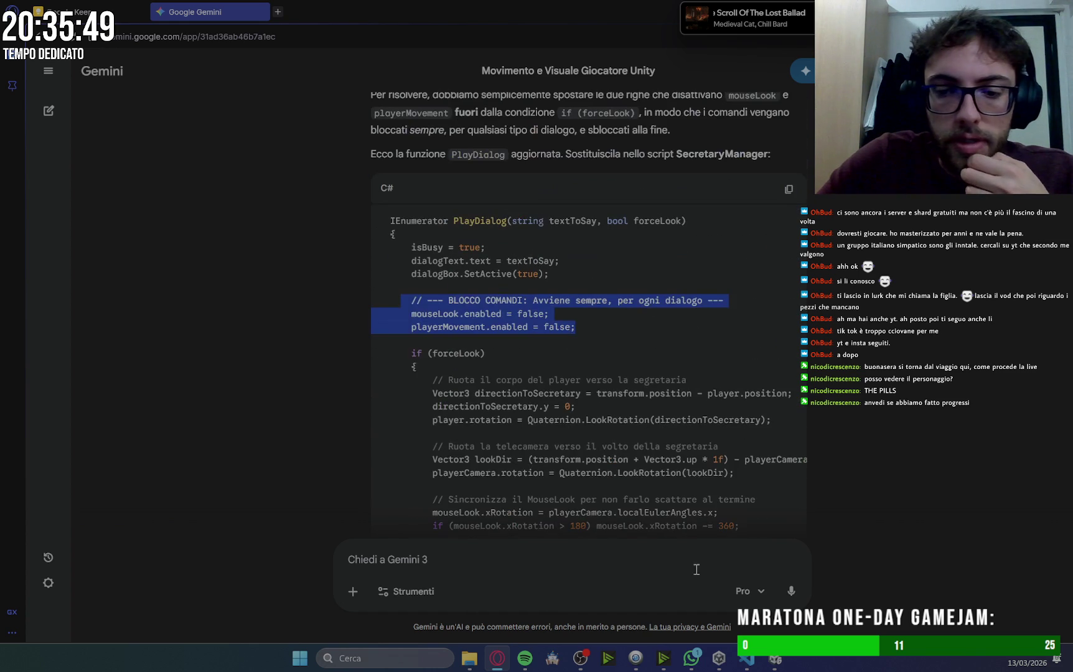
{"action": "left_click", "coordinate": [750, 664]}
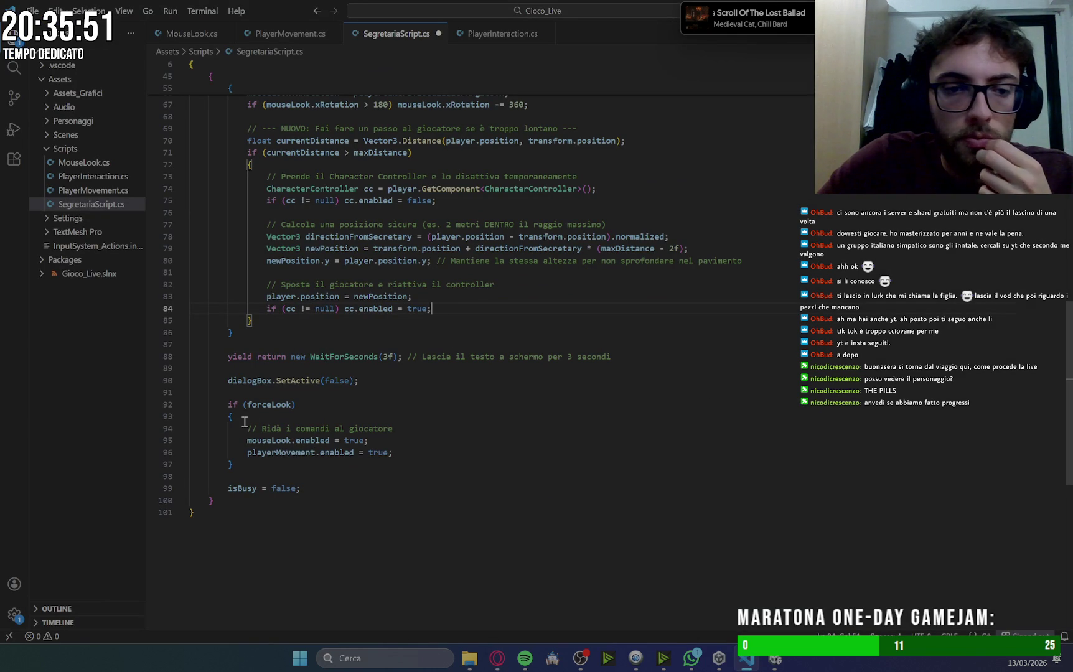
Remove the 'if (forceLook) {' line and its closing brace, unindenting the comment, mouseLook and playerMovement lines.
{"action": "mouse_move", "coordinate": [371, 414]}
{"action": "left_mouse_down"}
{"action": "mouse_move", "coordinate": [361, 402]}
{"action": "mouse_move", "coordinate": [252, 395]}
{"action": "left_mouse_up"}
{"action": "key", "text": "BackSpace"}
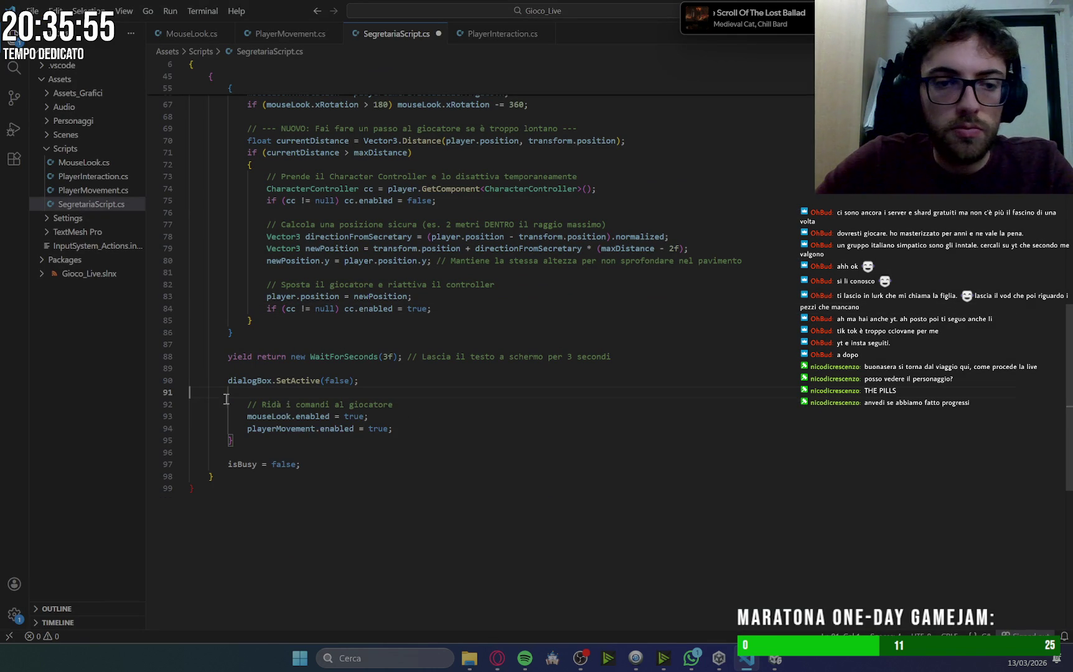
{"action": "key", "text": "Return"}
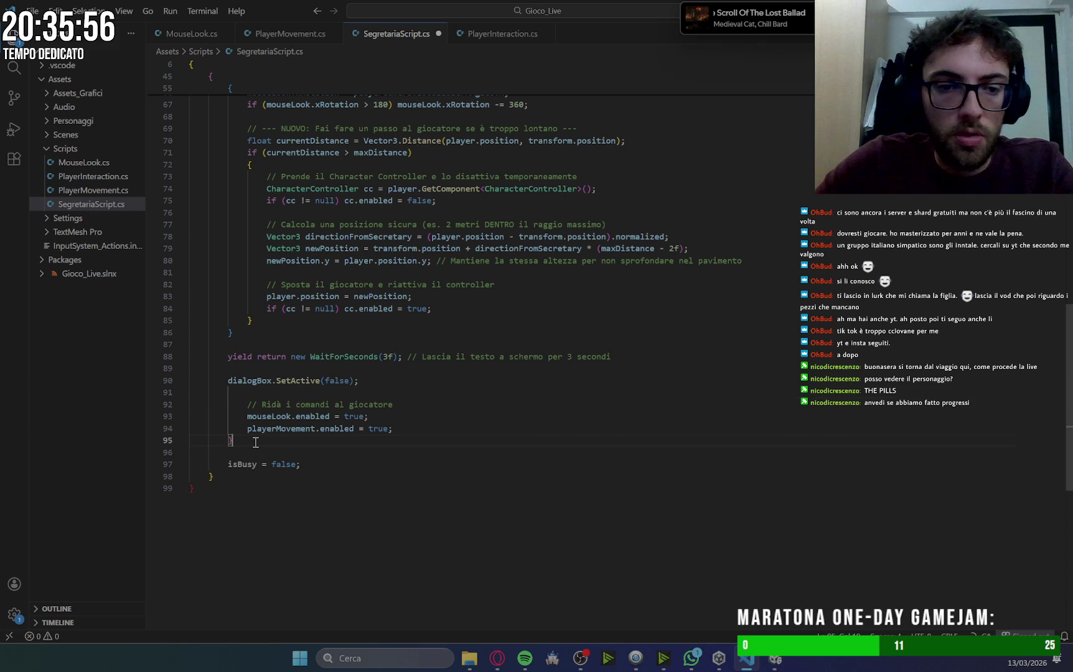
{"action": "left_click", "coordinate": [255, 442]}
{"action": "key", "text": "BackSpace"}
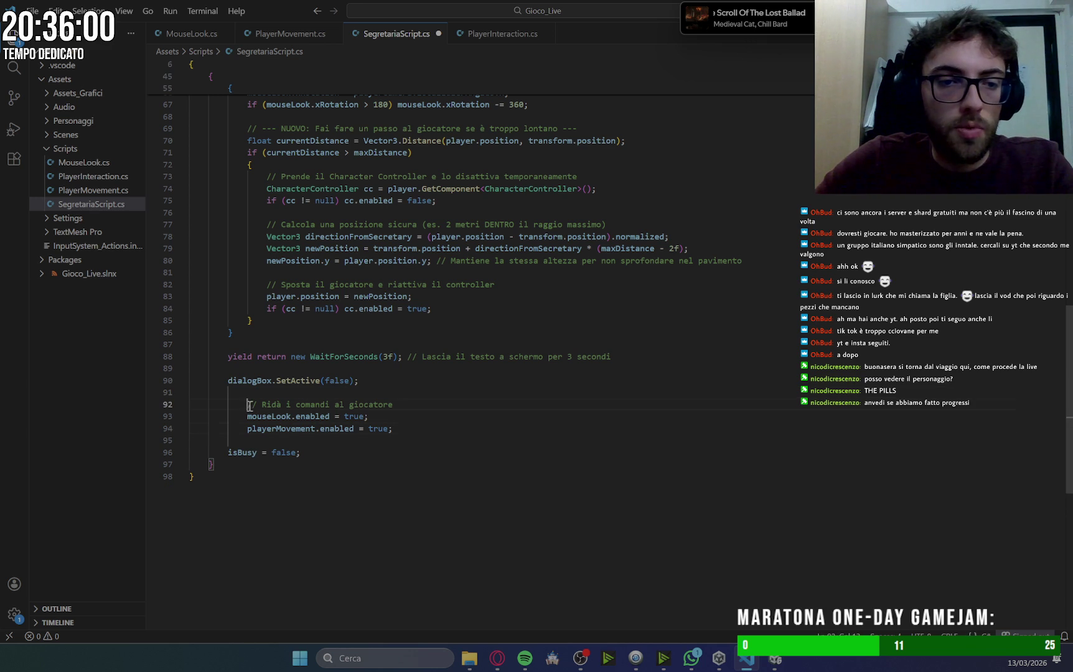
{"action": "key", "text": "BackSpace"}
{"action": "left_click", "coordinate": [248, 417]}
{"action": "key", "text": "BackSpace"}
{"action": "left_click", "coordinate": [248, 428]}
{"action": "key", "text": "BackSpace"}
{"action": "left_click", "coordinate": [431, 440]}
Save SegretariaScript.cs and bring back the Gioco_Live Unity window.
{"action": "key", "text": "ctrl+s"}
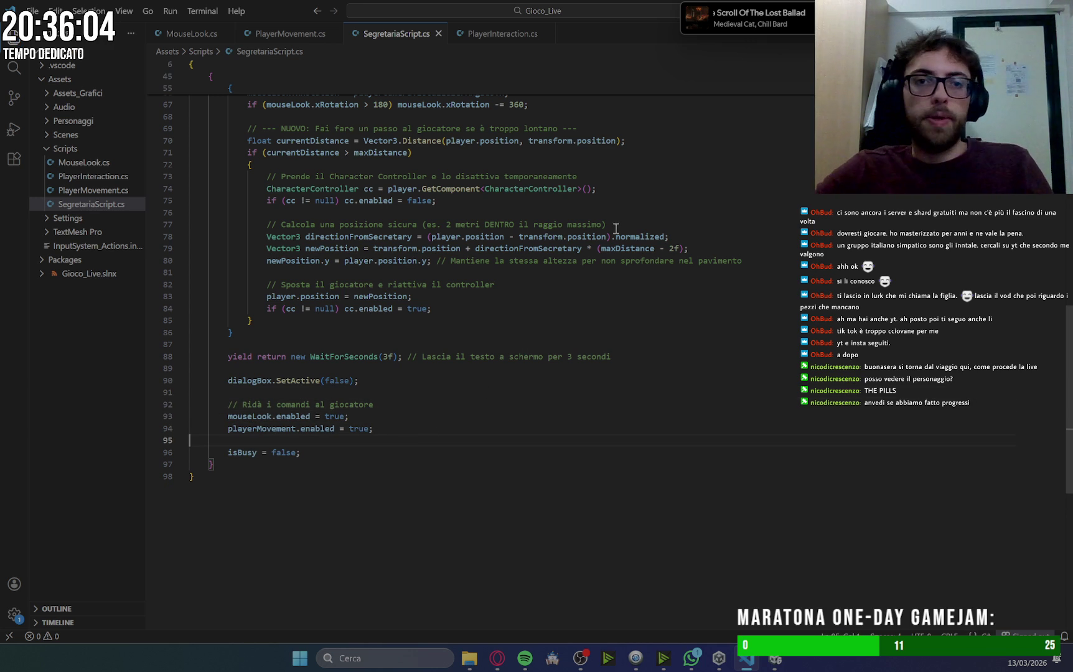
{"action": "key", "text": "alt+Tab"}
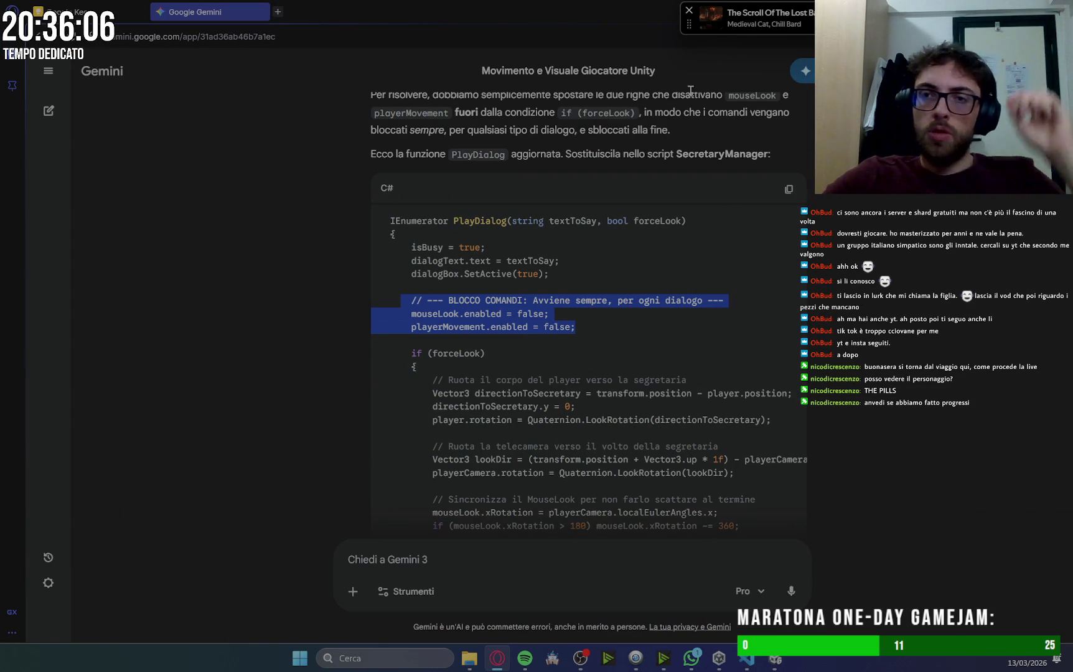
{"action": "left_click", "coordinate": [777, 661]}
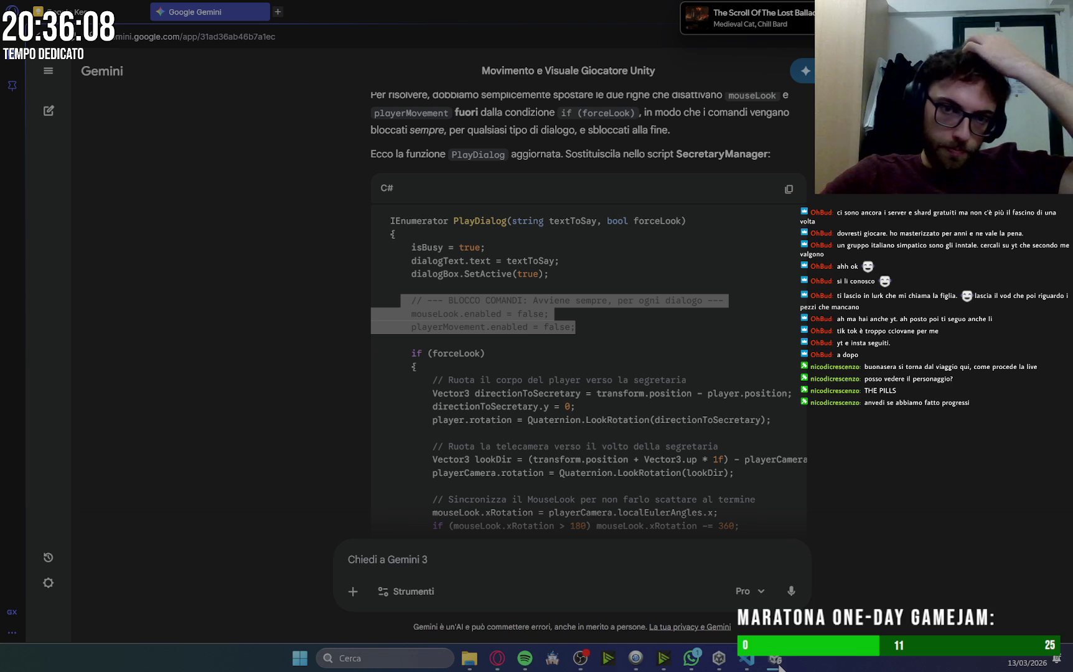
{"action": "mouse_move", "coordinate": [775, 666]}
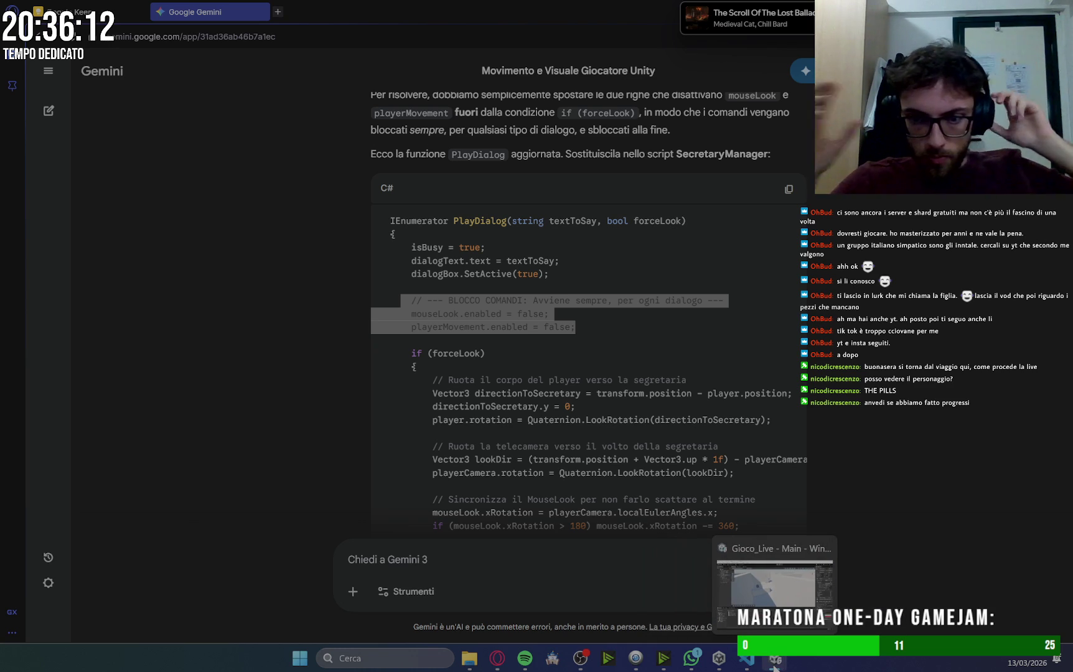
{"action": "left_click", "coordinate": [775, 668]}
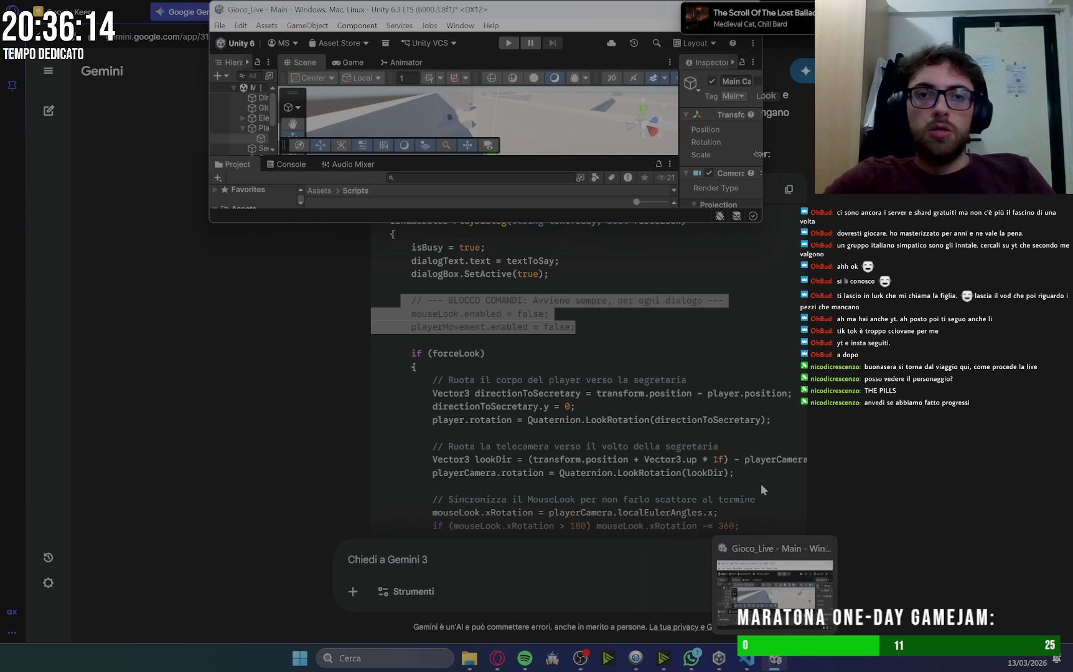
Maximize Unity, start Play, walk toward the doorway and back up to the secretary's desk.
{"action": "double_click", "coordinate": [572, 13]}
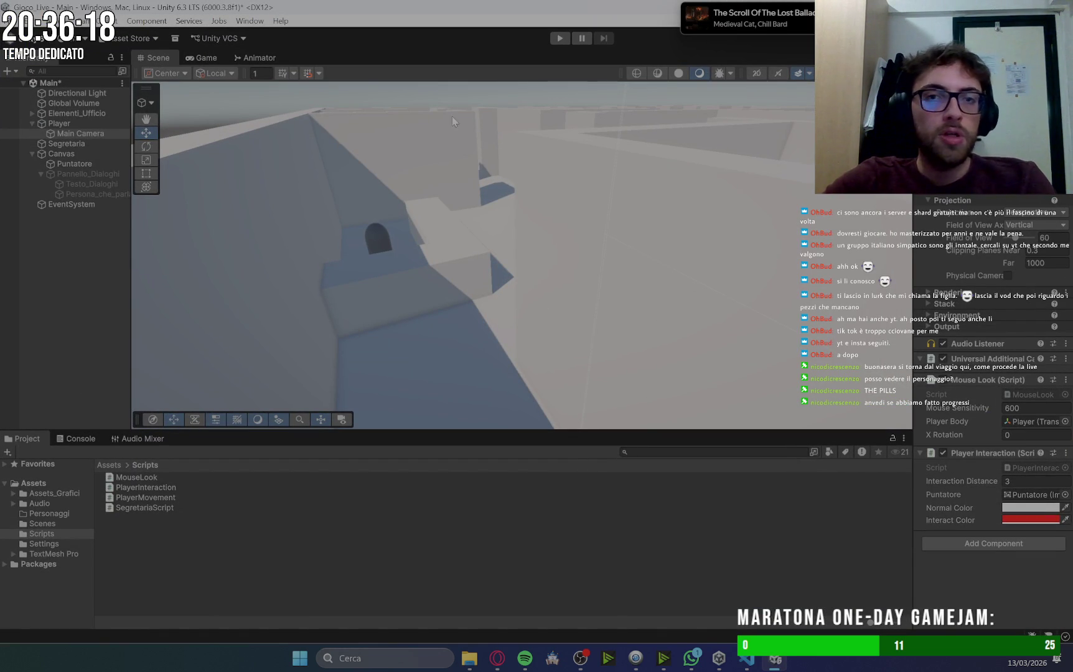
{"action": "left_click", "coordinate": [558, 39]}
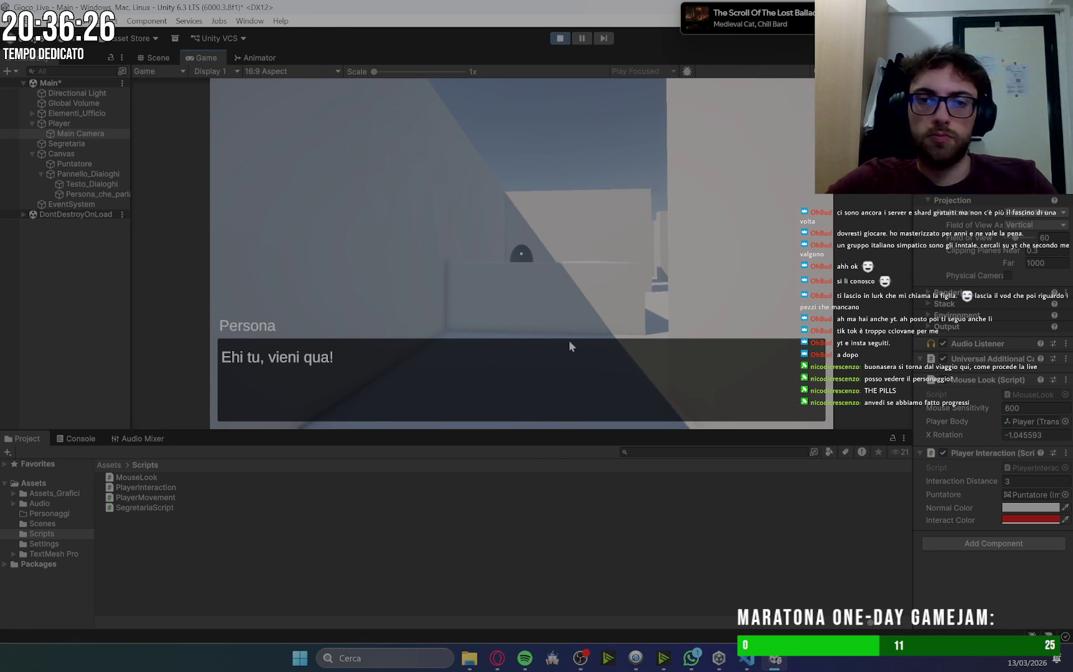
{"action": "left_click", "coordinate": [658, 326]}
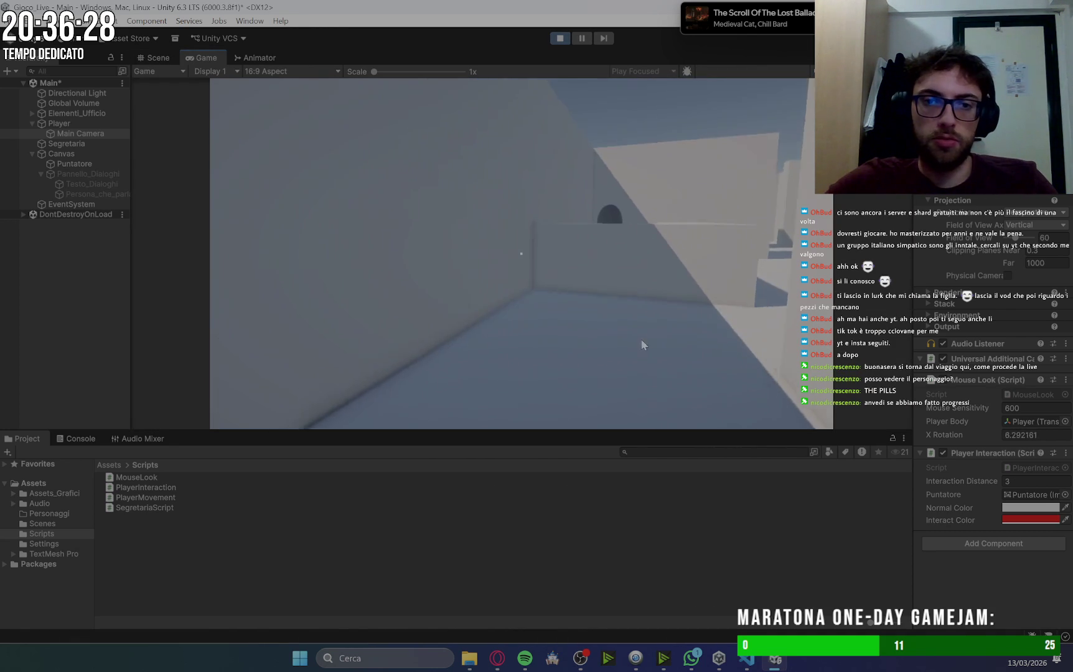
{"action": "key", "text": "w"}
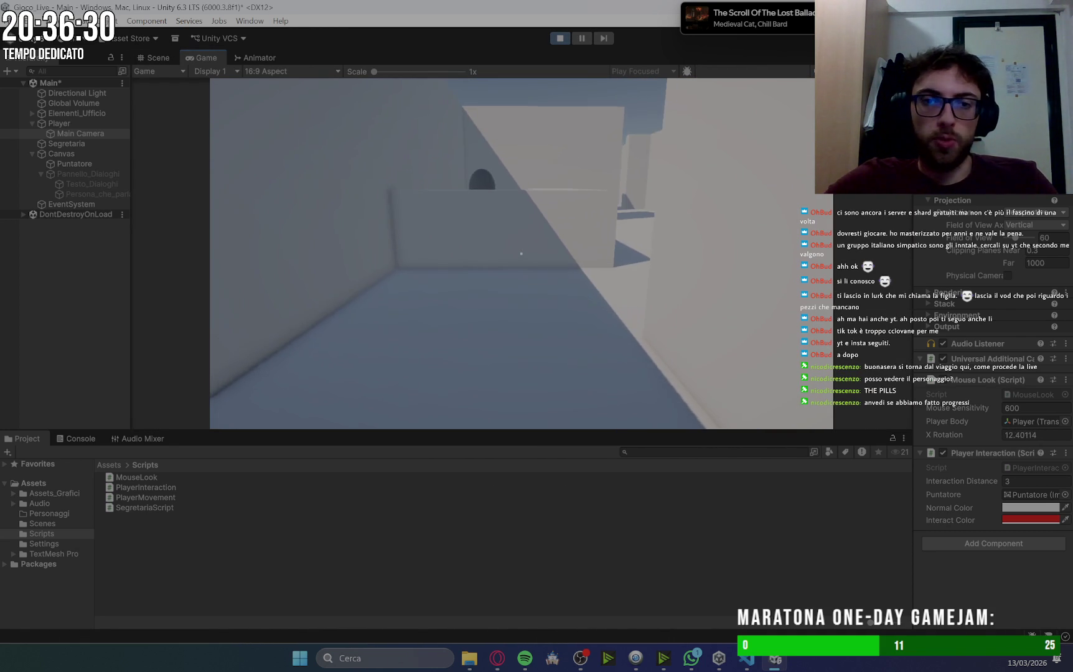
{"action": "key", "text": "w"}
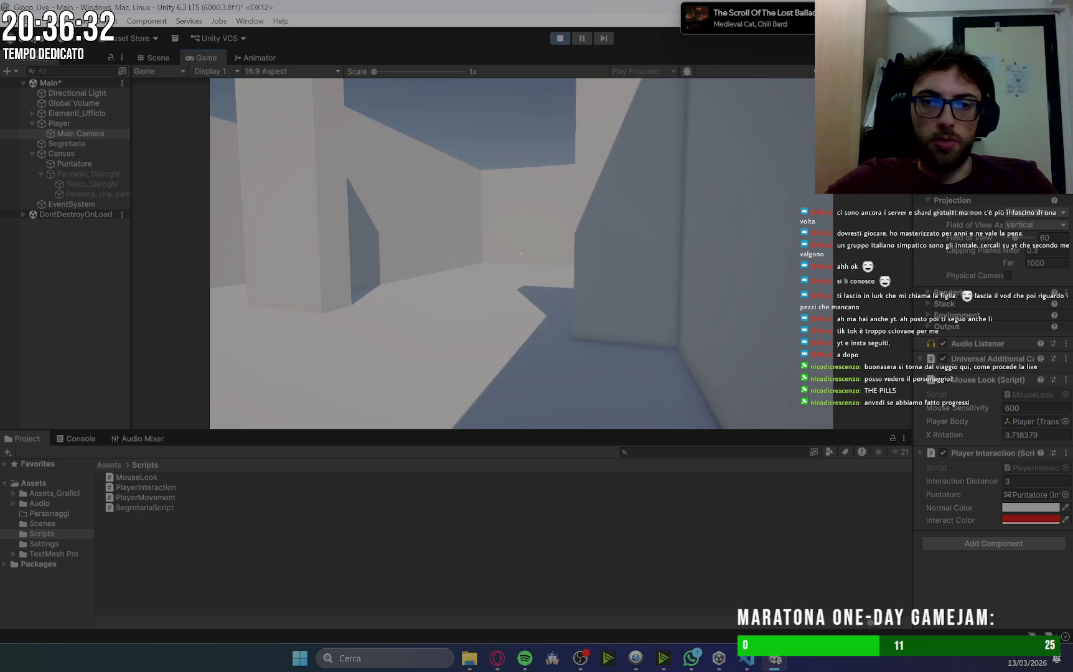
{"action": "left_click", "coordinate": [521, 253]}
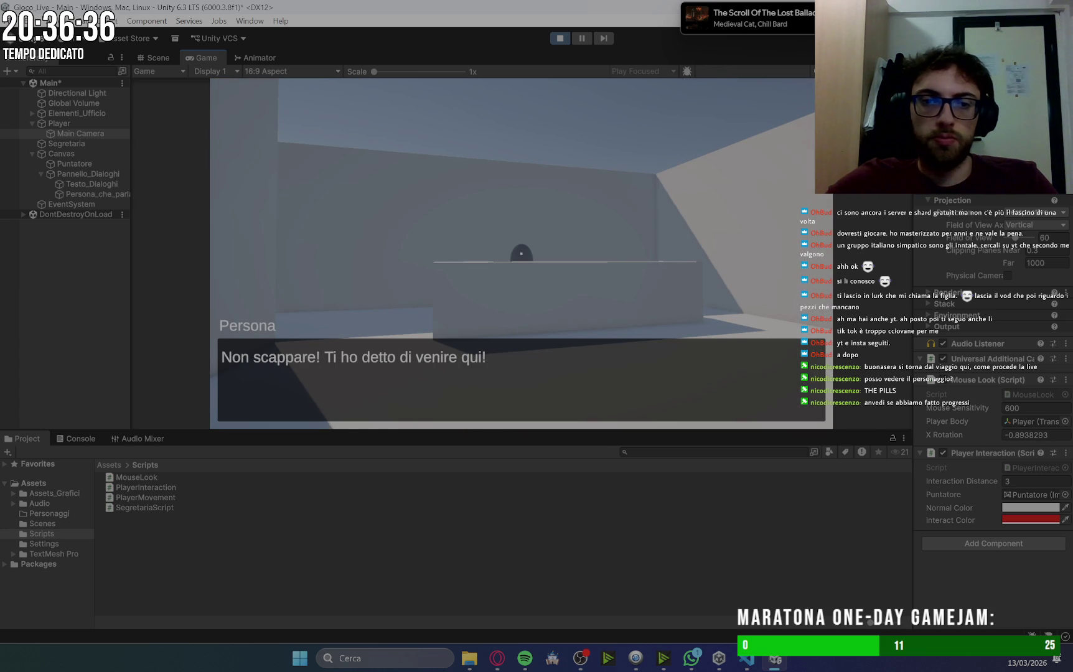
{"action": "key", "text": "w"}
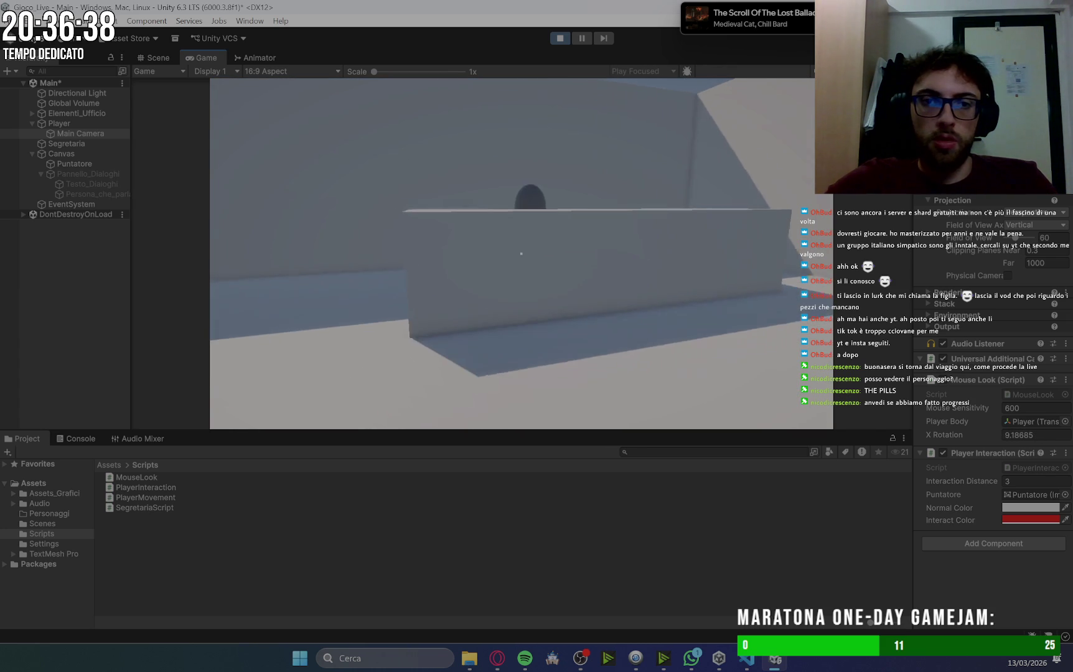
{"action": "key", "text": "w"}
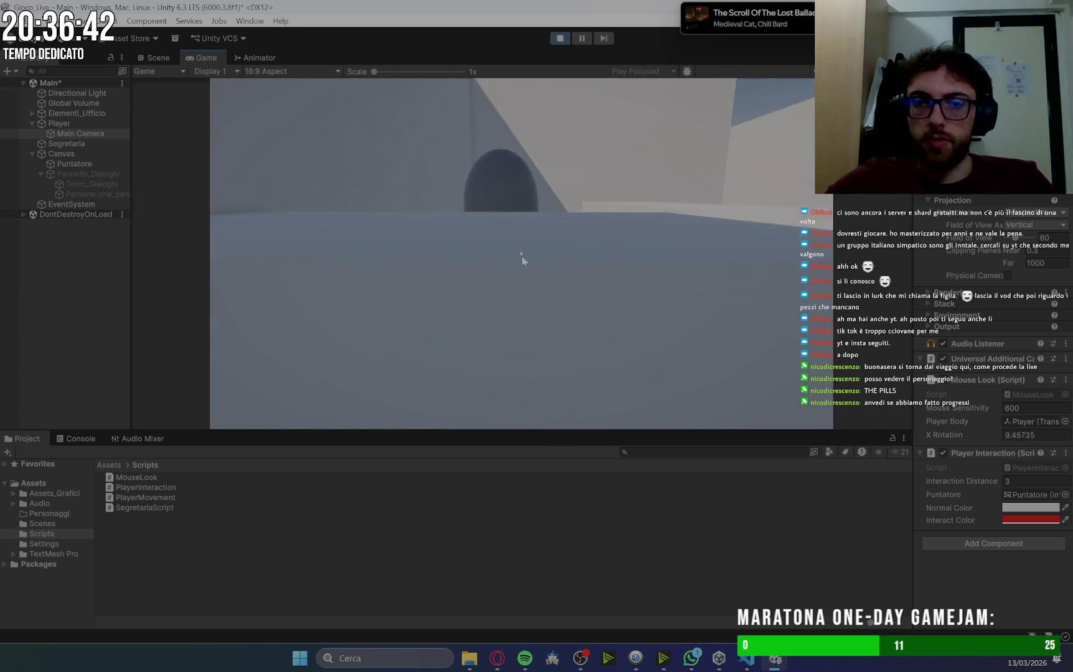
{"action": "key", "text": "Escape"}
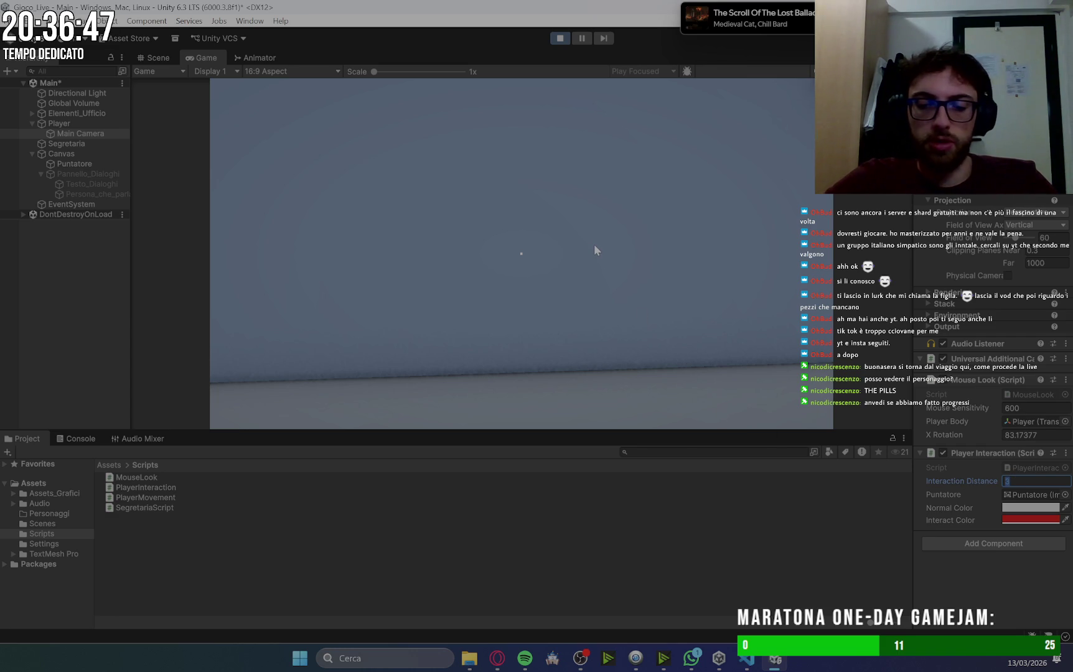
Enter 4. as the Interaction Distance and trigger the secretary's greeting twice with E.
{"action": "type", "text": "4.5"}
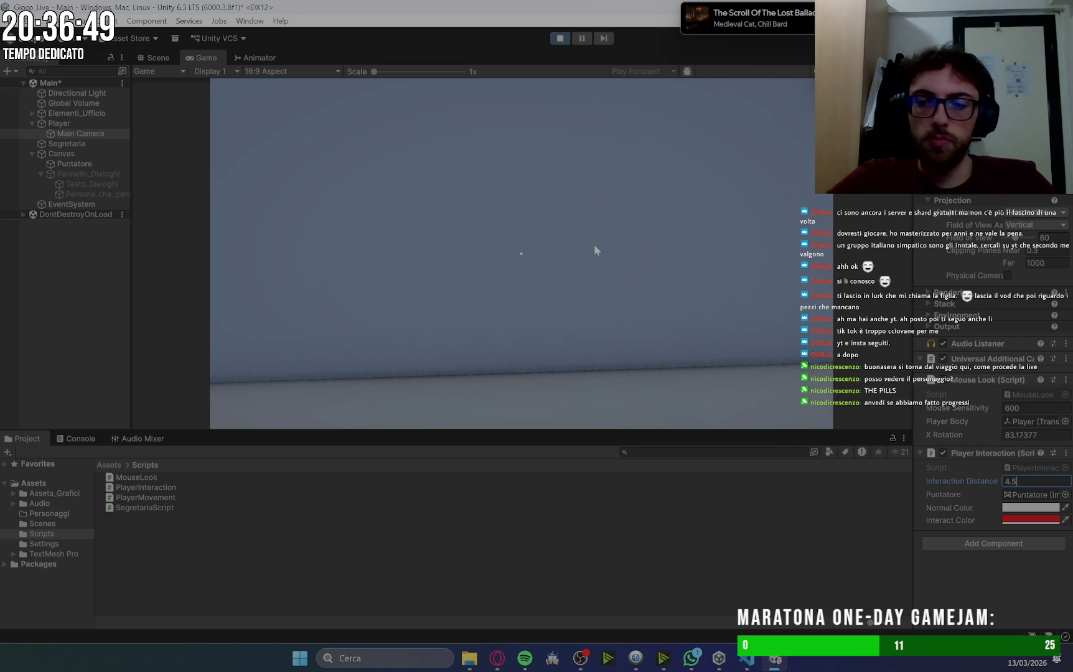
{"action": "left_click", "coordinate": [529, 218]}
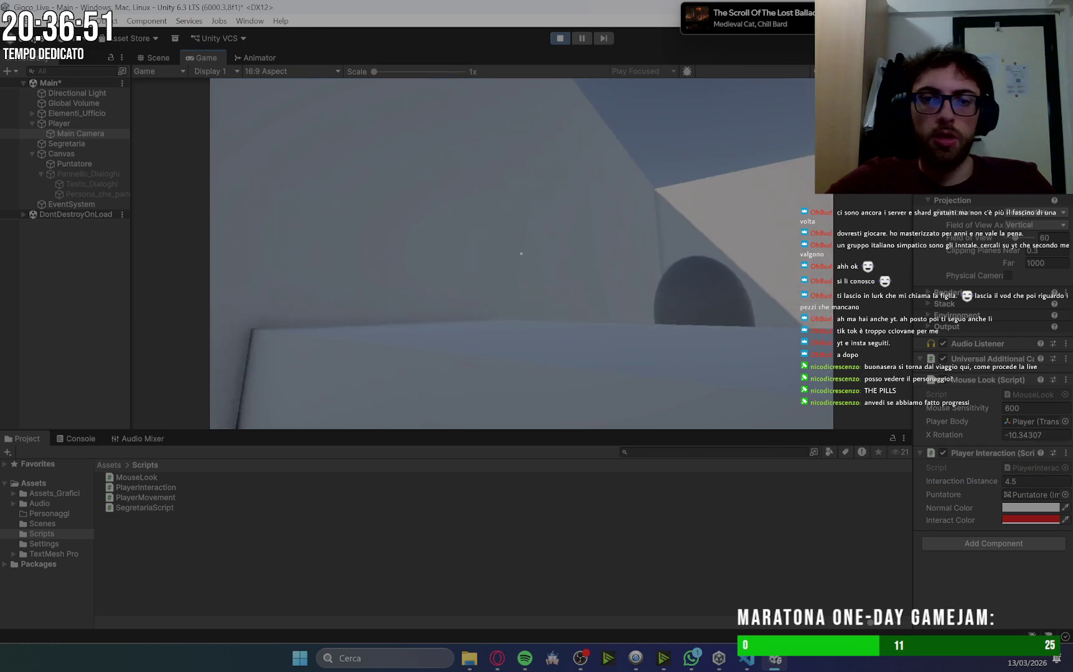
{"action": "key", "text": "e"}
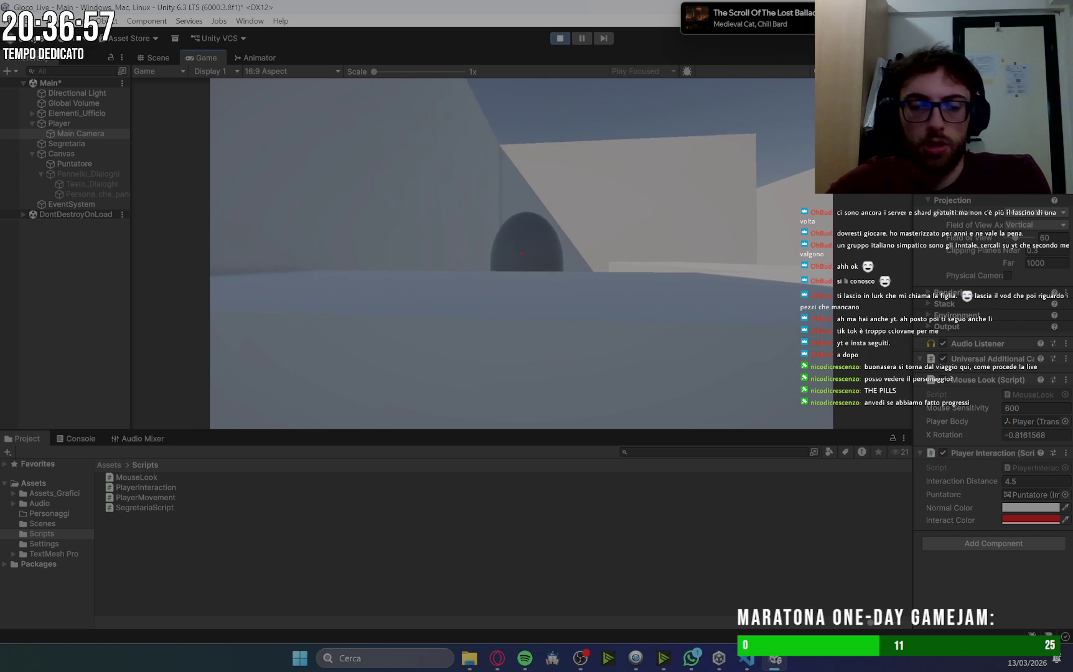
{"action": "key", "text": "e"}
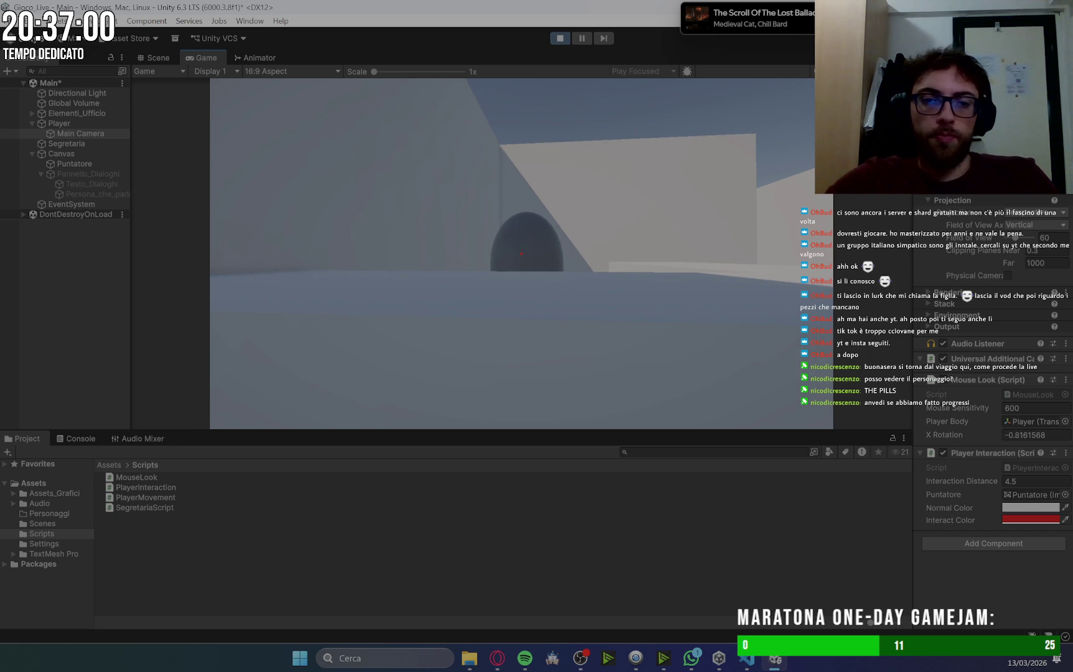
{"action": "mouse_move", "coordinate": [522, 253]}
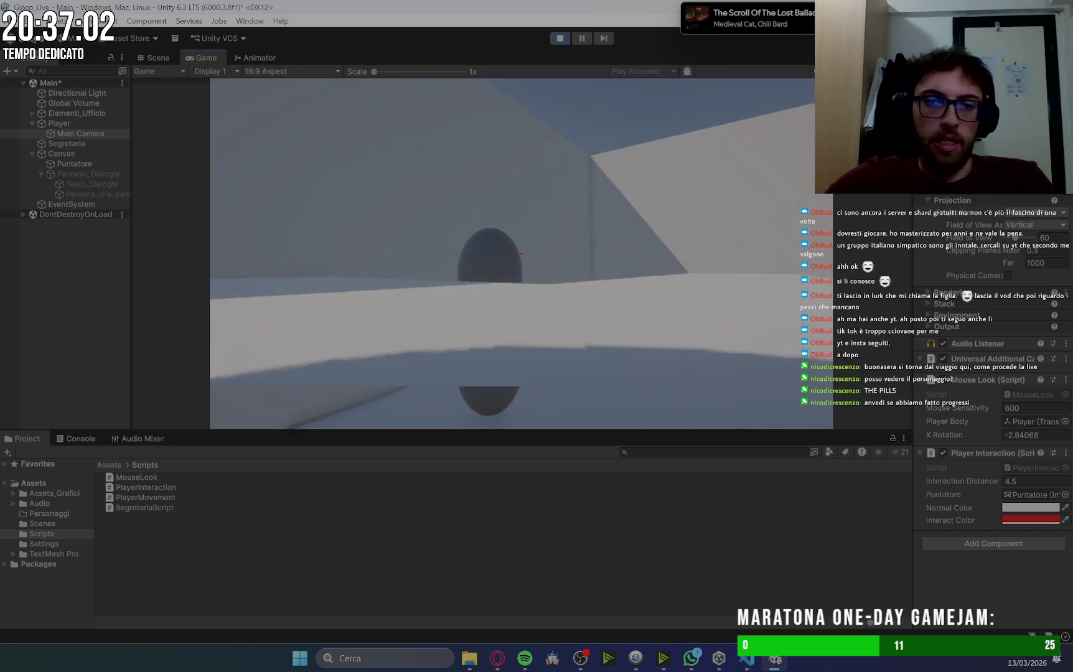
Walk to and from the counter testing the greeting range, then stop the playtest.
{"action": "key", "text": "s"}
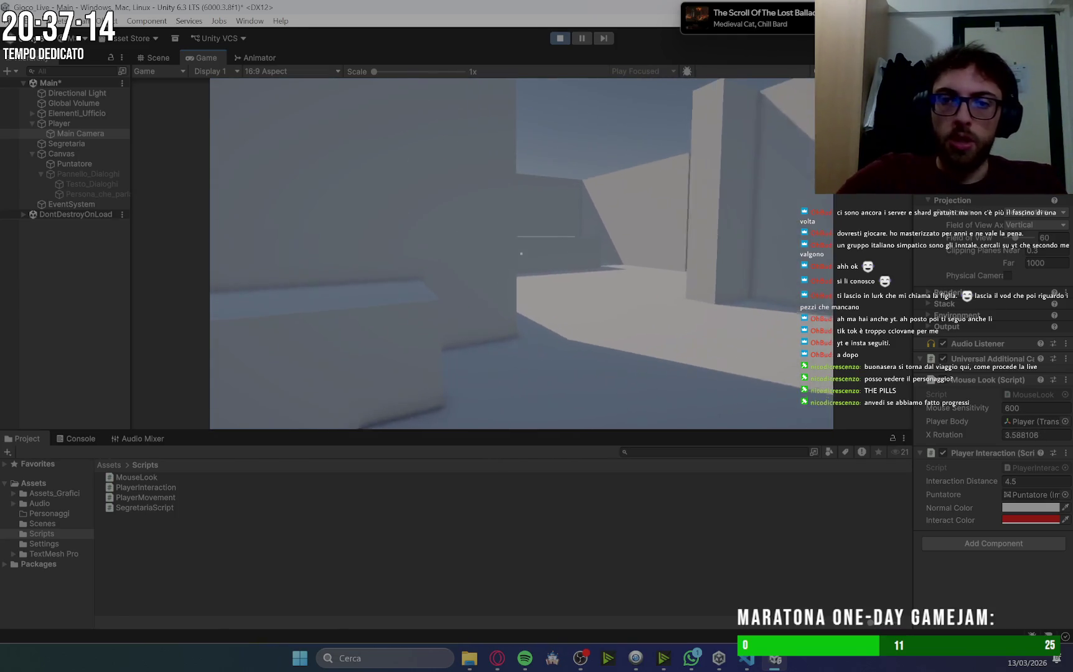
{"action": "key", "text": "w"}
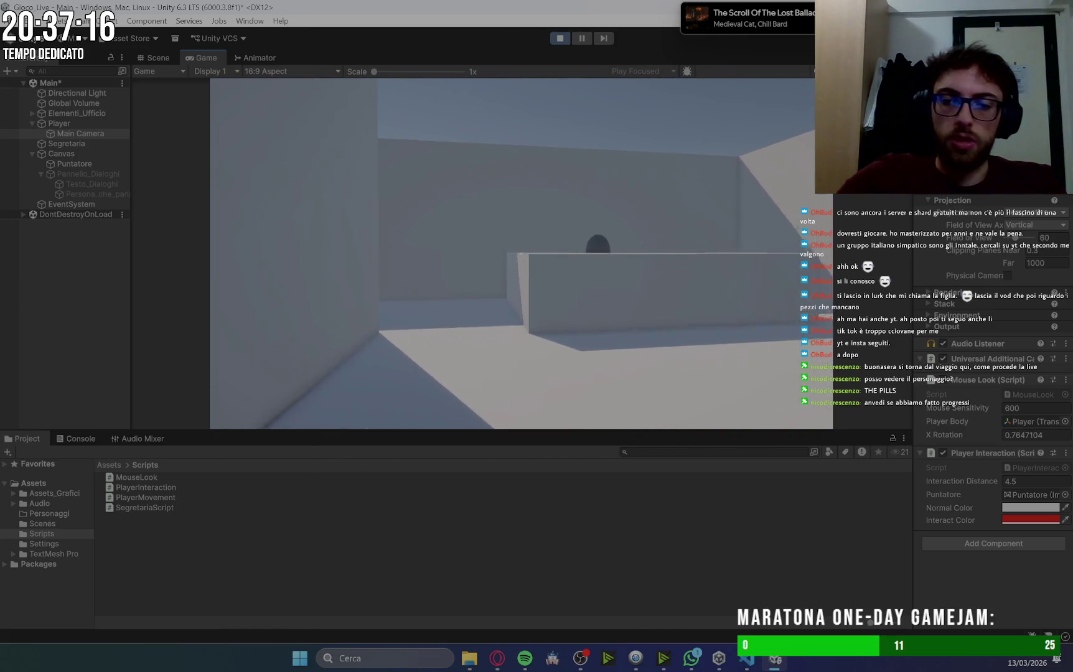
{"action": "key", "text": "s"}
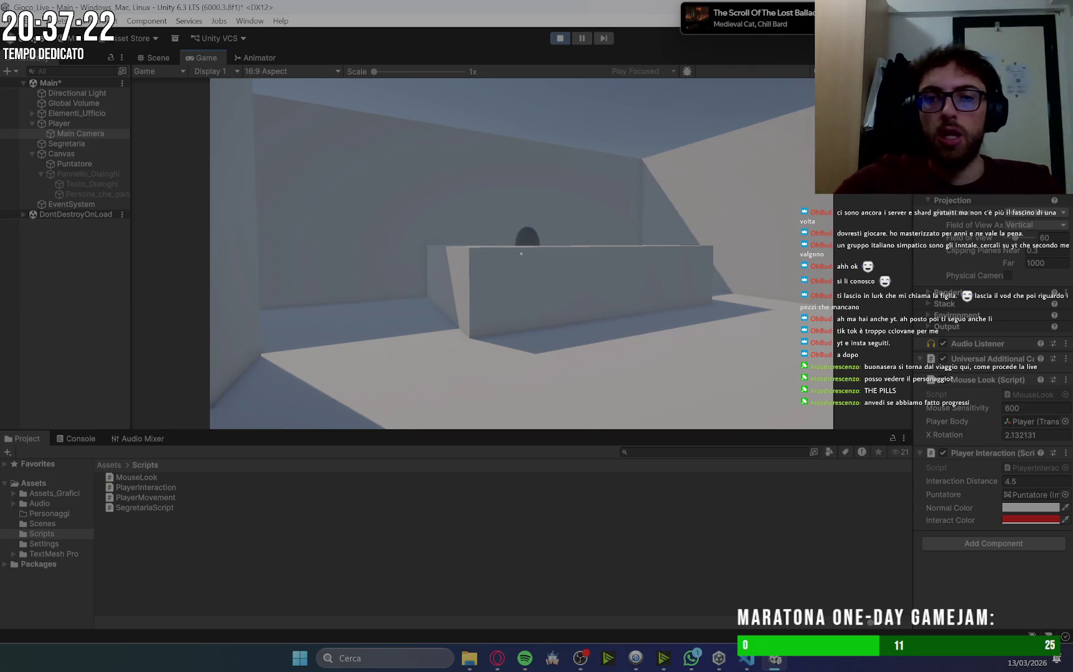
{"action": "key", "text": "w"}
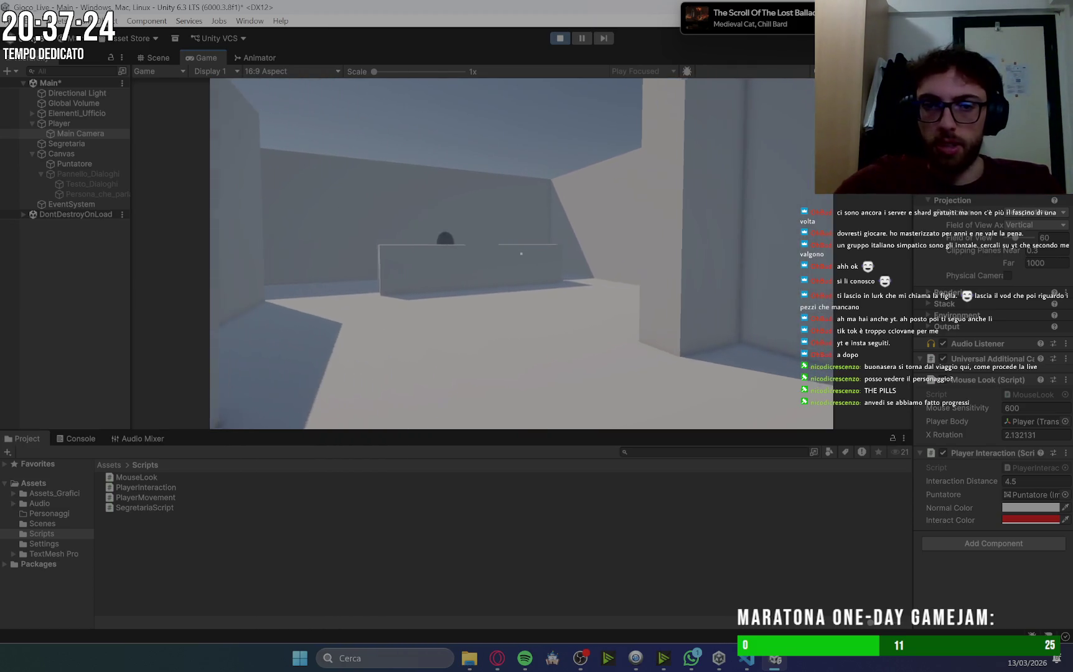
{"action": "key", "text": "w"}
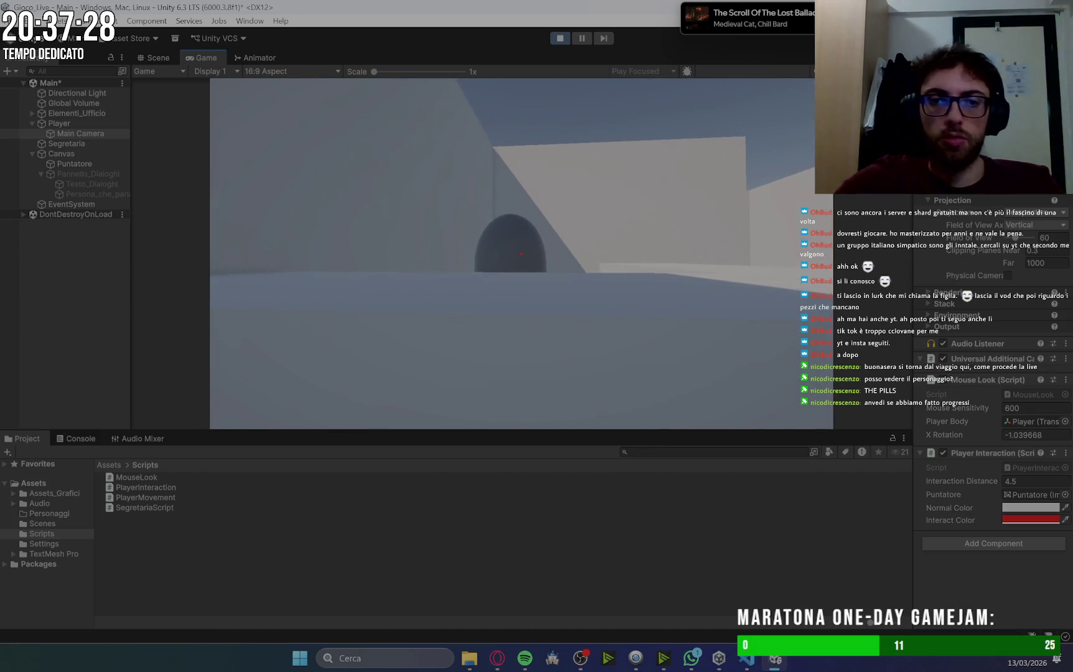
{"action": "key", "text": "e"}
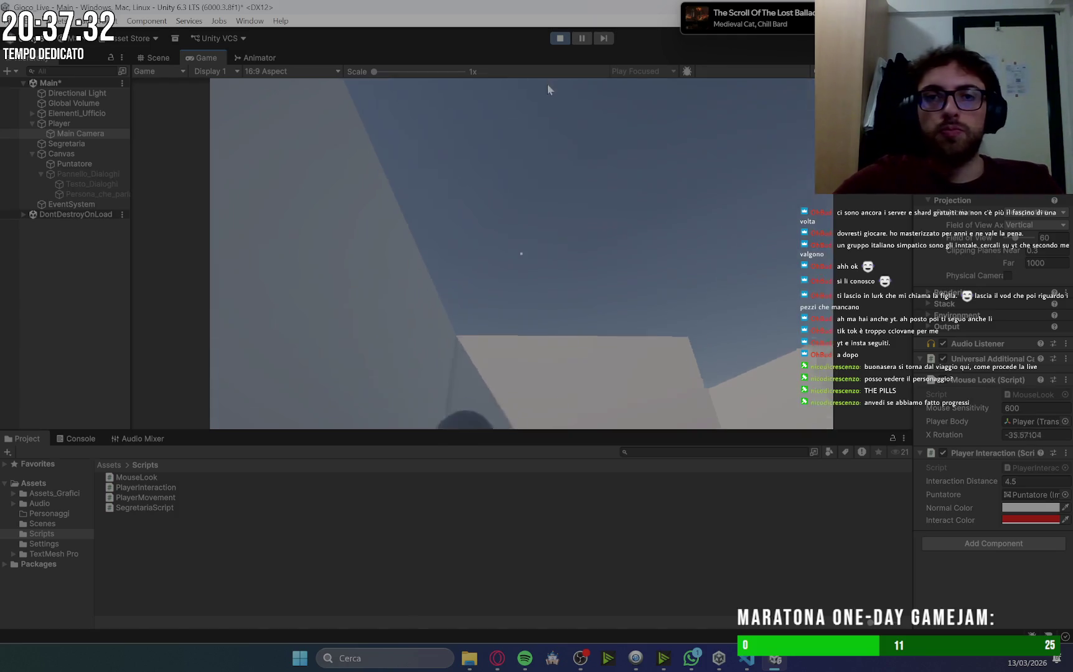
{"action": "left_click", "coordinate": [560, 38]}
{"action": "left_click", "coordinate": [1027, 482]}
{"action": "double_click", "coordinate": [1027, 483]}
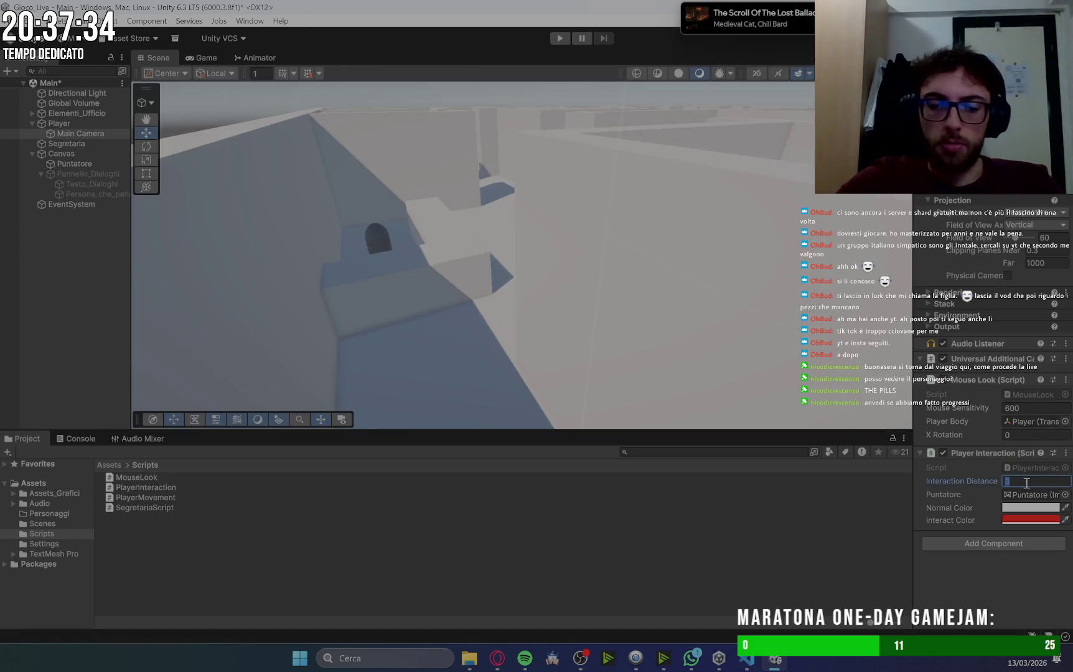
Enter 4.5 for Interaction Distance and 10 for Segretaria's Max Distance, then start Play mode.
{"action": "type", "text": "4.5"}
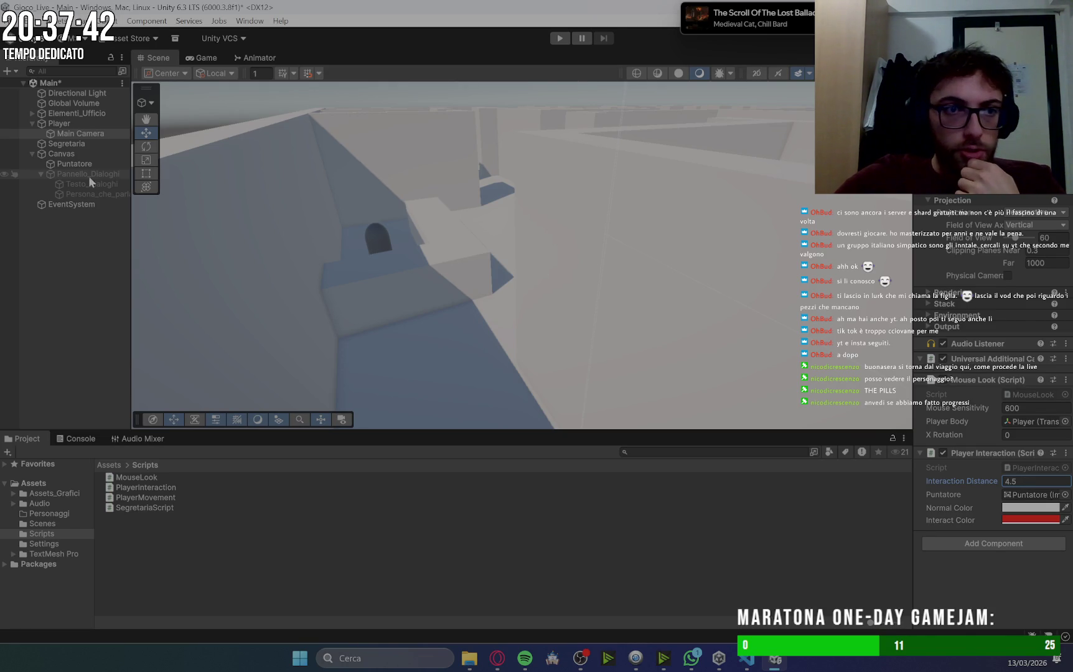
{"action": "left_click", "coordinate": [86, 145]}
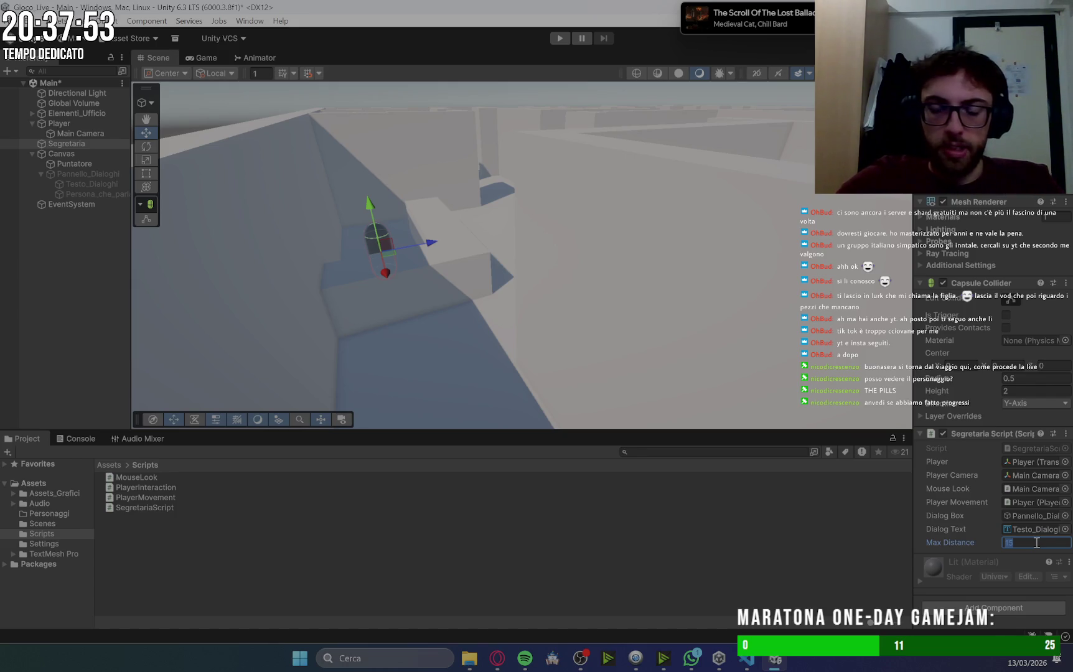
{"action": "type", "text": "10"}
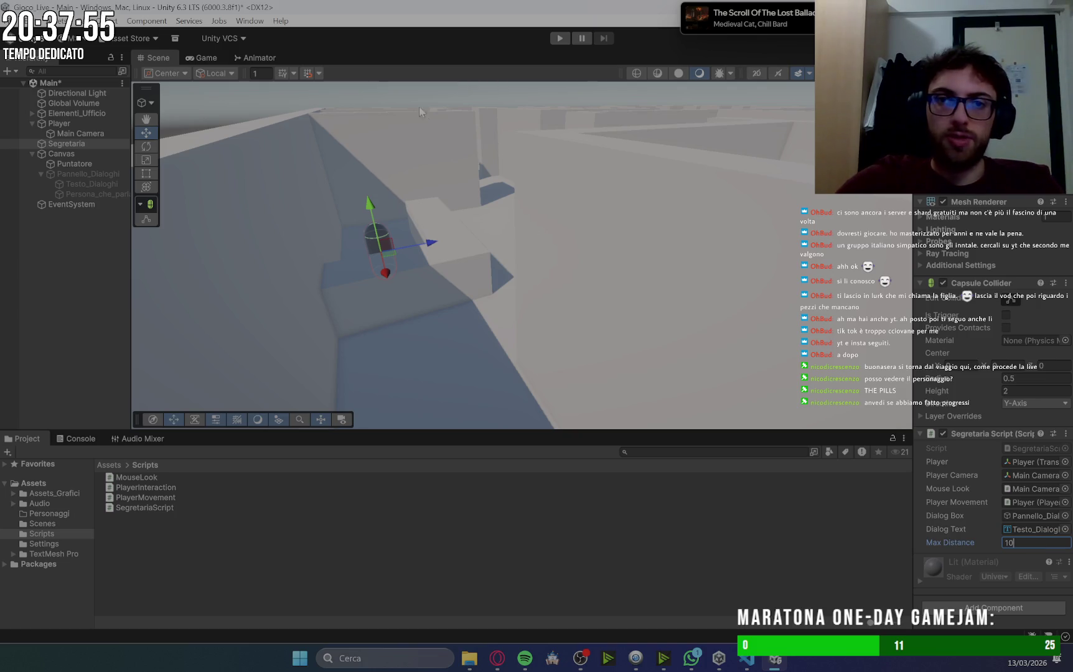
{"action": "left_click", "coordinate": [557, 38]}
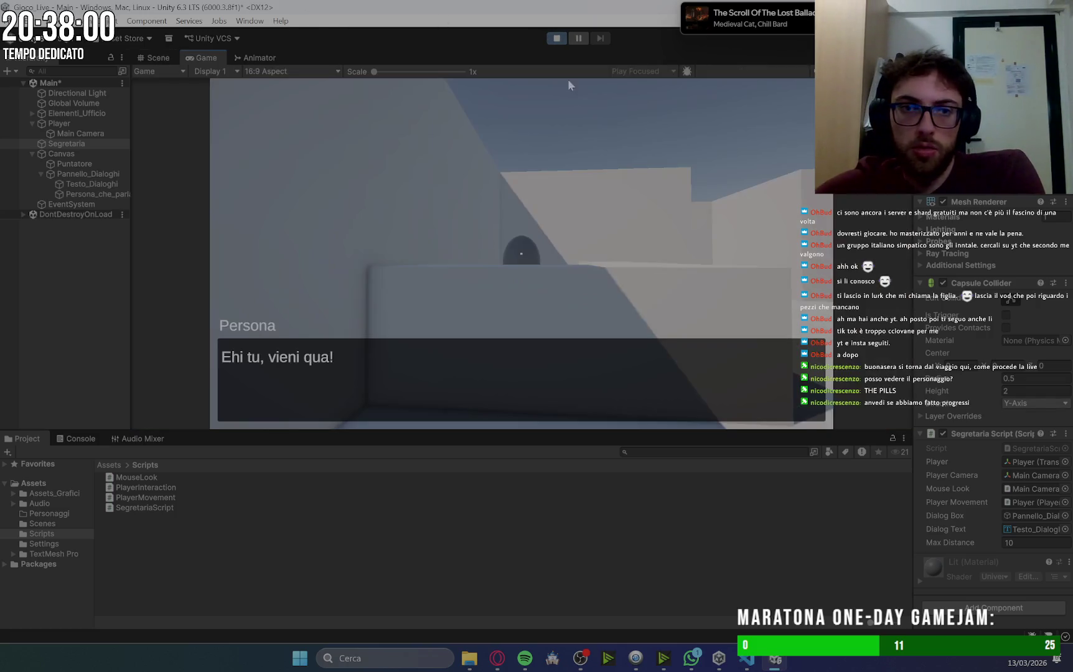
Dismiss the secretary's greeting and walk the player forward to the wall and back.
{"action": "left_click", "coordinate": [608, 274]}
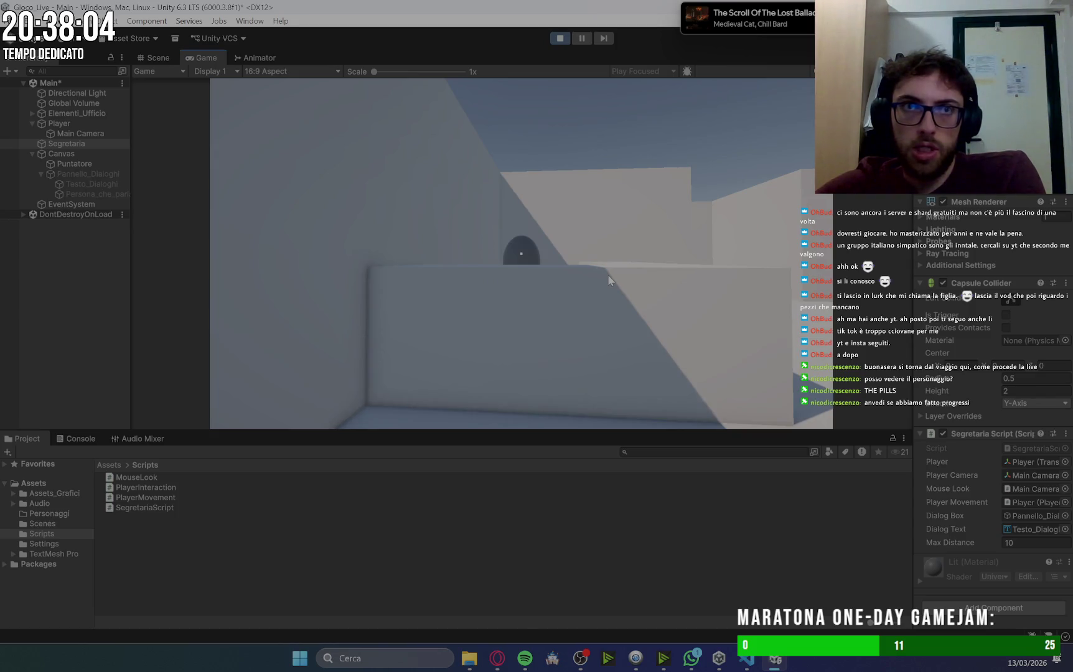
{"action": "key", "text": "w"}
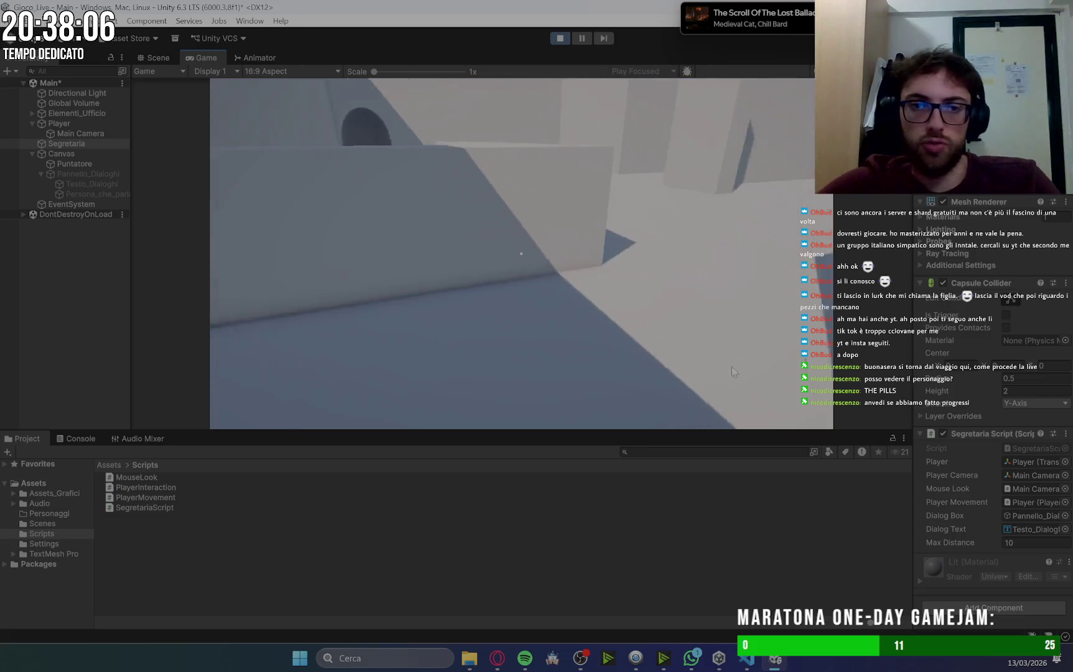
{"action": "key", "text": "s"}
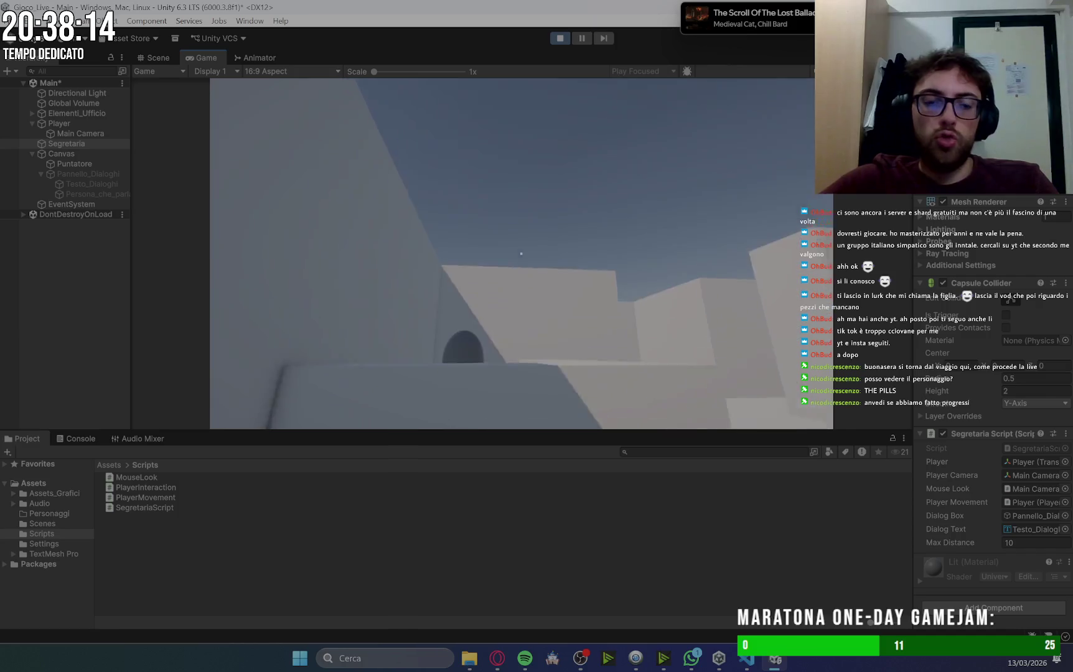
Release the game view, stop Play mode and zoom the Scene view.
{"action": "key", "text": "Escape"}
{"action": "left_click", "coordinate": [554, 40]}
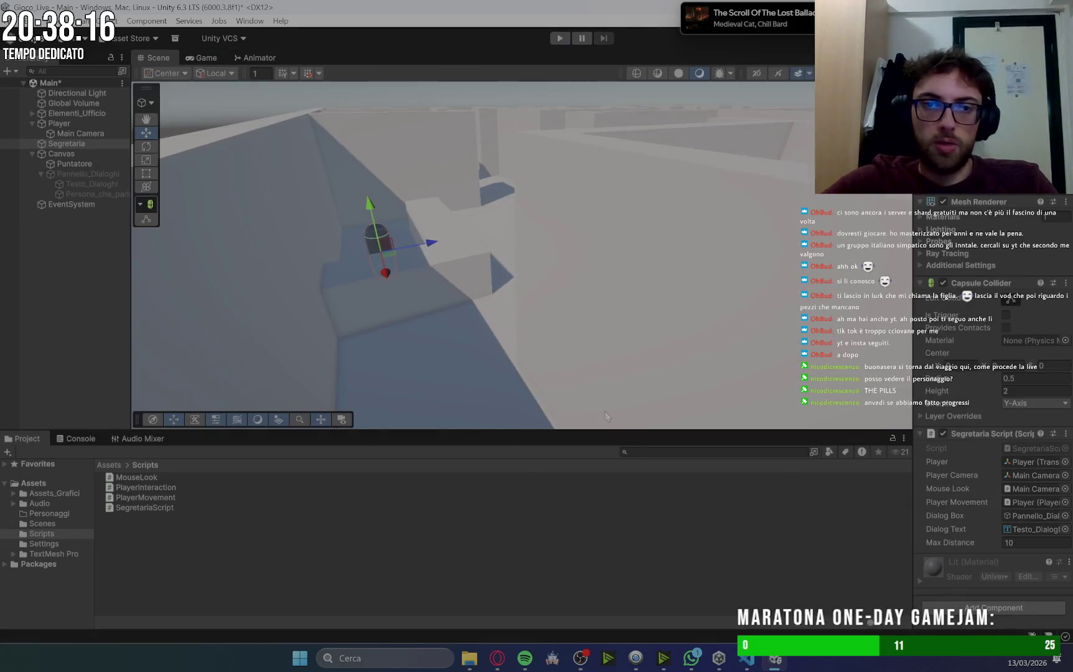
{"action": "scroll", "coordinate": [531, 332], "scroll_direction": "up", "scroll_amount": 5}
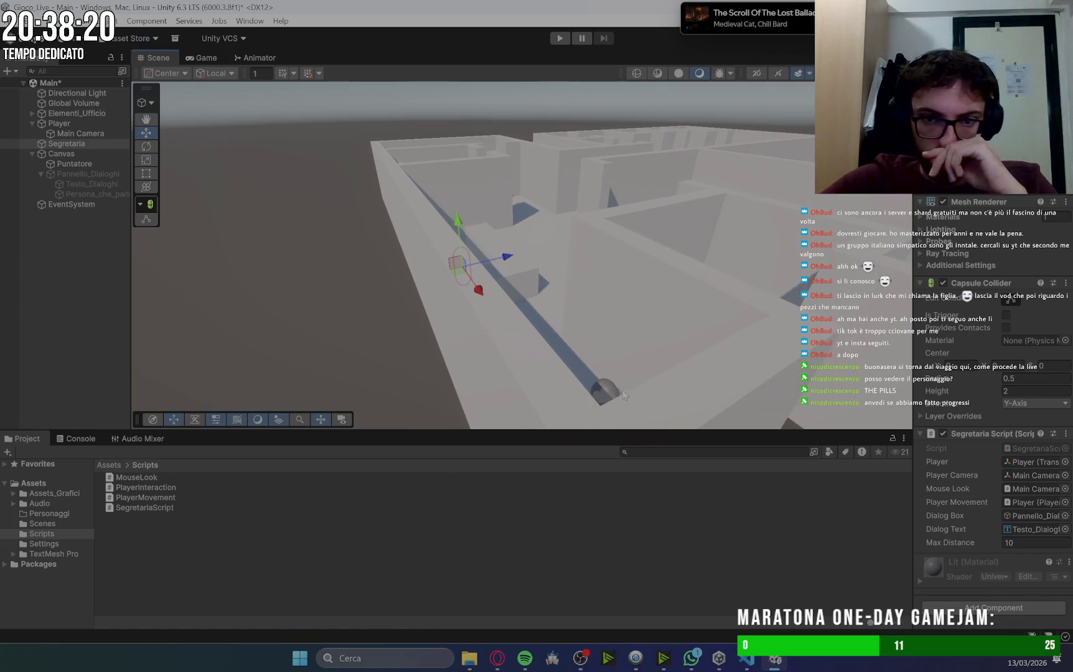
Move the Player's starting position along X toward the edge of the office.
{"action": "left_click", "coordinate": [617, 391]}
{"action": "scroll", "coordinate": [577, 335], "scroll_direction": "down", "scroll_amount": 5}
{"action": "mouse_move", "coordinate": [579, 334]}
{"action": "left_mouse_down"}
{"action": "mouse_move", "coordinate": [665, 394]}
{"action": "mouse_move", "coordinate": [810, 463]}
{"action": "left_mouse_up"}
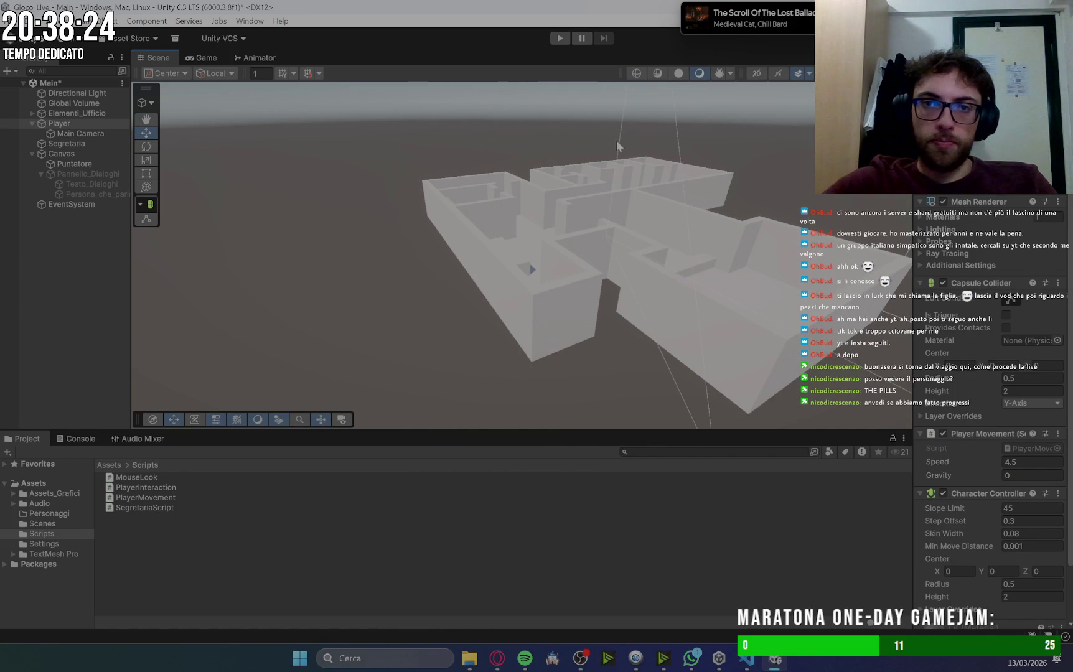
Play-test from the new spot: close the greeting, walk into the nearby room, then stop.
{"action": "left_click", "coordinate": [562, 39]}
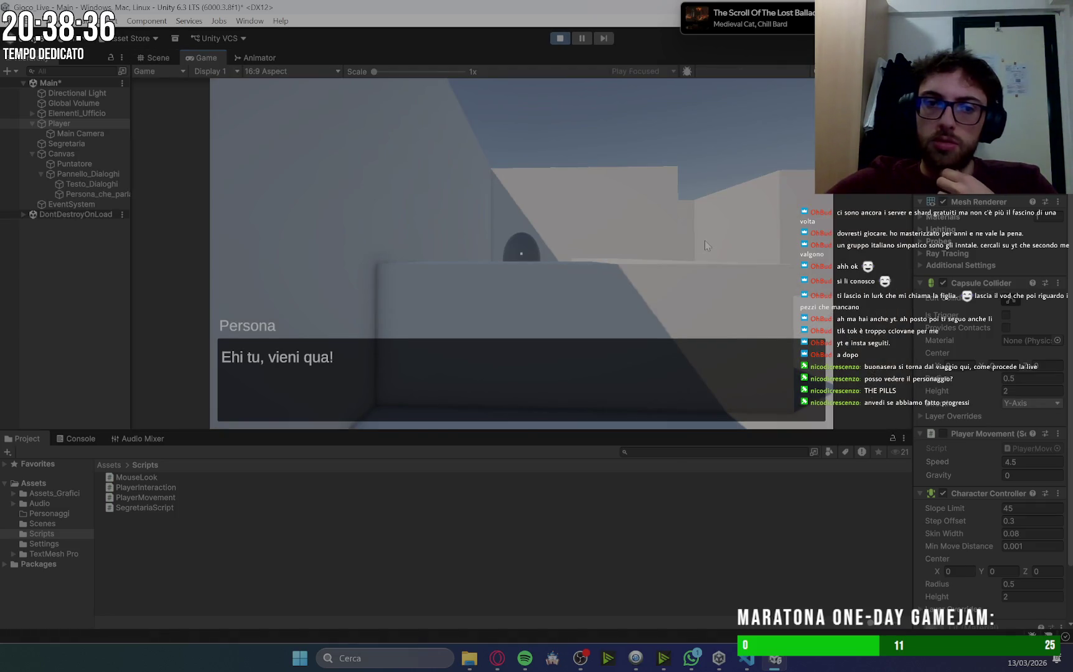
{"action": "left_click", "coordinate": [704, 241]}
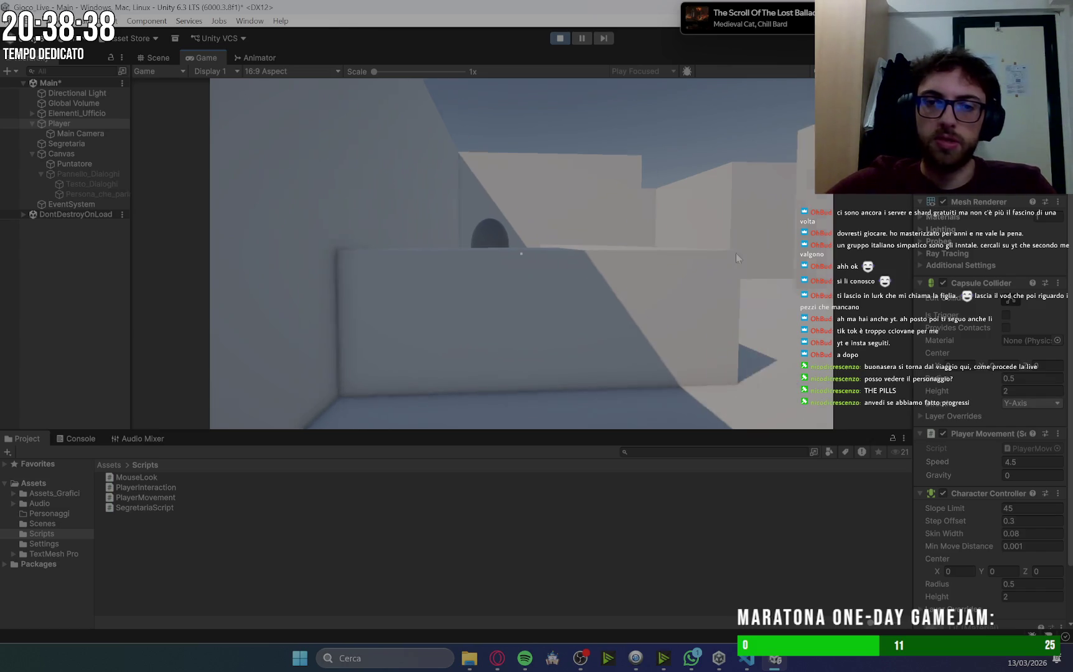
{"action": "key", "text": "w"}
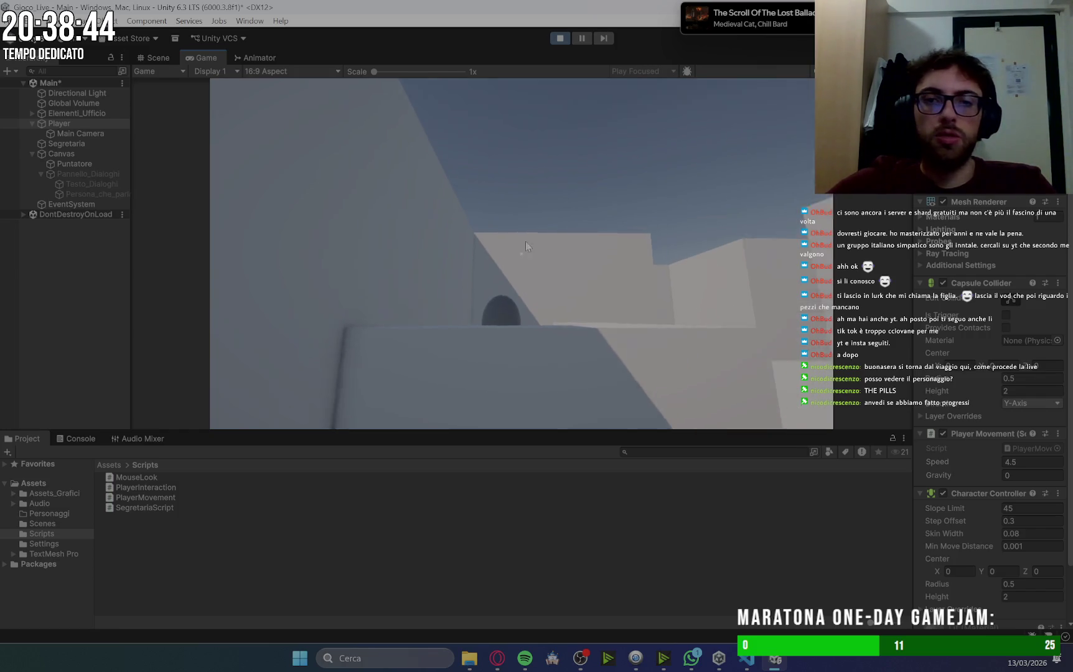
{"action": "left_click", "coordinate": [562, 38]}
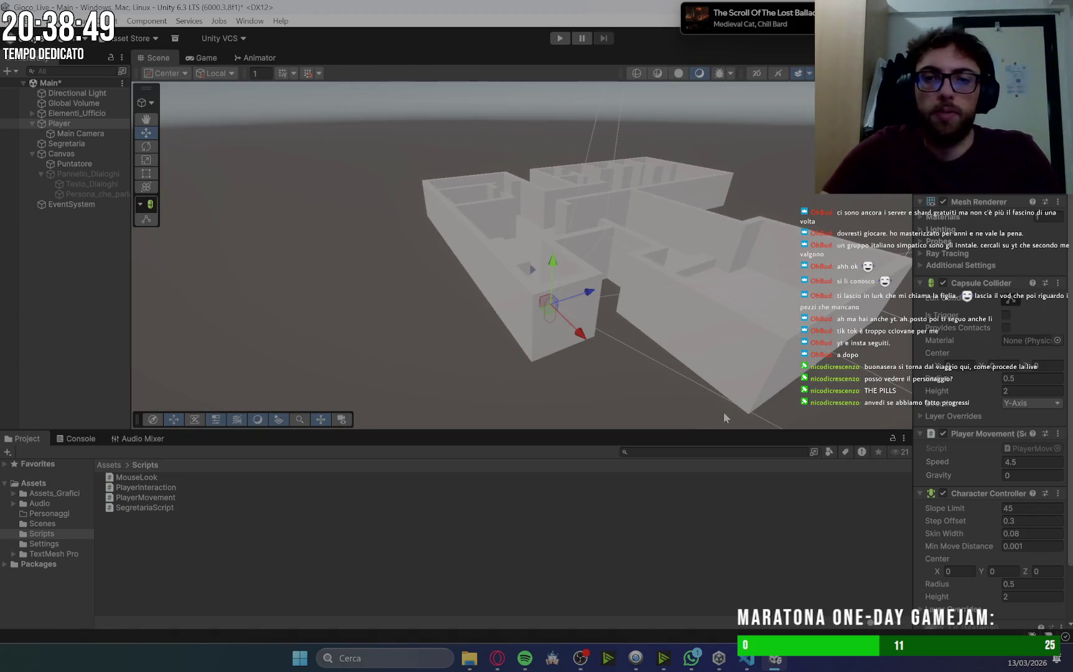
{"action": "left_click", "coordinate": [441, 321]}
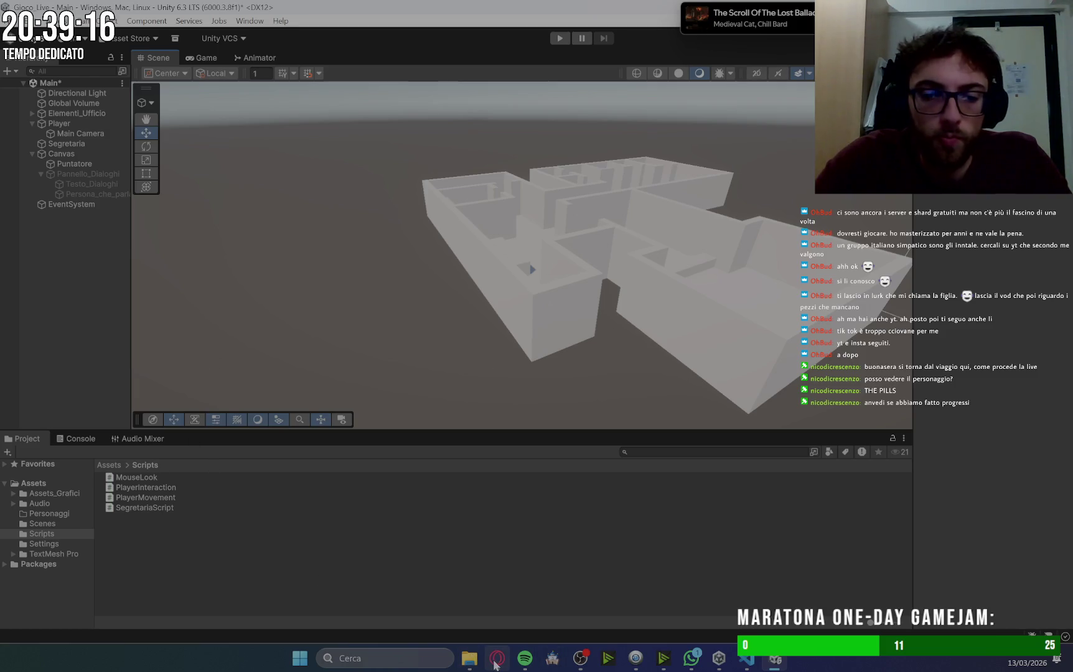
{"action": "mouse_move", "coordinate": [496, 663]}
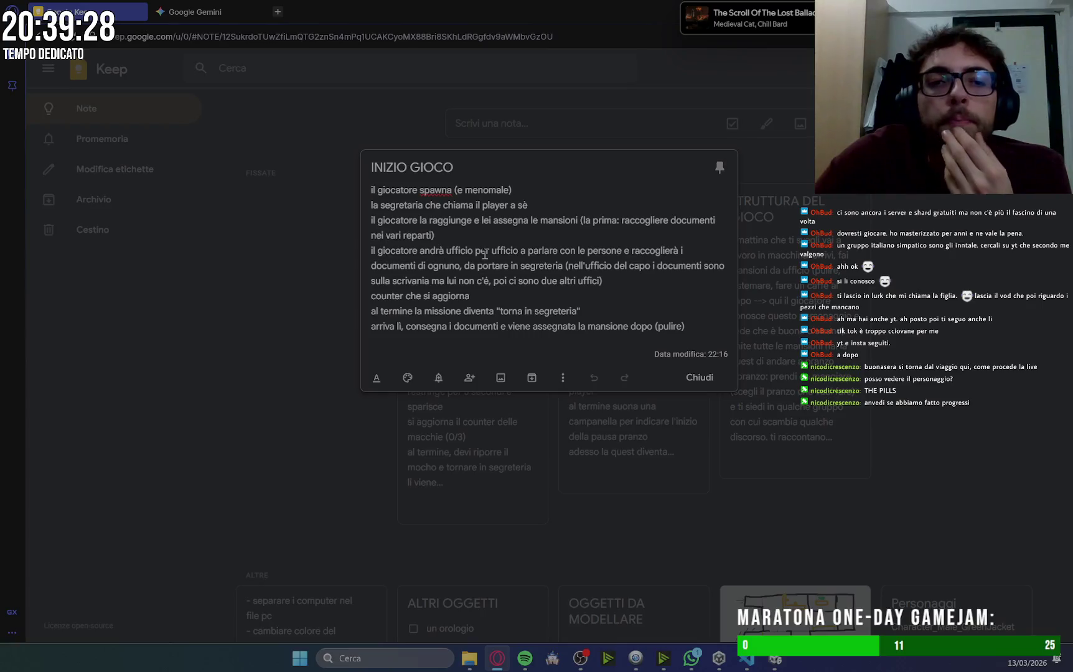
Convert the INIZIO GIOCO note to a checklist and tick the player-spawn and secretary-call items.
{"action": "left_click", "coordinate": [563, 378]}
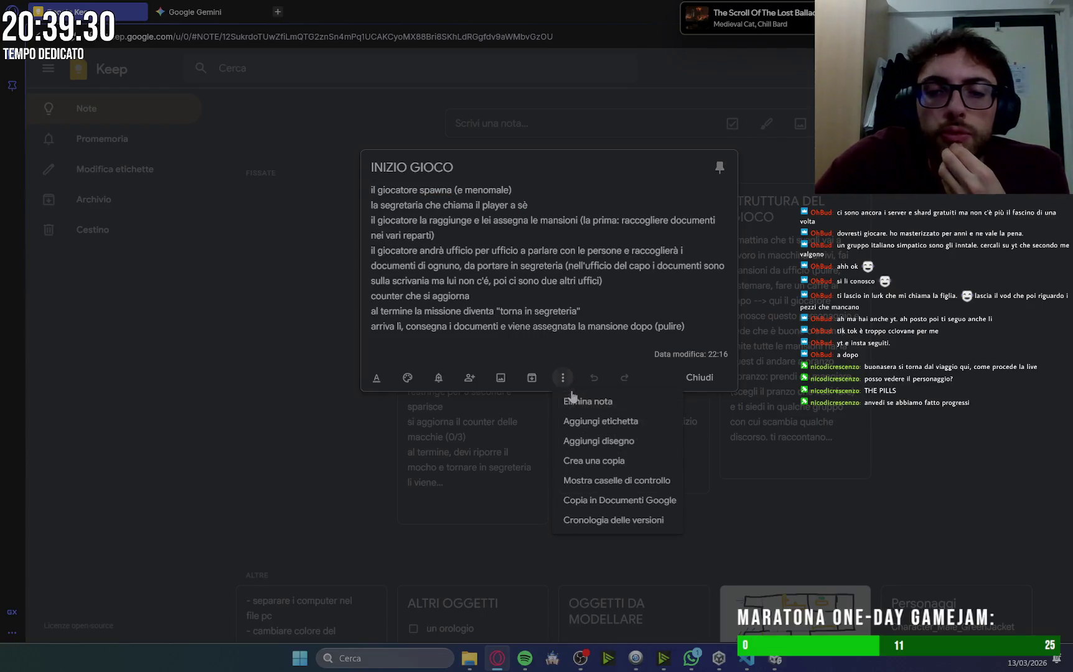
{"action": "left_click", "coordinate": [660, 481]}
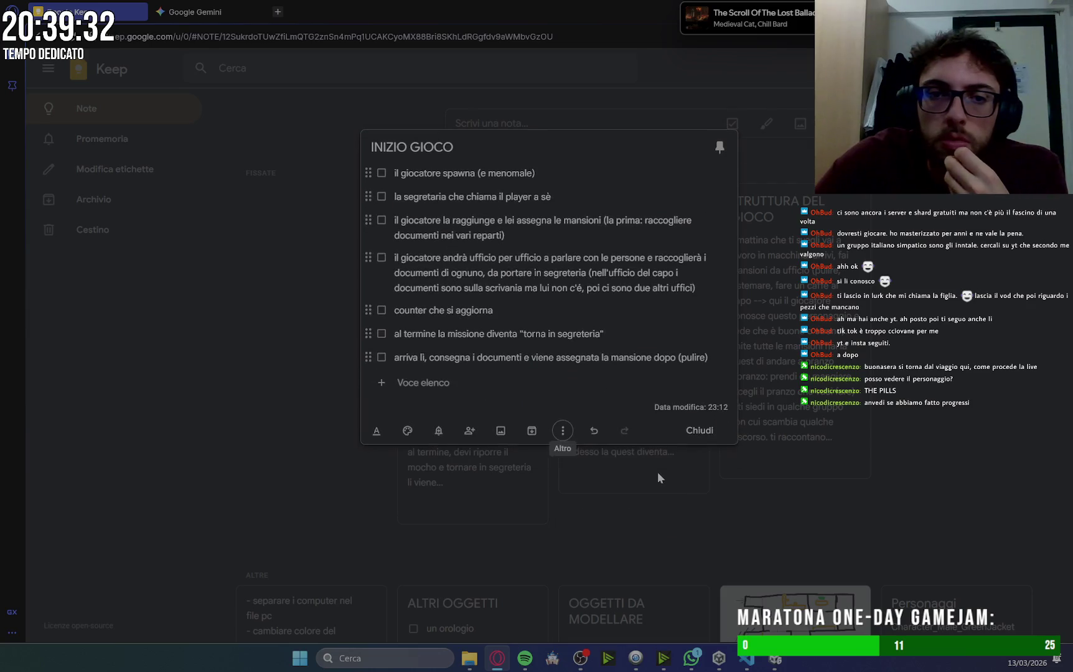
{"action": "left_click", "coordinate": [382, 173]}
{"action": "left_click", "coordinate": [382, 173]}
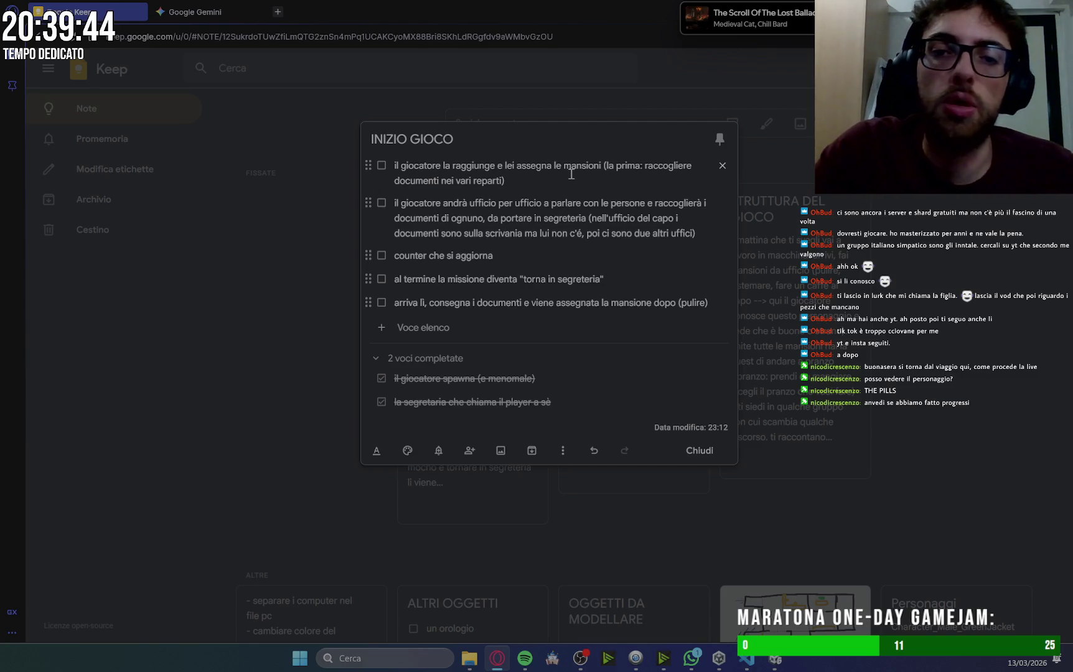
In Gemini, begin the prompt: once the player interacts with the secretary, she speaks.
{"action": "left_click", "coordinate": [190, 12]}
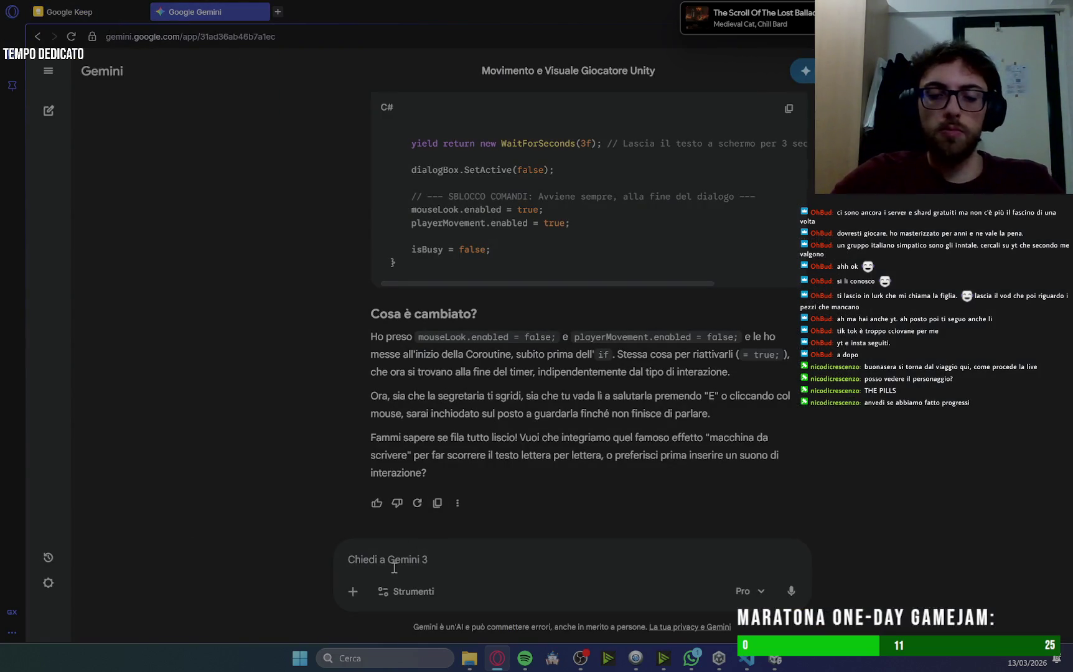
{"action": "type", "text": "ora: "}
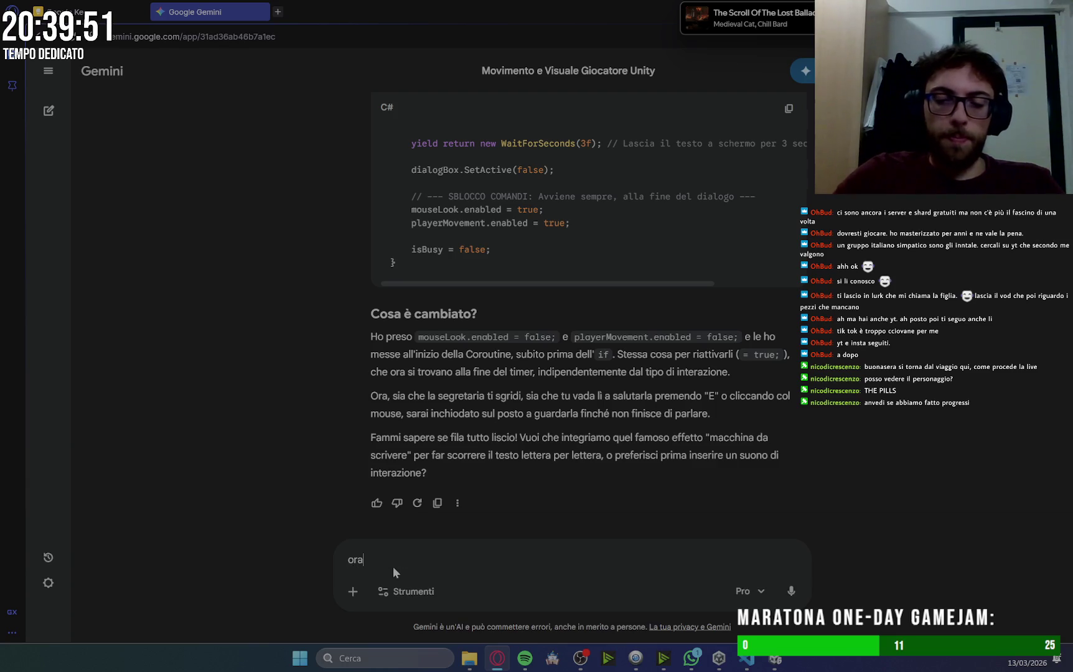
{"action": "type", "text": "una volt"}
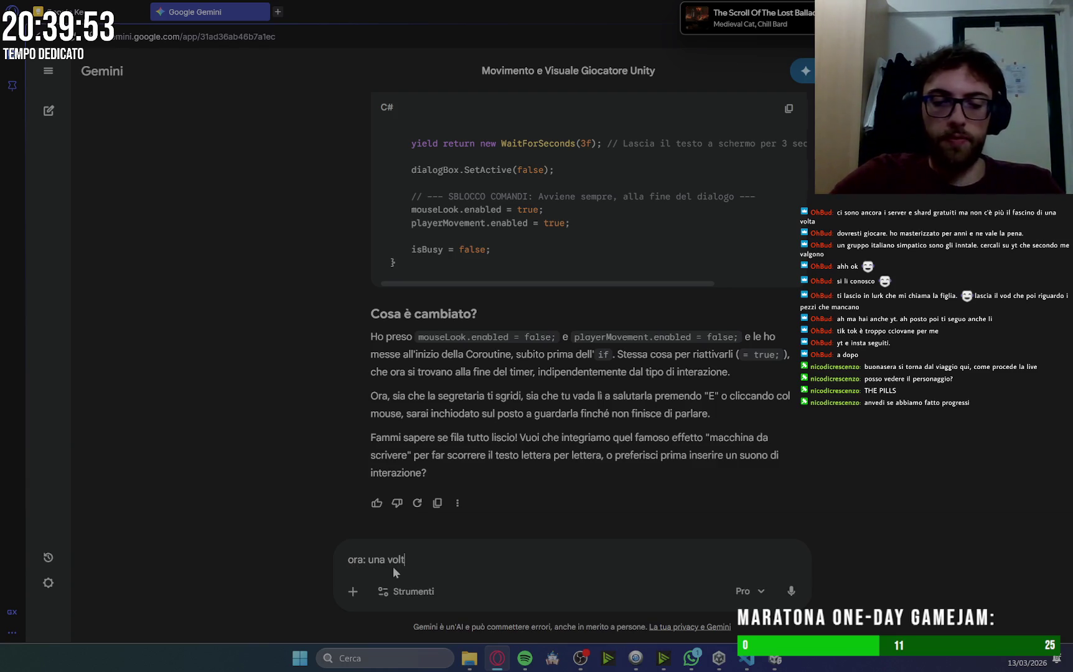
{"action": "type", "text": "a che il gioca"}
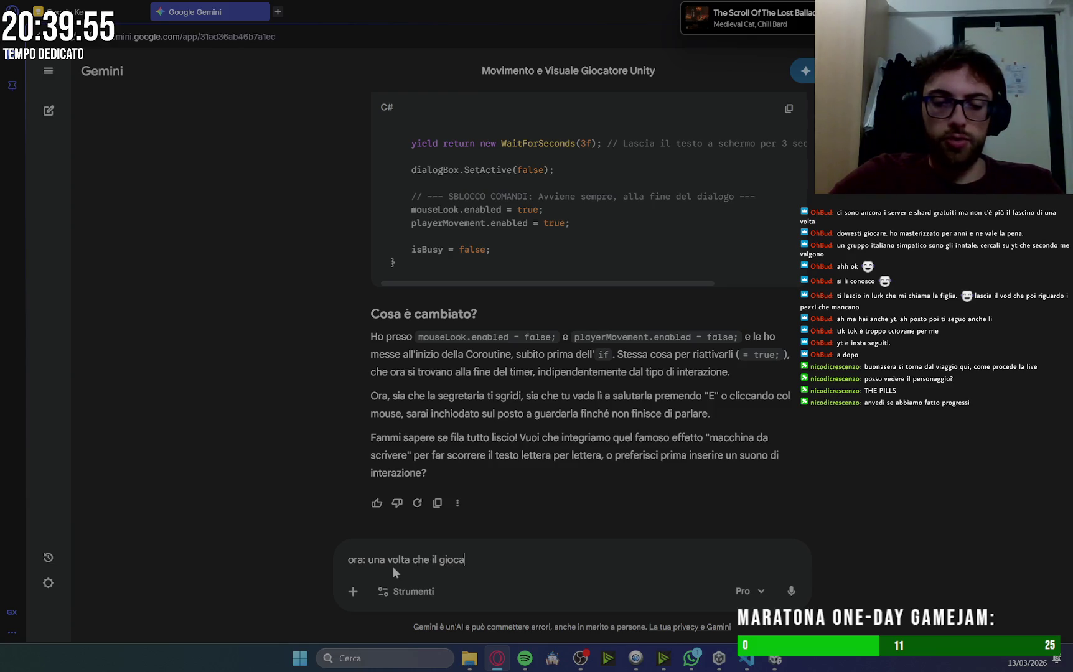
{"action": "type", "text": "tore in"}
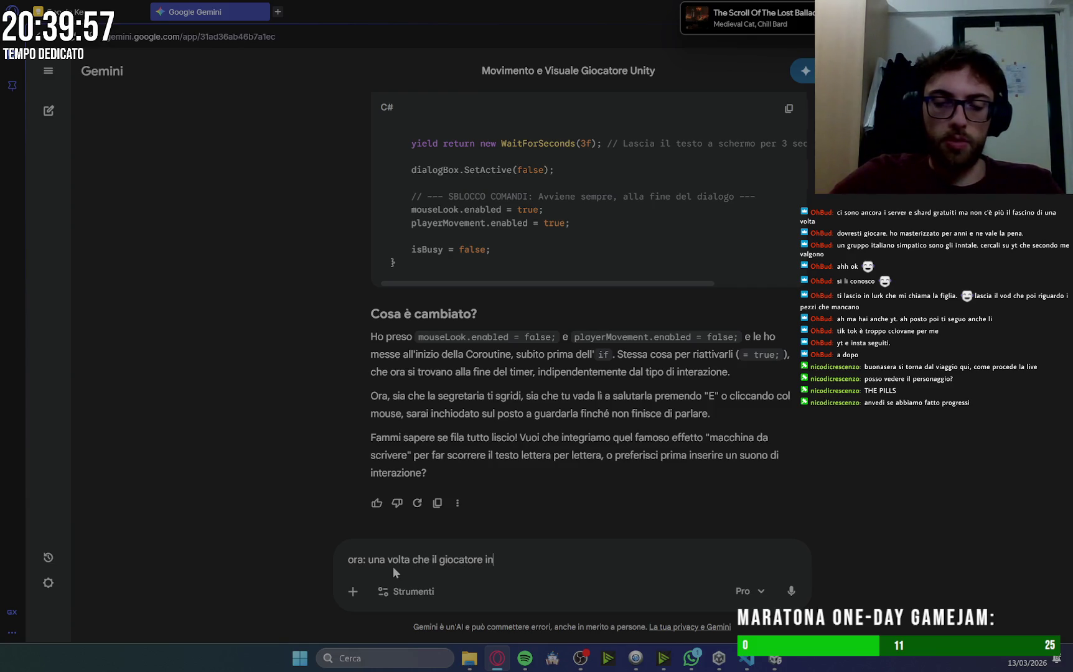
{"action": "type", "text": "teragisce co"}
{"action": "key", "text": "BackSpace"}
{"action": "key", "text": "BackSpace"}
{"action": "key", "text": "BackSpace"}
{"action": "type", "text": "con"}
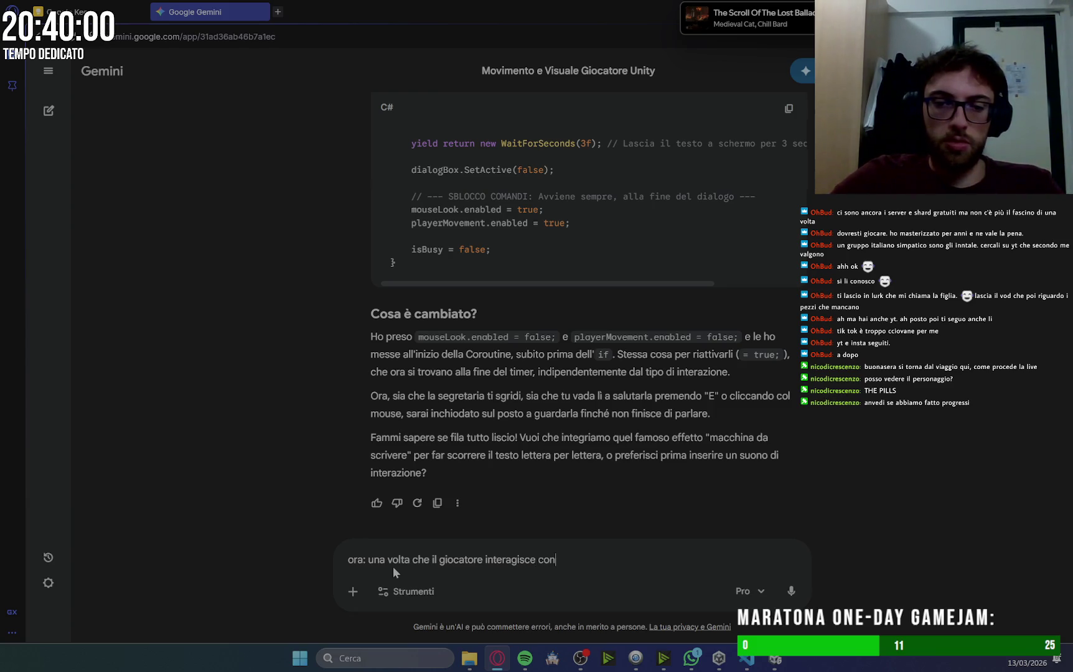
{"action": "type", "text": " la segretar"}
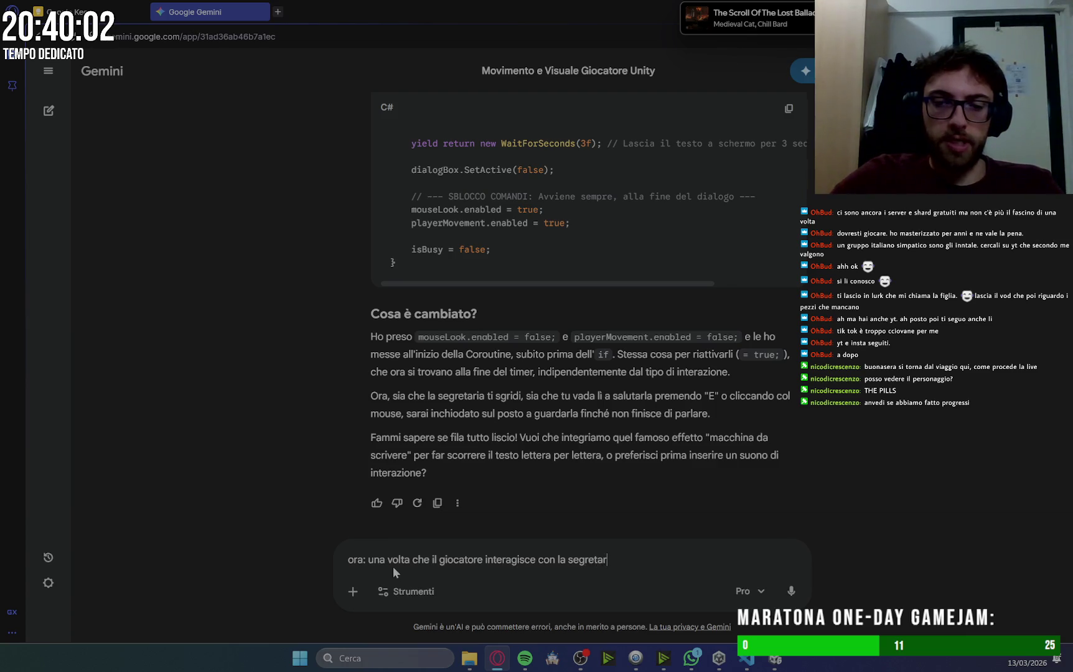
{"action": "type", "text": "ia, e"}
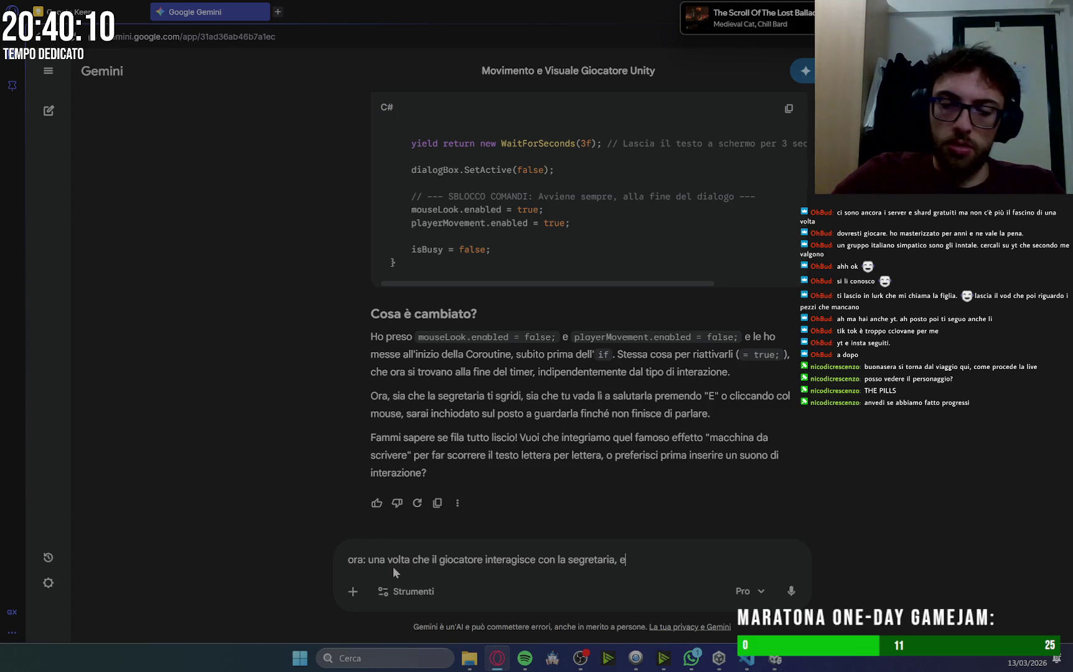
{"action": "type", "text": "ssa parla"}
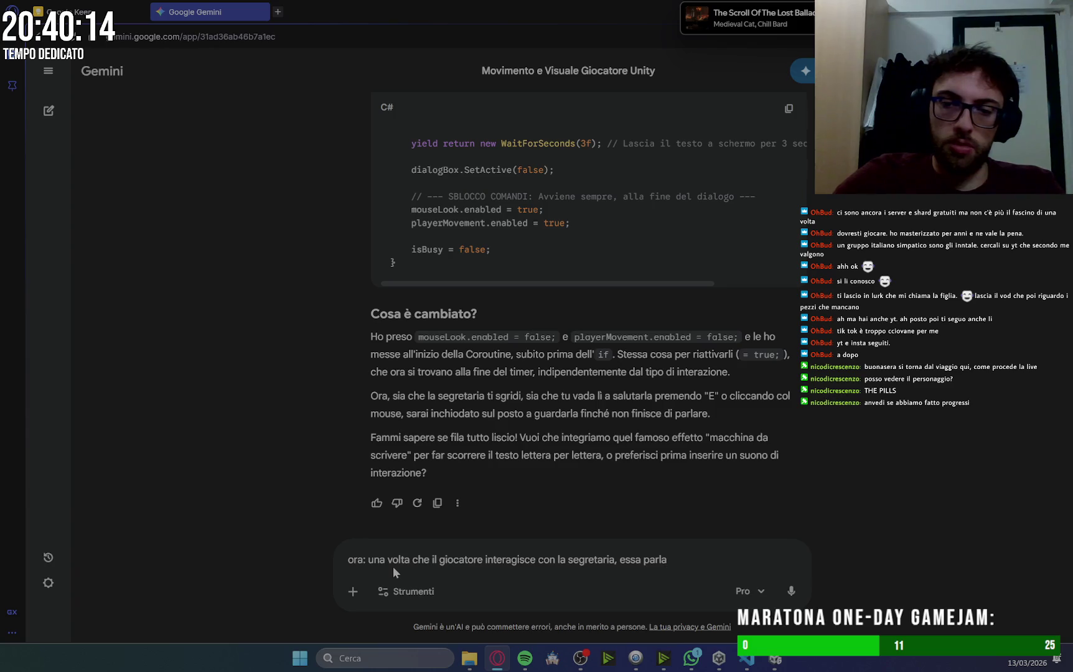
{"action": "key", "text": "ctrl+BackSpace"}
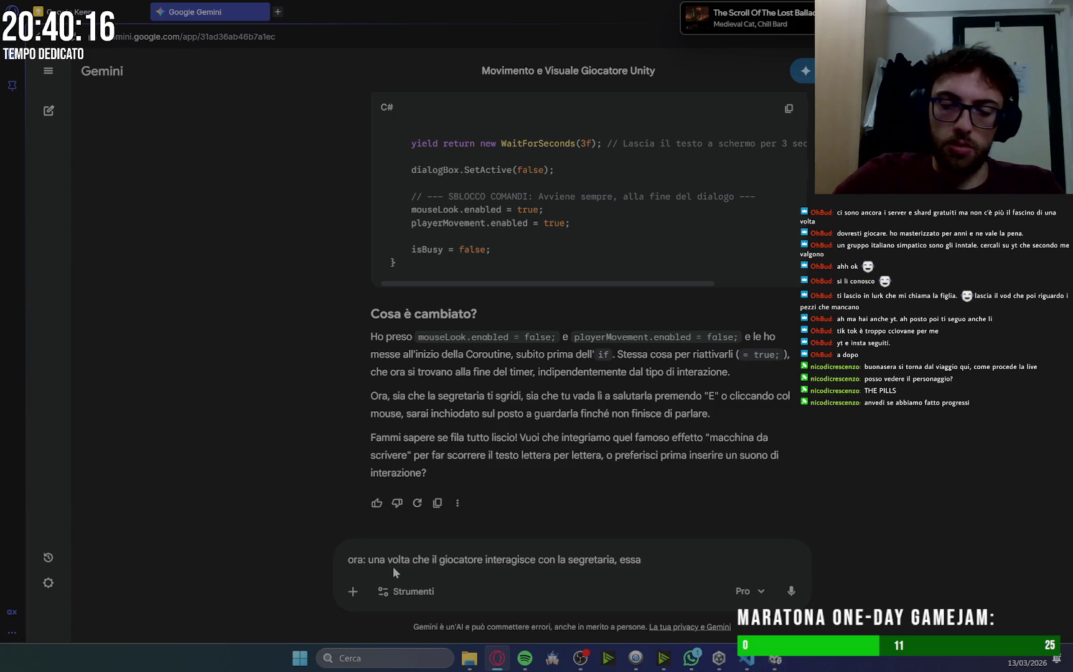
Add a three-part player-advanced dialogue ending with the task of collecting 3 documents around the office.
{"action": "type", "text": "fa un dialog"}
{"action": "type", "text": "o in tre"}
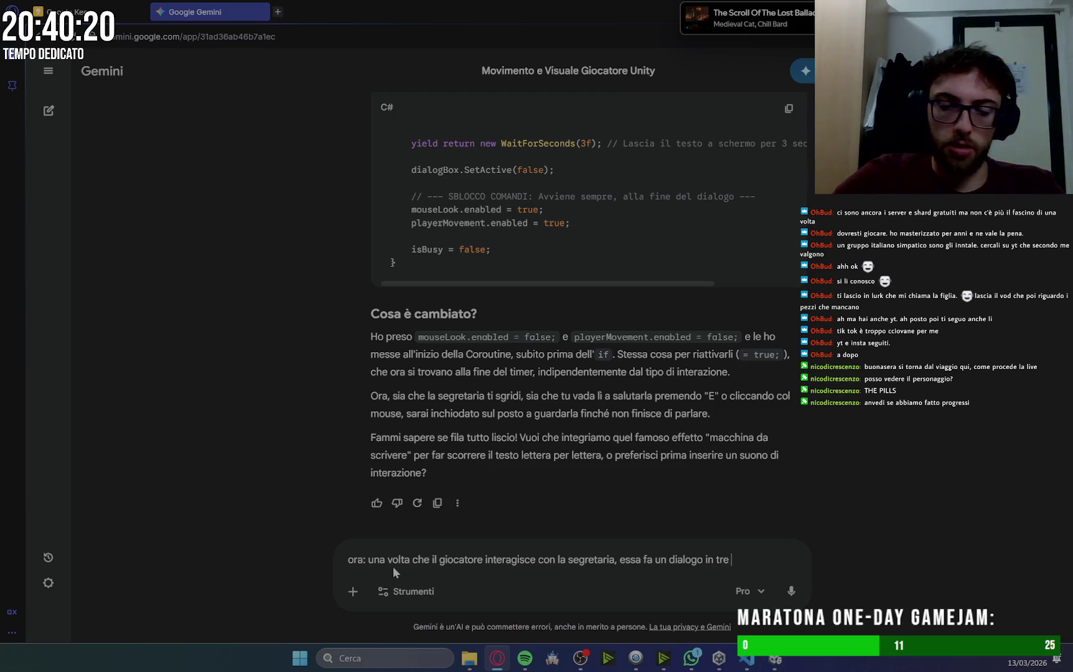
{"action": "type", "text": "momenti ()qui"}
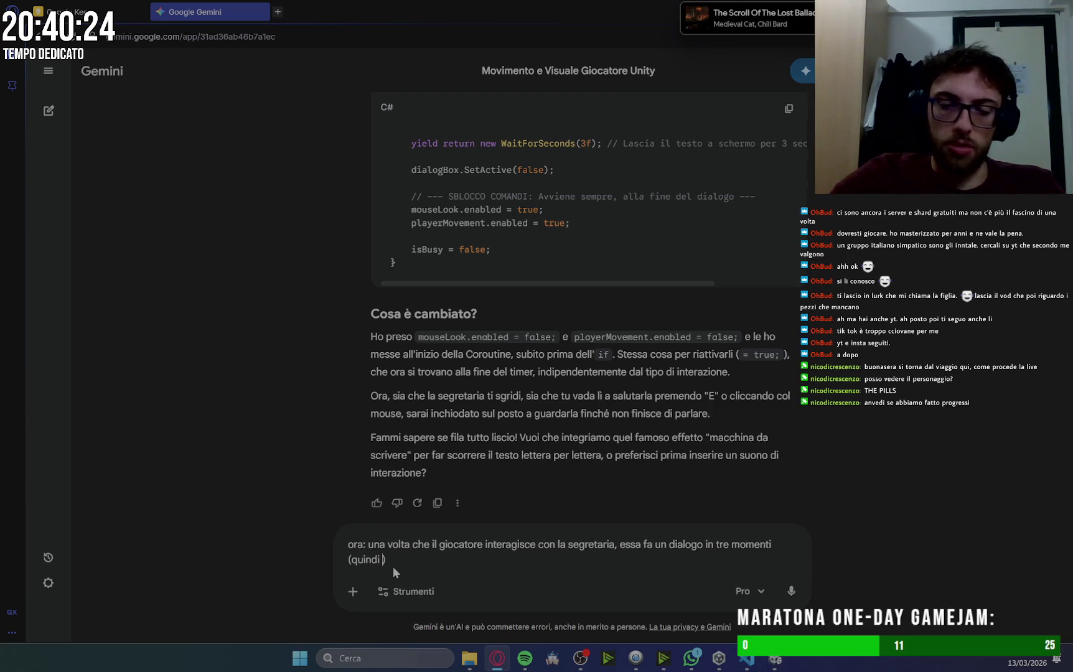
{"action": "type", "text": "il gioc"}
{"action": "type", "text": "atore "}
{"action": "type", "text": "deve po"}
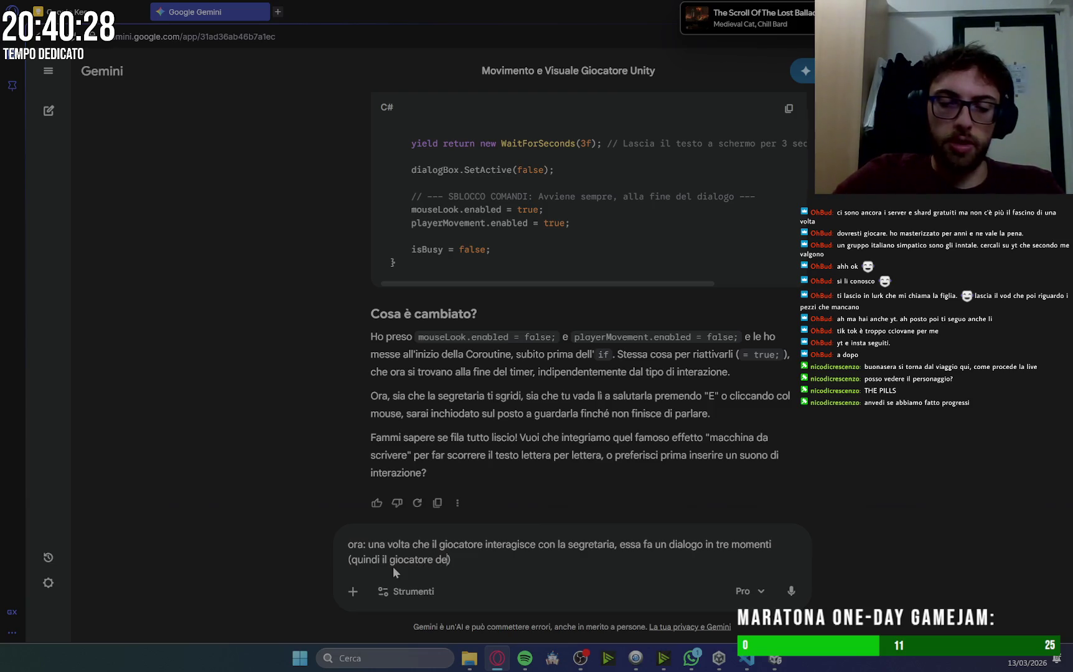
{"action": "type", "text": "ter mandare av"}
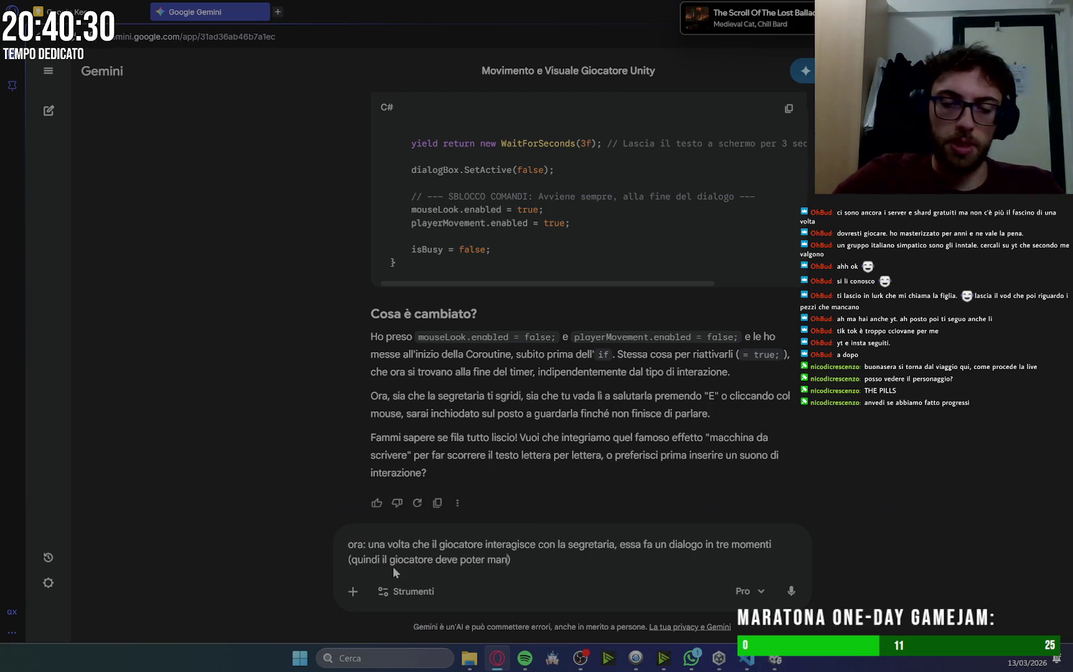
{"action": "type", "text": "anti il "}
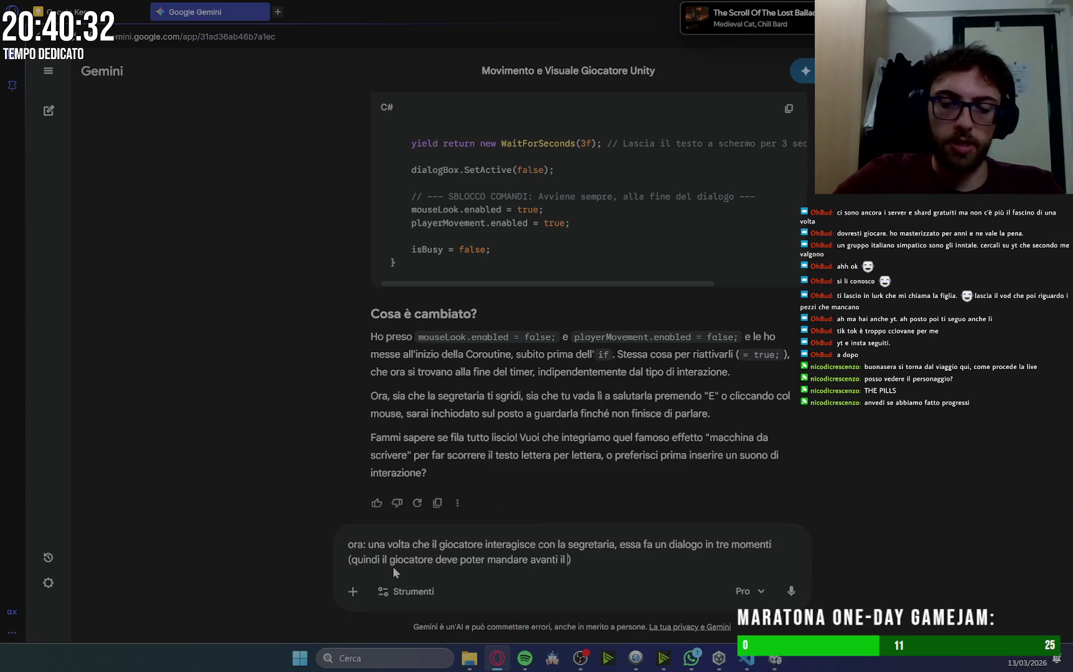
{"action": "type", "text": "ialogo"}
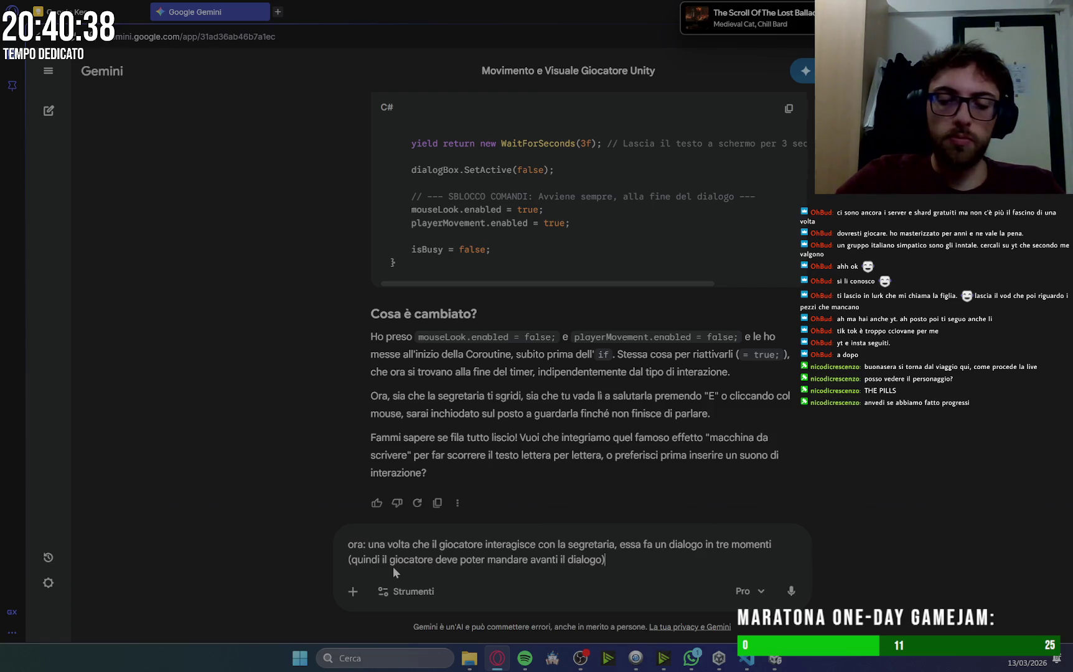
{"action": "type", "text": "e "}
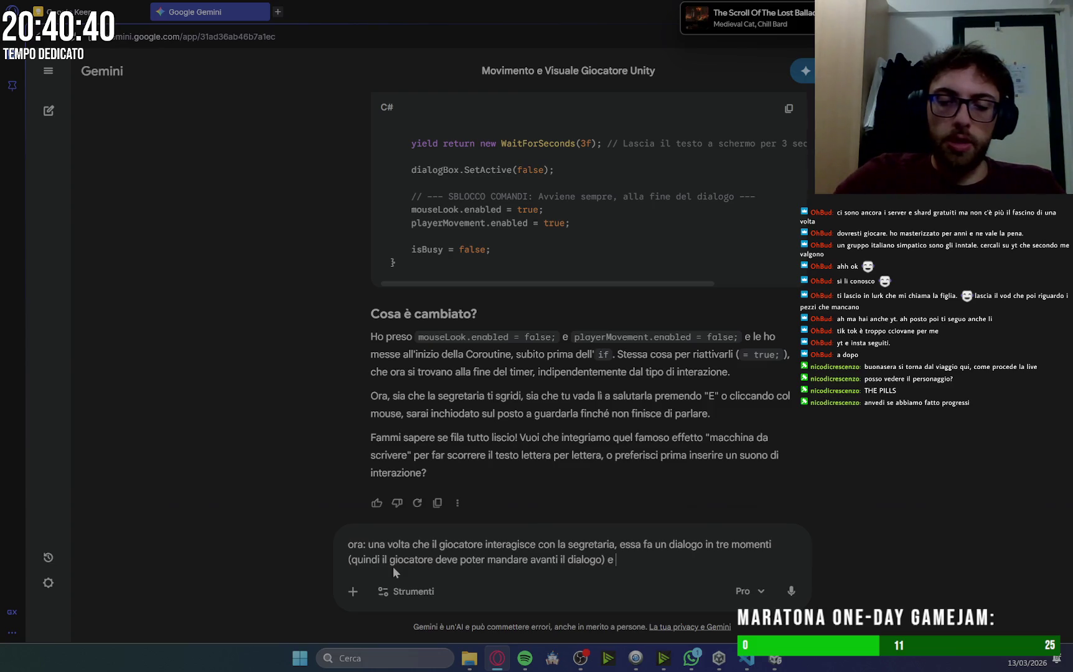
{"action": "type", "text": "al termin"}
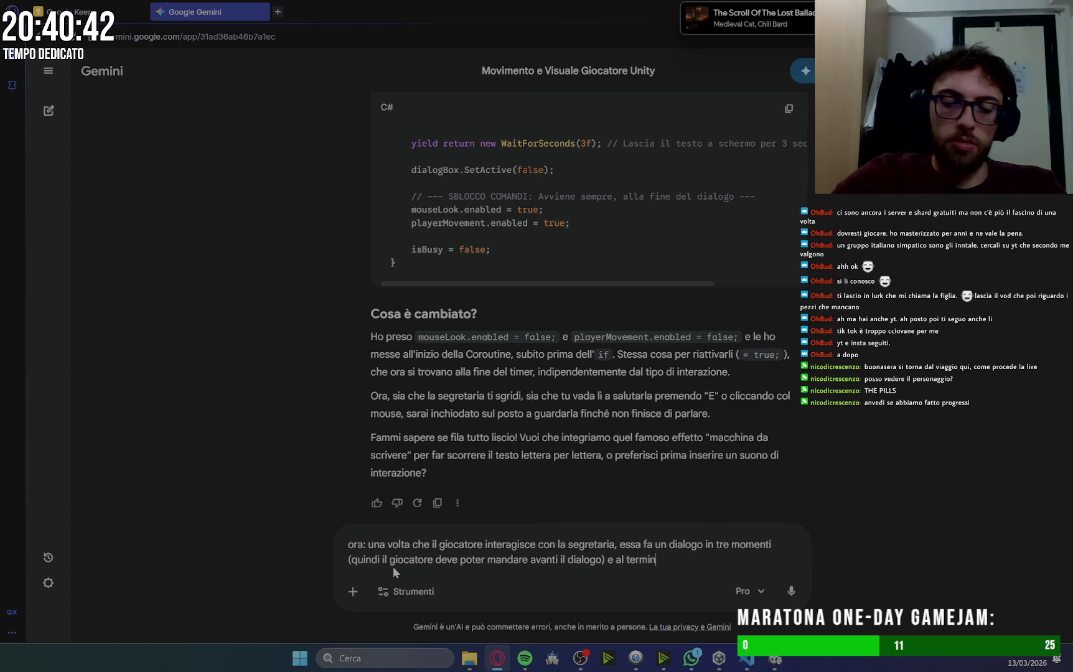
{"action": "type", "text": "e al giocat"}
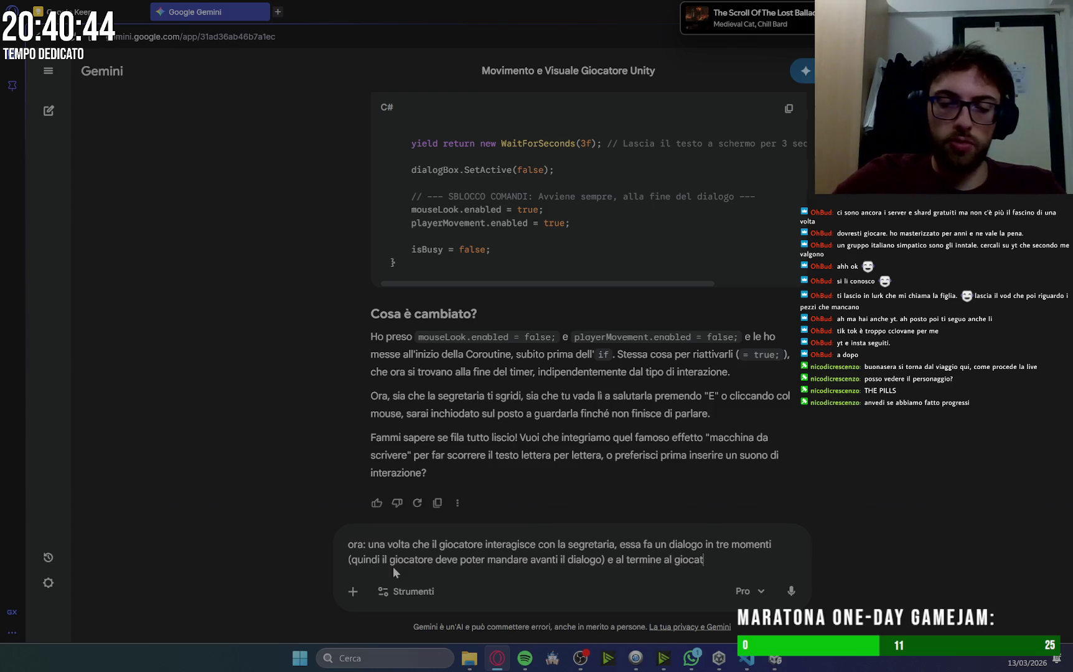
{"action": "type", "text": "ore ve"}
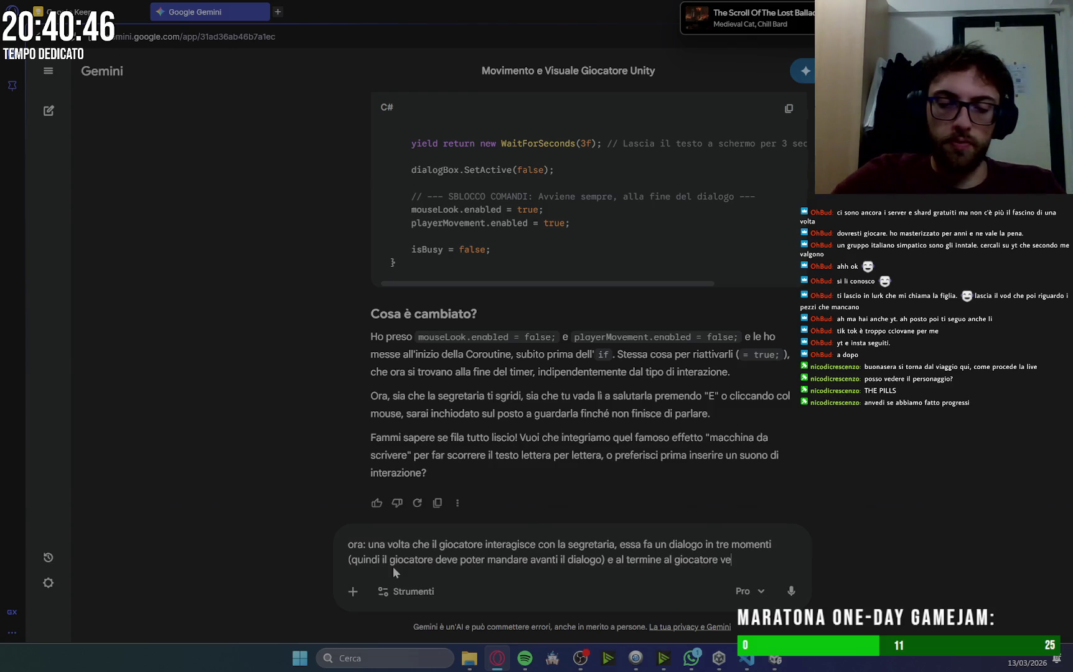
{"action": "key", "text": "BackSpace"}
{"action": "type", "text": "iene a"}
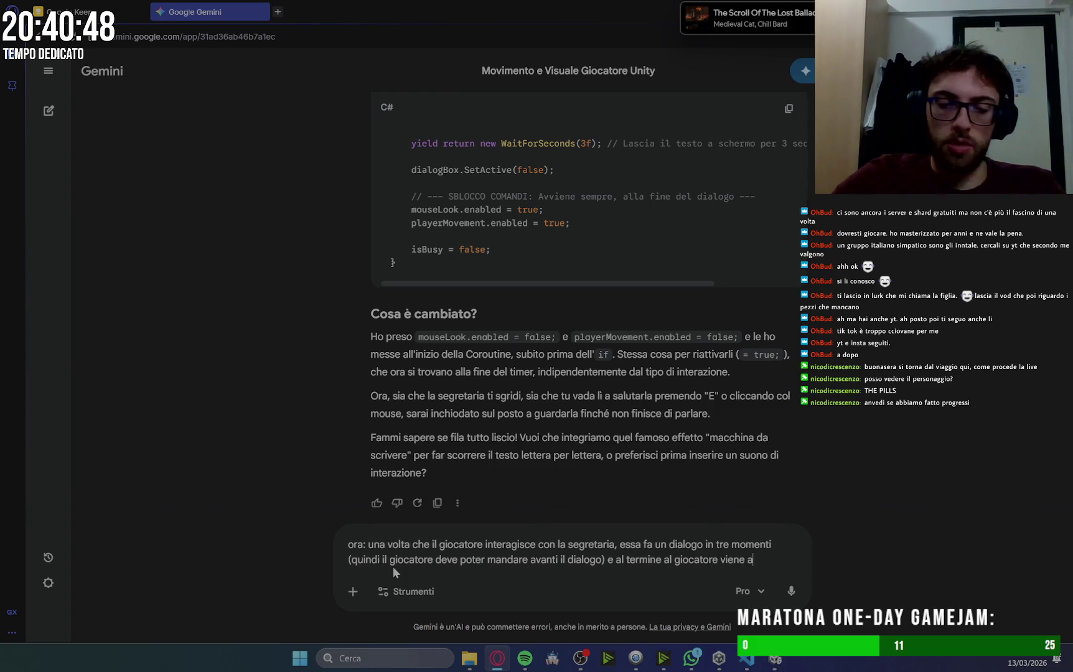
{"action": "type", "text": "ssegnata u"}
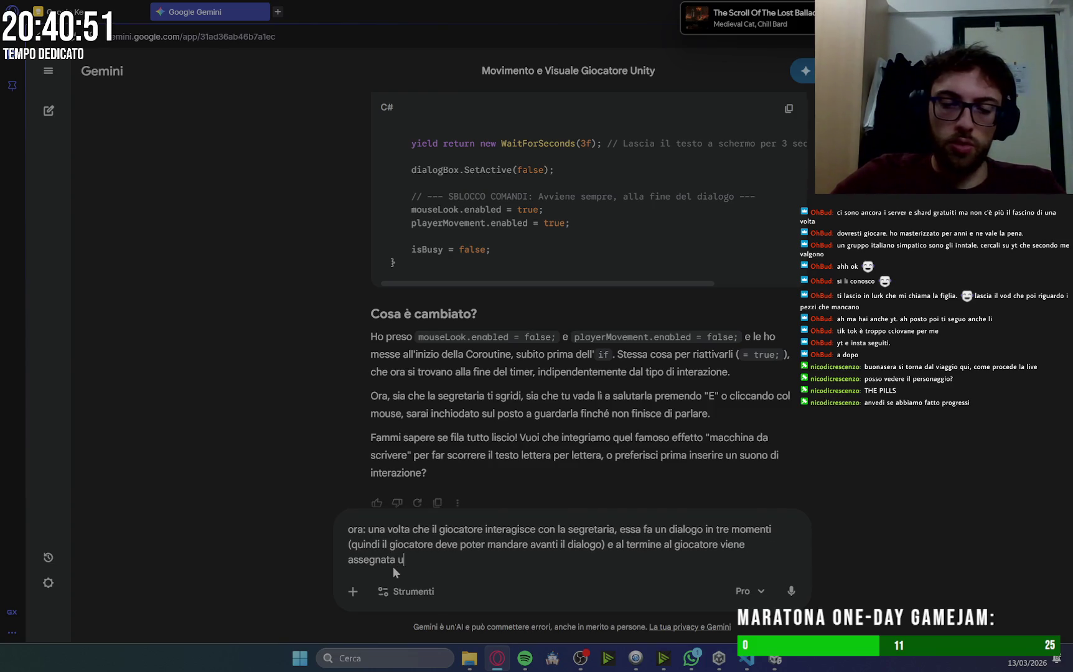
{"action": "type", "text": "na mansio"}
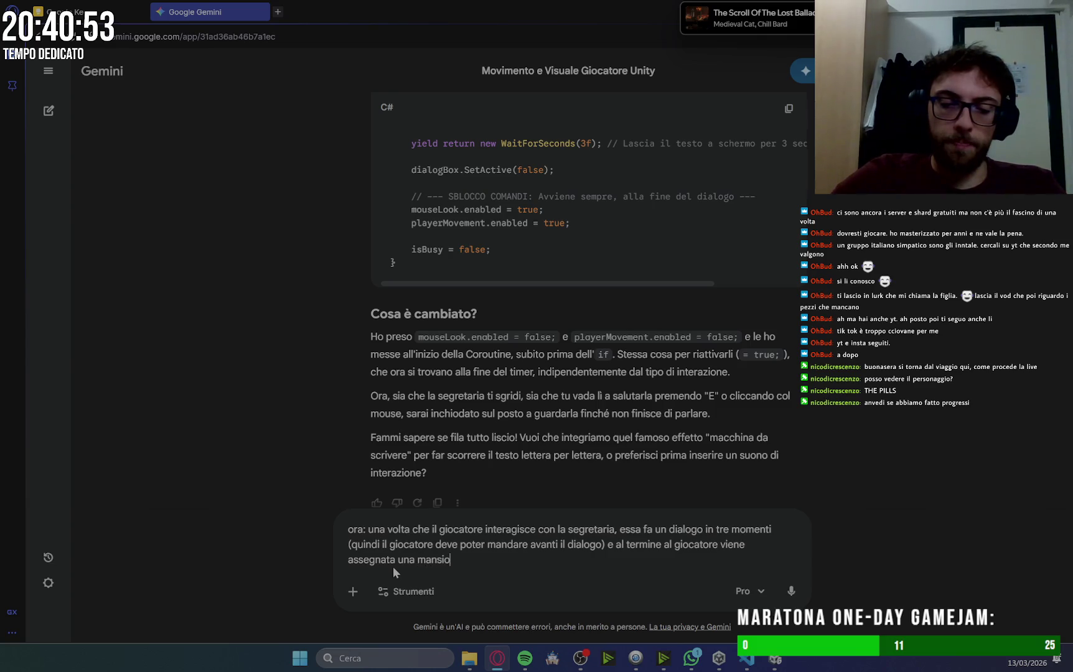
{"action": "type", "text": "ne ()"}
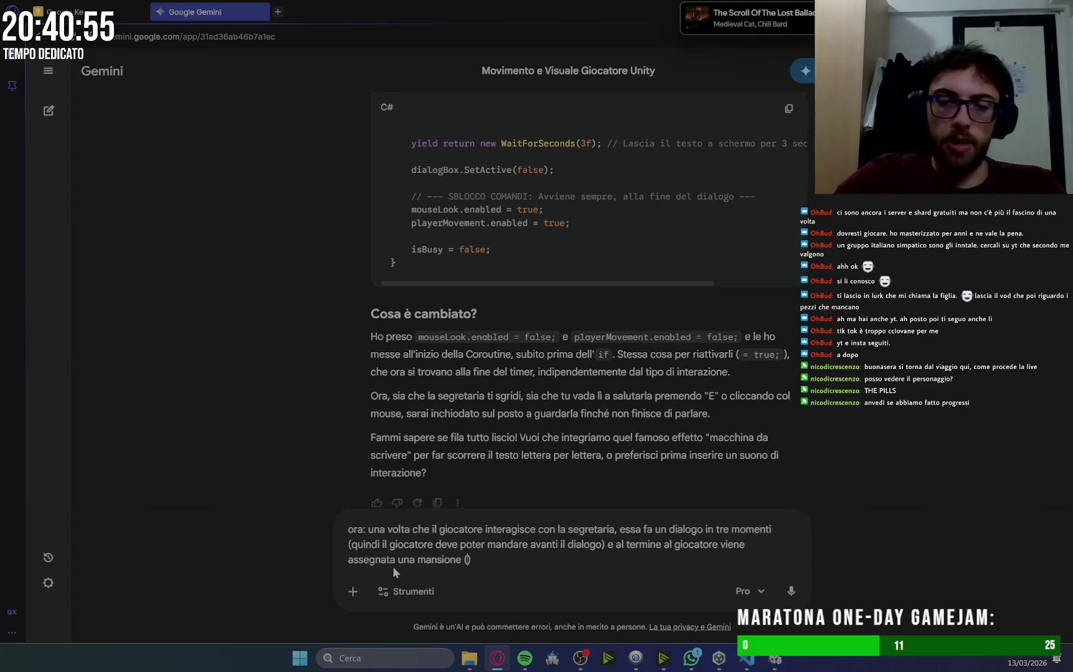
{"action": "type", "text": "raccogl"}
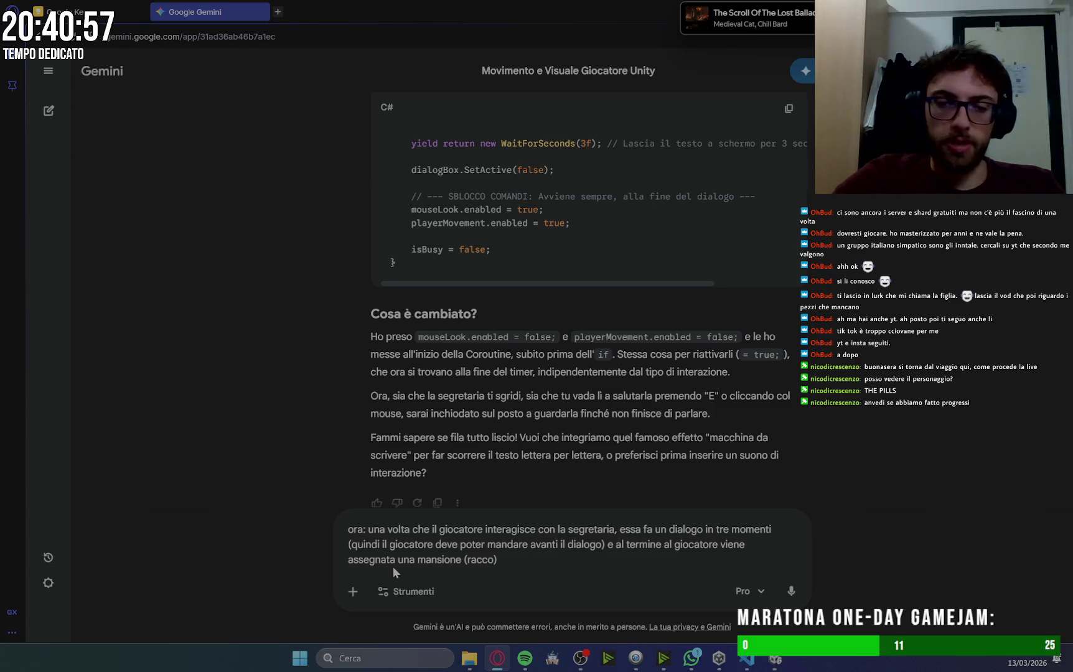
{"action": "type", "text": "iere dei do"}
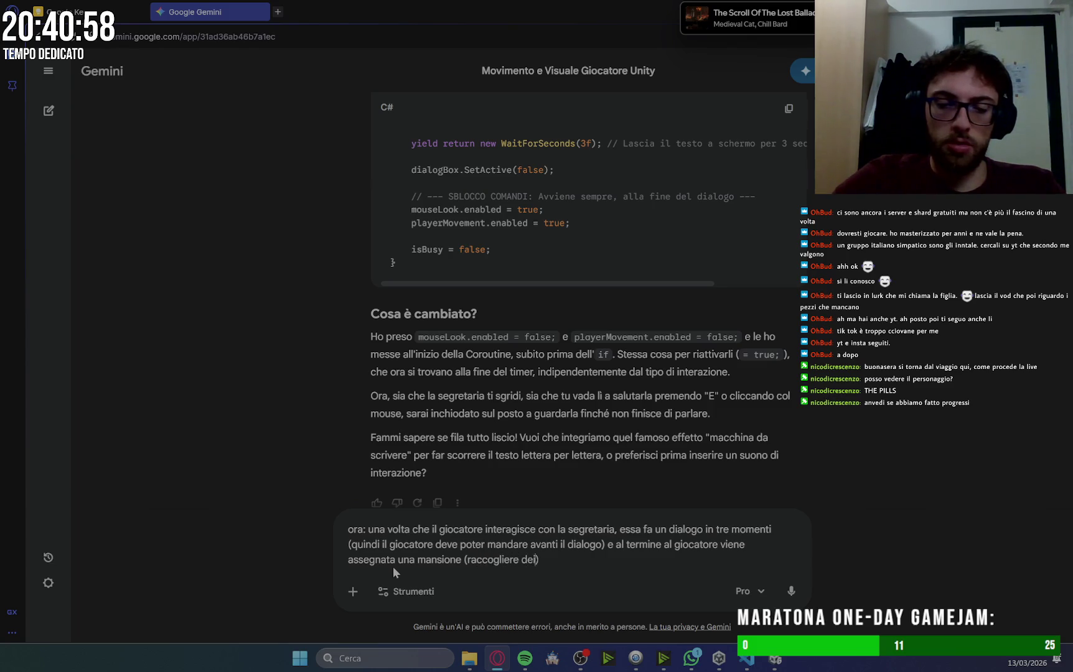
{"action": "type", "text": "cume"}
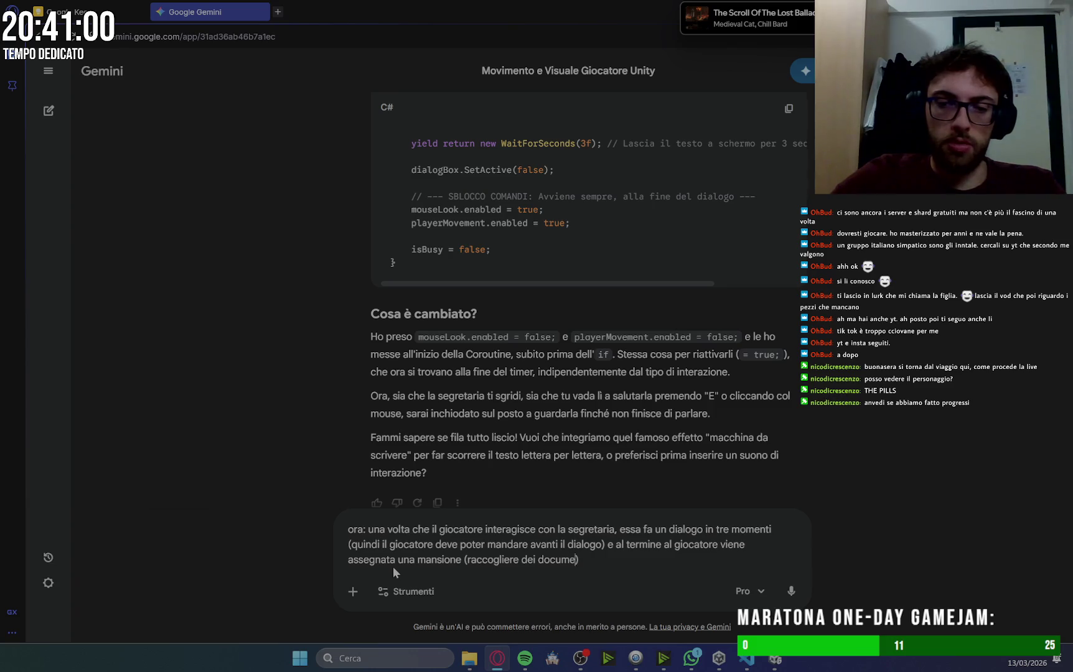
{"action": "key", "text": "ctrl+BackSpace"}
{"action": "key", "text": "ctrl+BackSpace"}
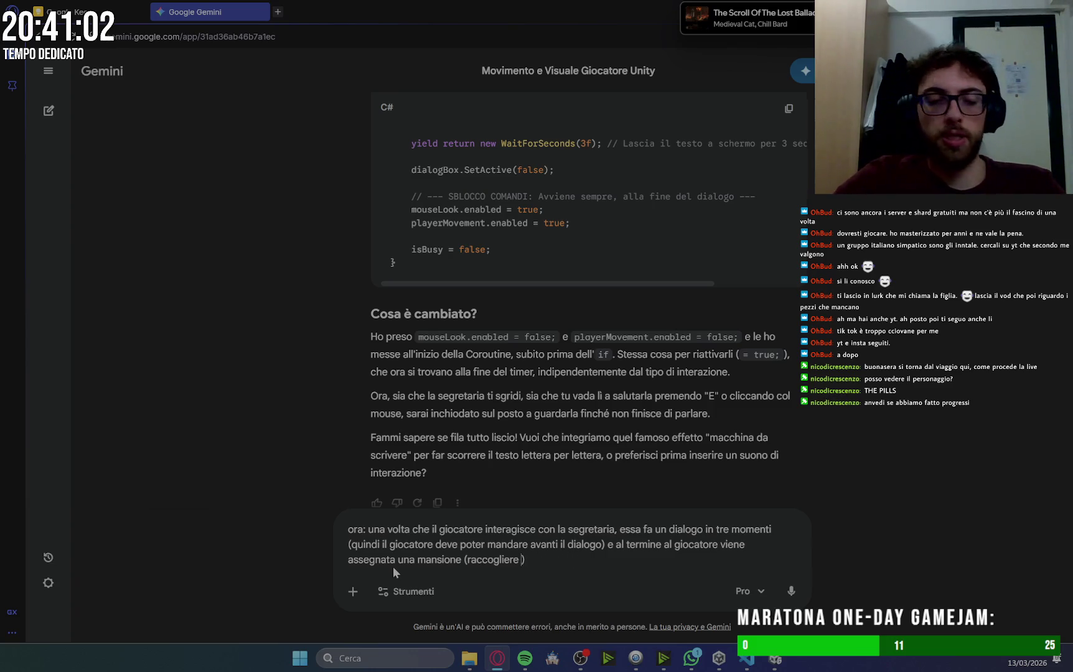
{"action": "type", "text": "3 do"}
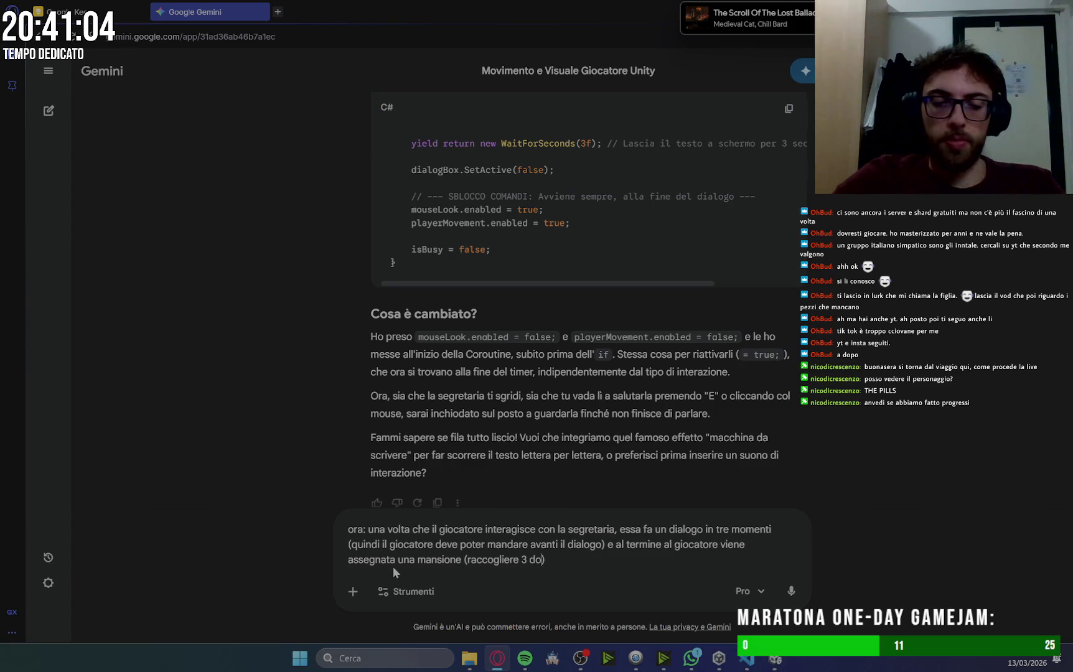
{"action": "type", "text": "cumenti "}
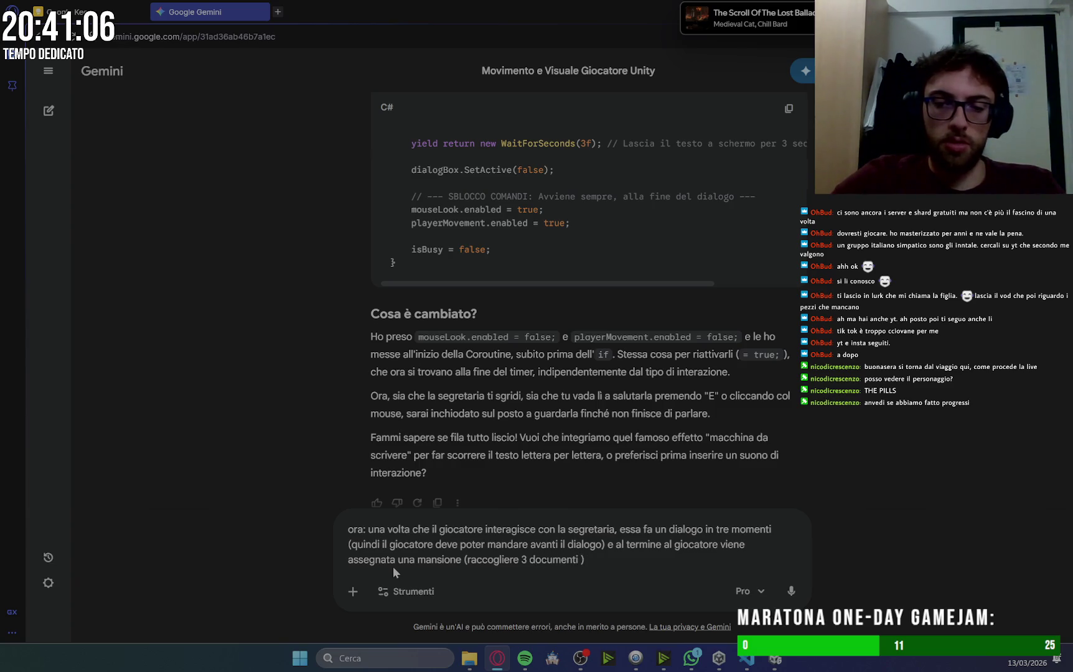
{"action": "type", "text": "in giro per l'uffici"}
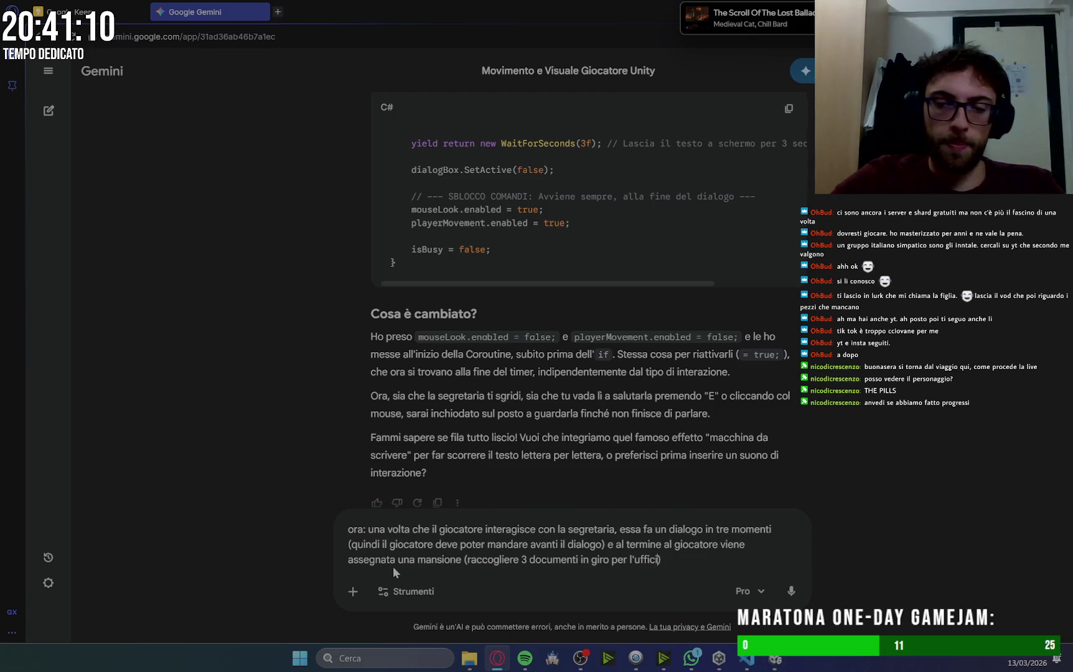
{"action": "type", "text": "o)"}
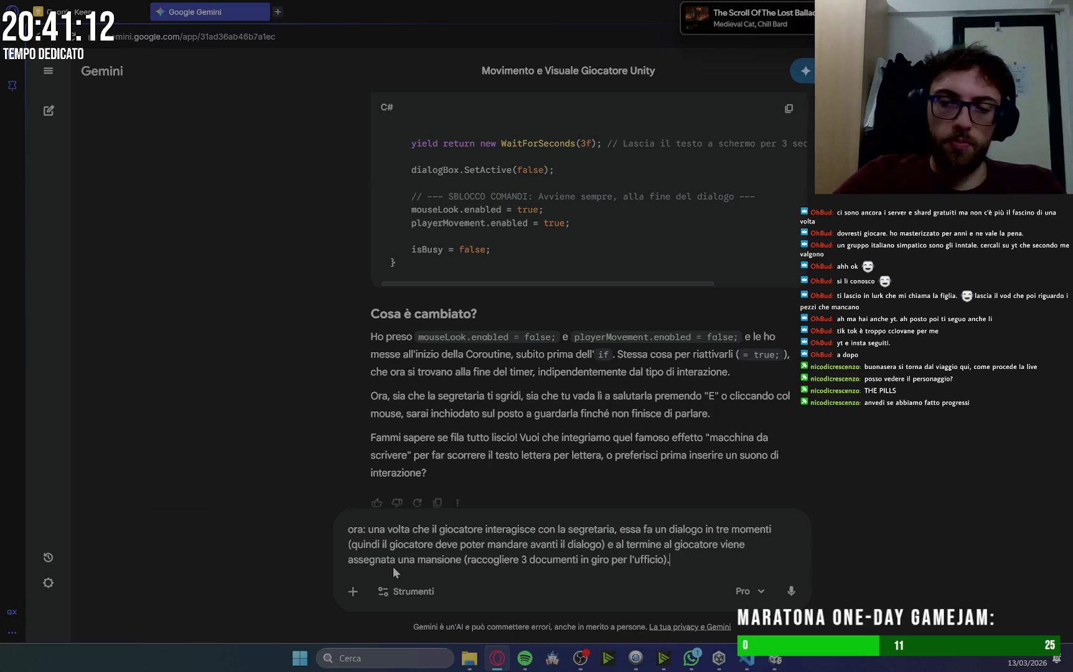
{"action": "type", "text": ". quello di cui ho bisogno"}
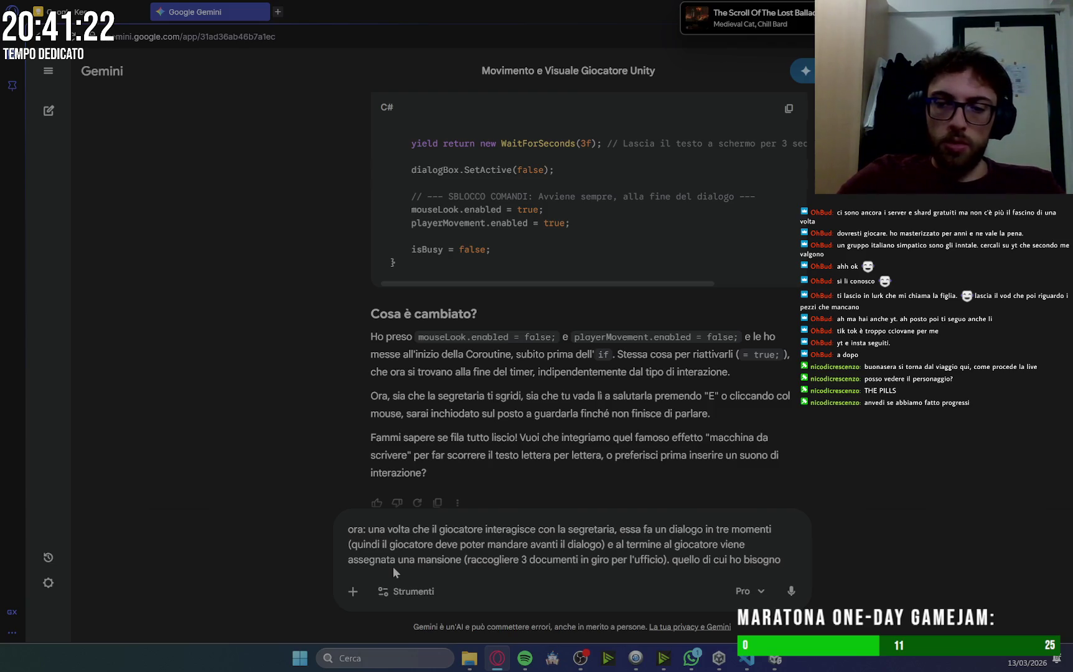
{"action": "type", "text": " adesso è: "}
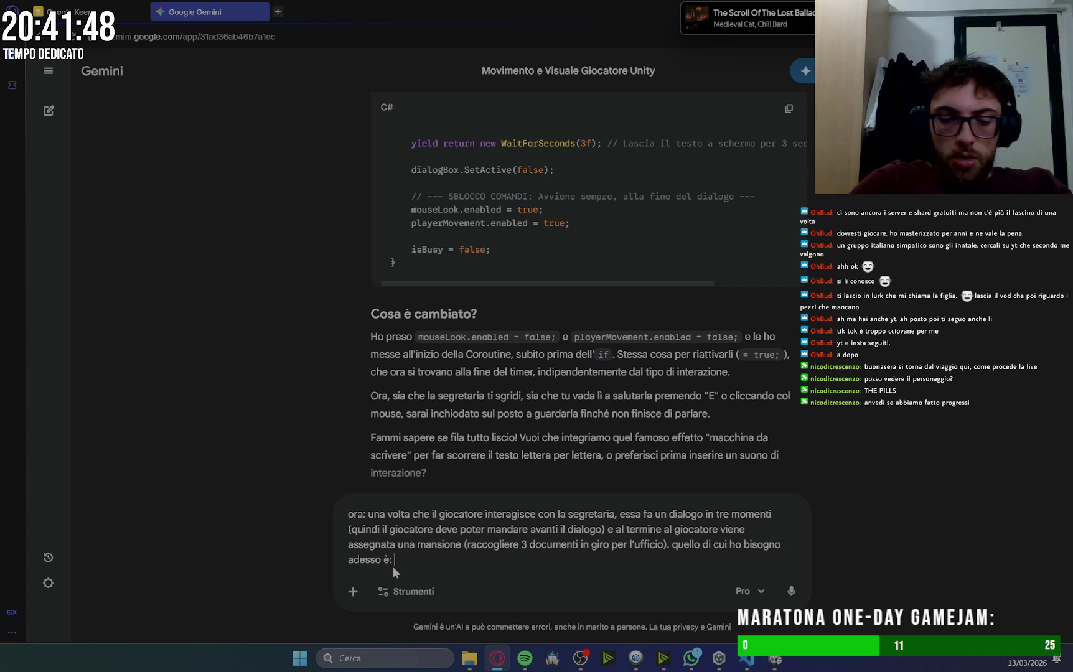
Ask for a bottom-right symbol in the dialog box showing the player can advance.
{"action": "type", "text": "nel box"}
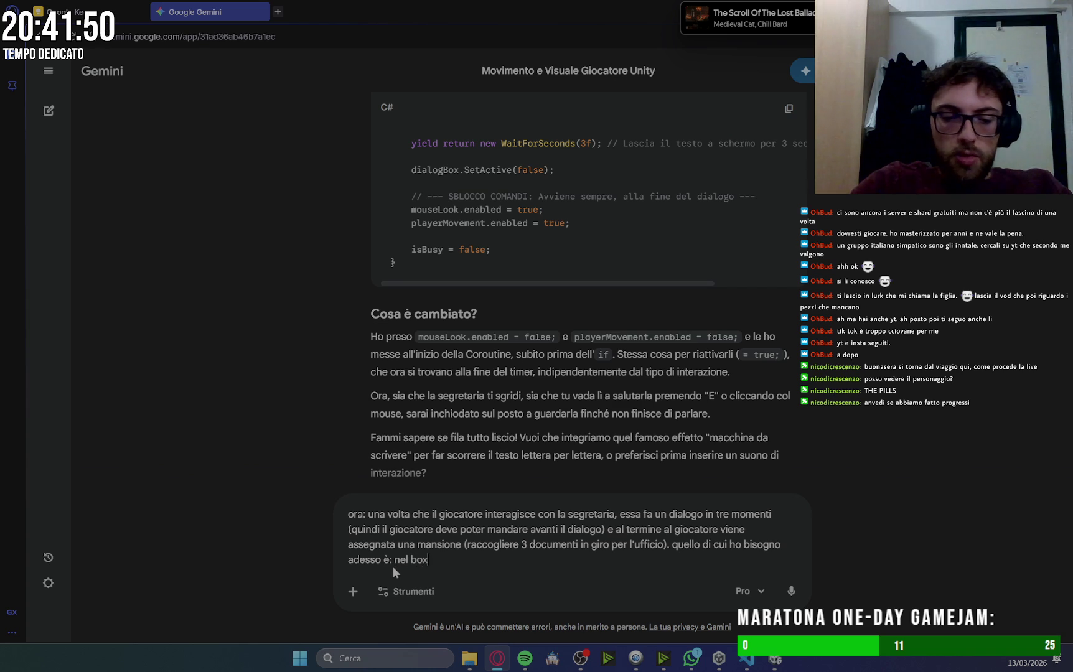
{"action": "type", "text": " dialogo de"}
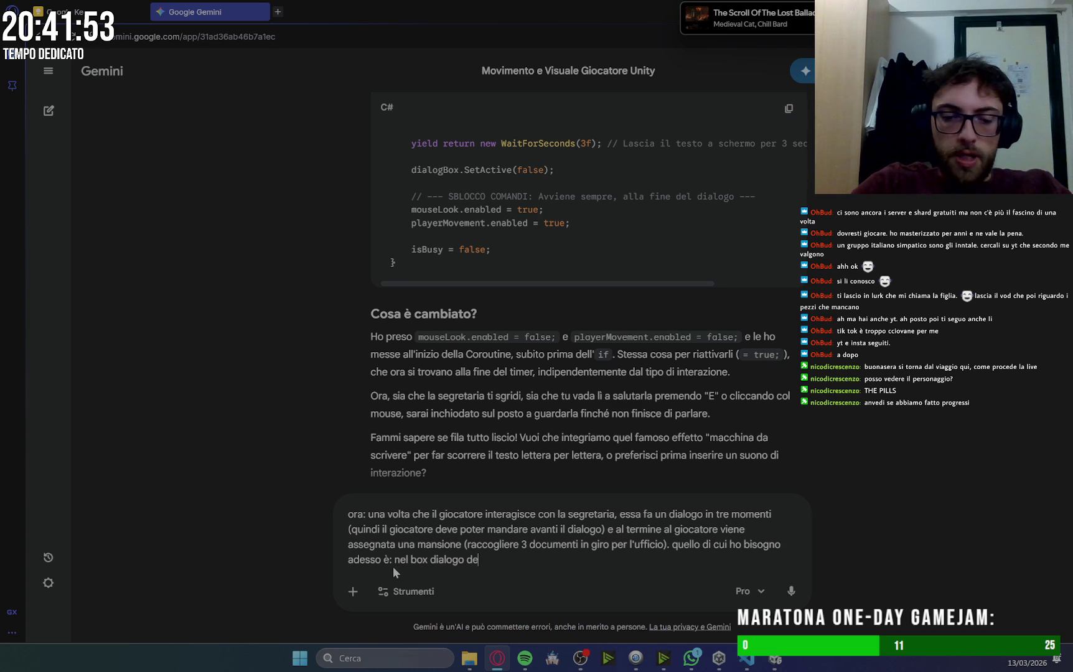
{"action": "type", "text": "ve app"}
{"action": "type", "text": "ari"}
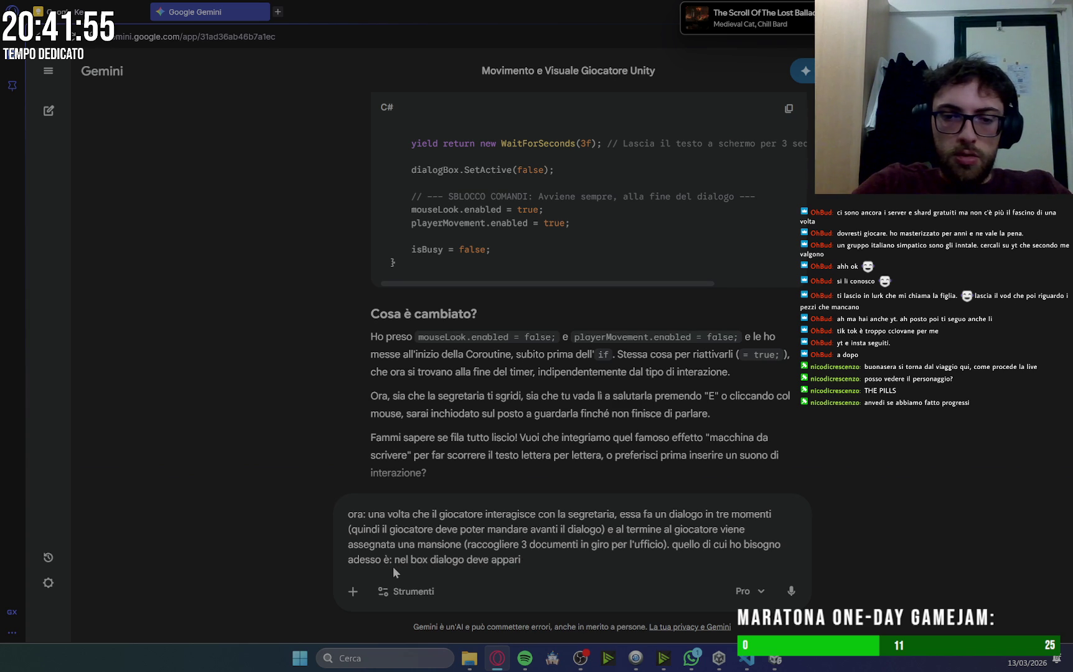
{"action": "type", "text": "u"}
{"action": "type", "text": "aso"}
{"action": "type", "text": "o a"}
{"action": "type", "text": "stra"}
{"action": "type", "text": " simbo"}
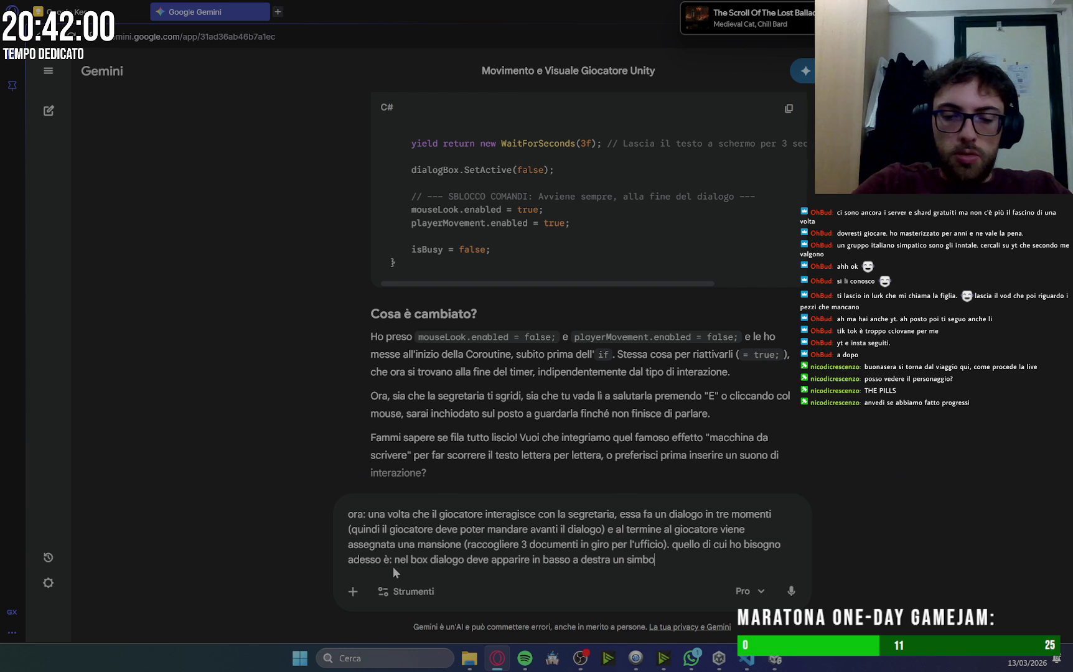
{"action": "type", "text": "lo "}
{"action": "type", "text": "per far"}
{"action": "type", "text": " capire"}
{"action": "type", "text": " al gioca"}
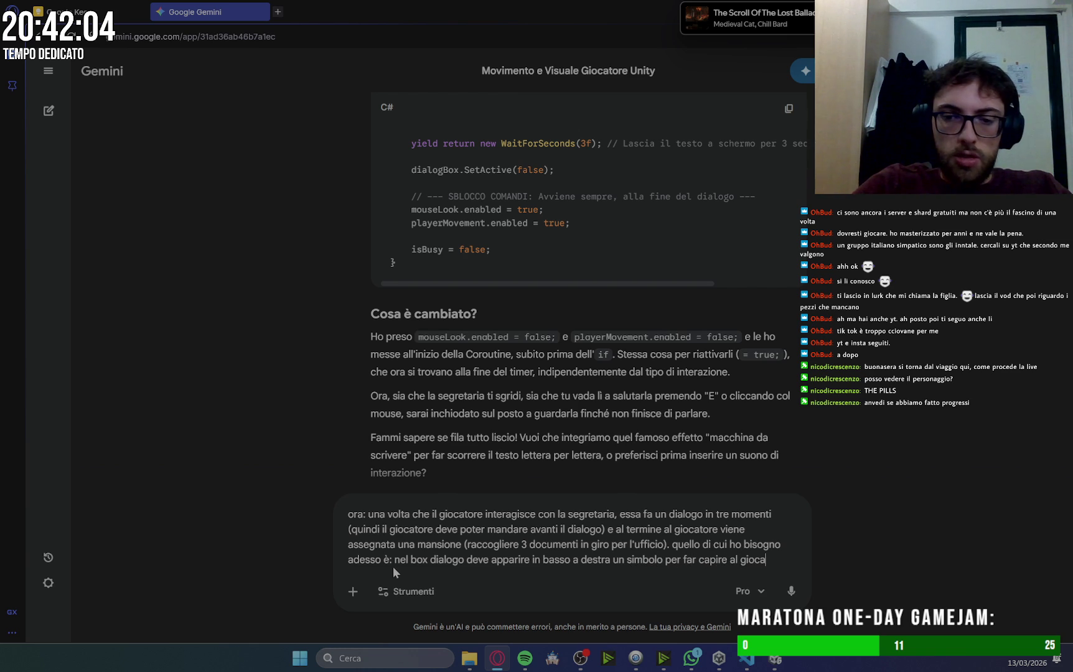
{"action": "type", "text": "ore"}
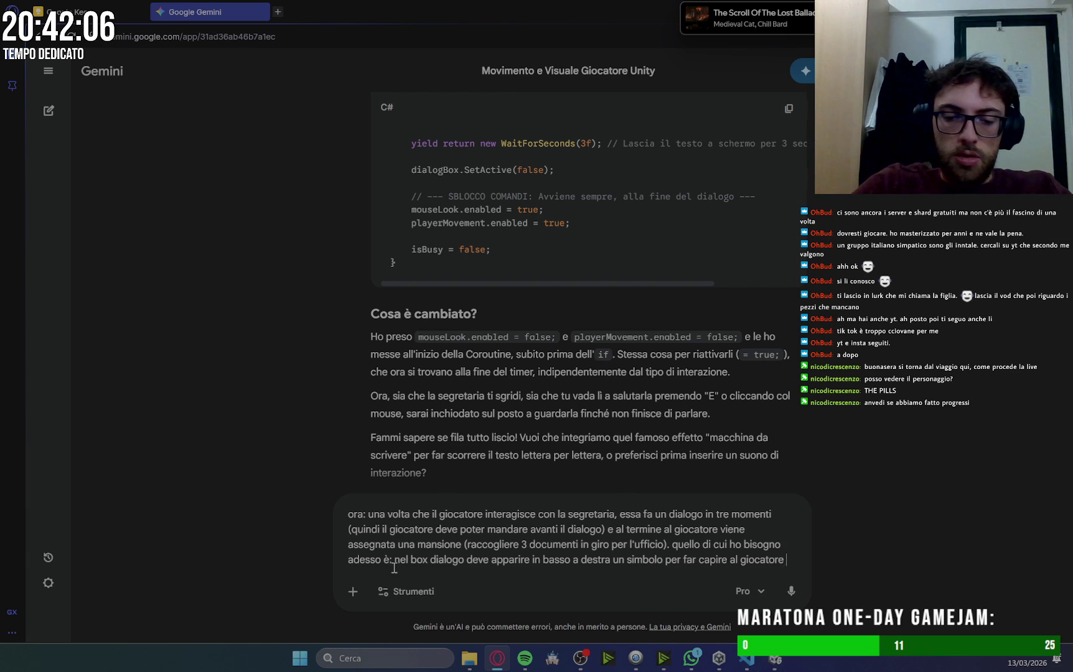
{"action": "type", "text": "che può andare "}
{"action": "type", "text": "avanti nel"}
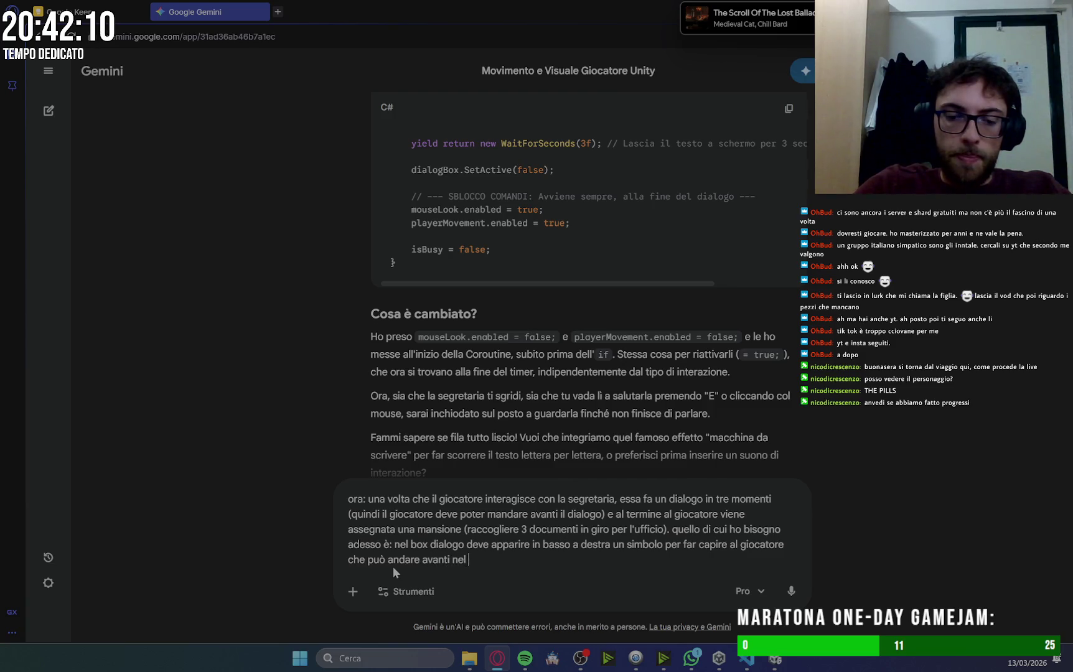
{"action": "type", "text": "di"}
{"action": "type", "text": "alogo."}
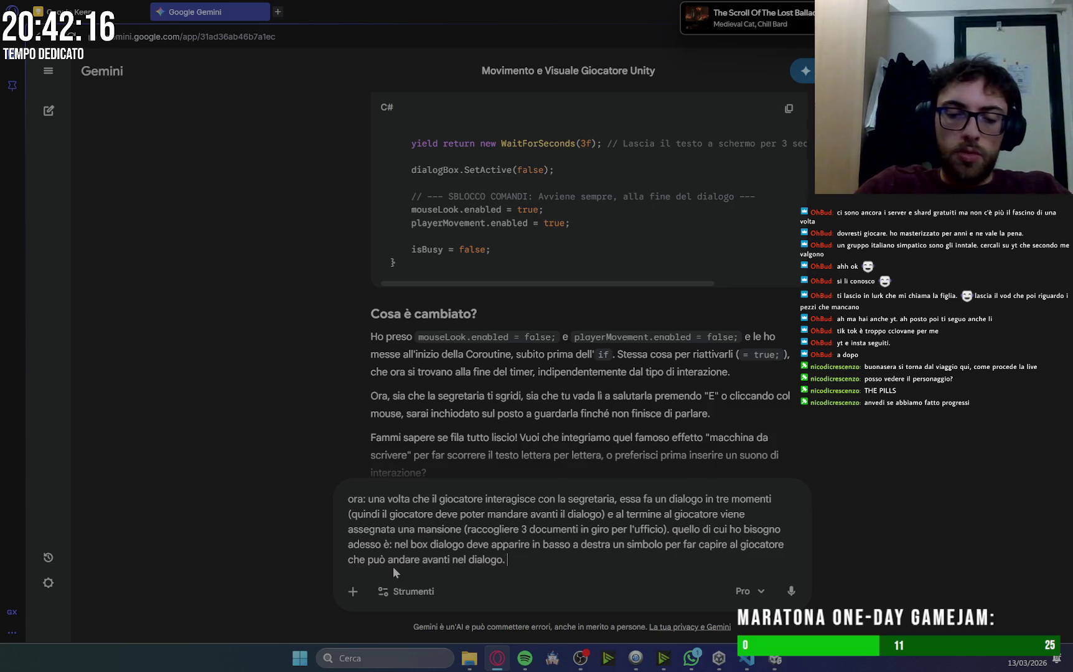
{"action": "type", "text": "mi"}
{"action": "type", "text": " serve"}
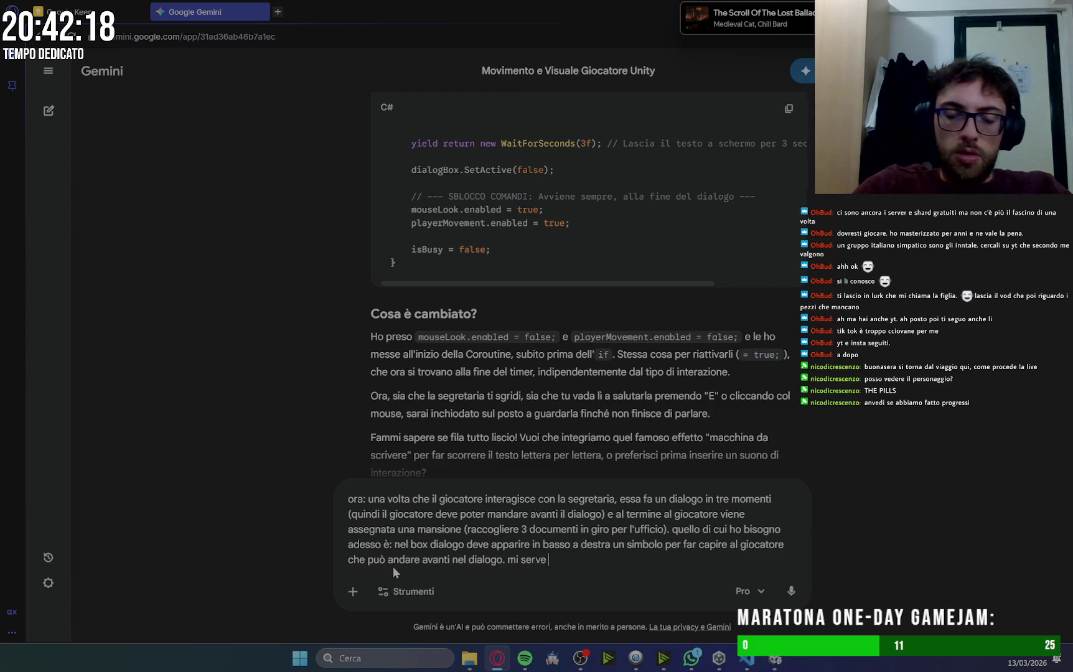
{"action": "type", "text": " n al"}
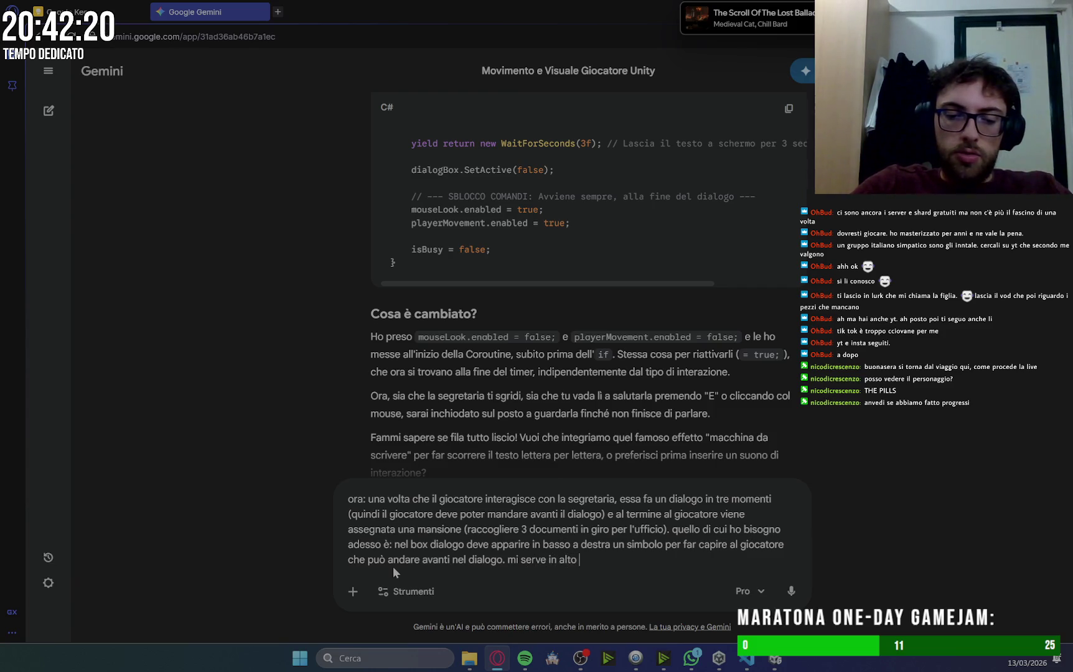
{"action": "type", "text": "a s"}
{"action": "type", "text": "inis"}
{"action": "type", "text": "tra del"}
{"action": "type", "text": "lo schermo"}
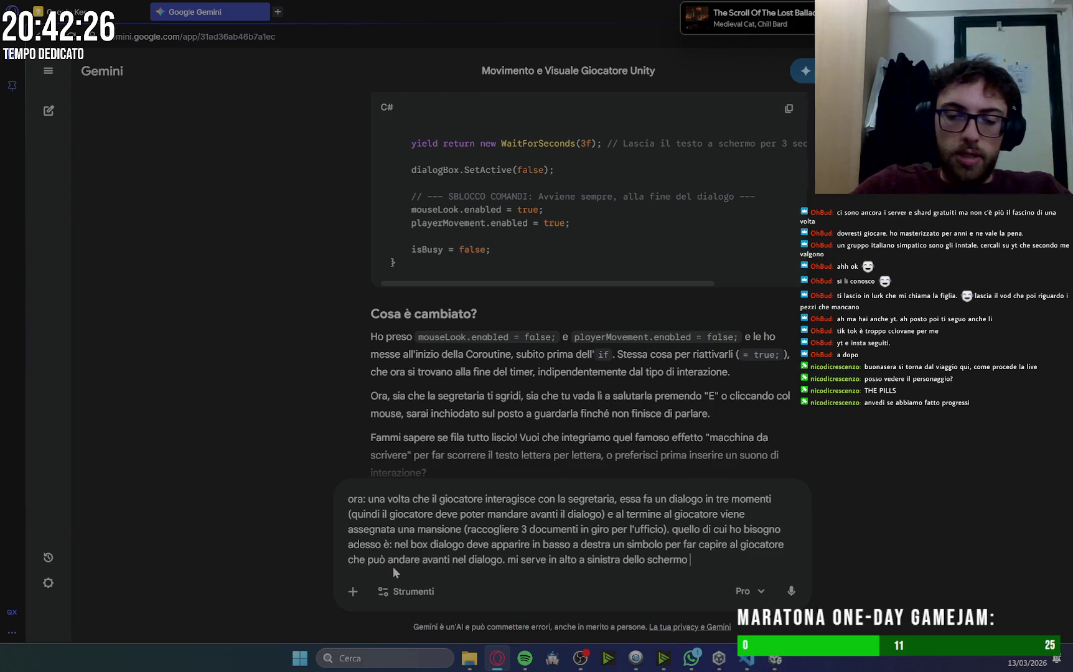
{"action": "type", "text": "il"}
{"action": "type", "text": " quest"}
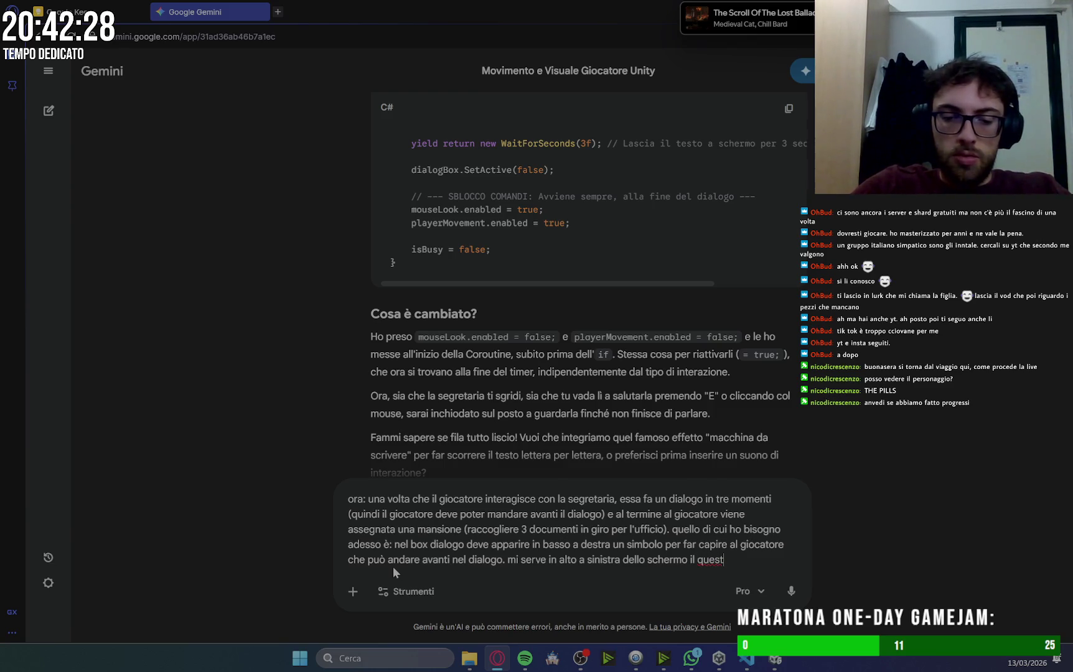
{"action": "type", "text": "log ()"}
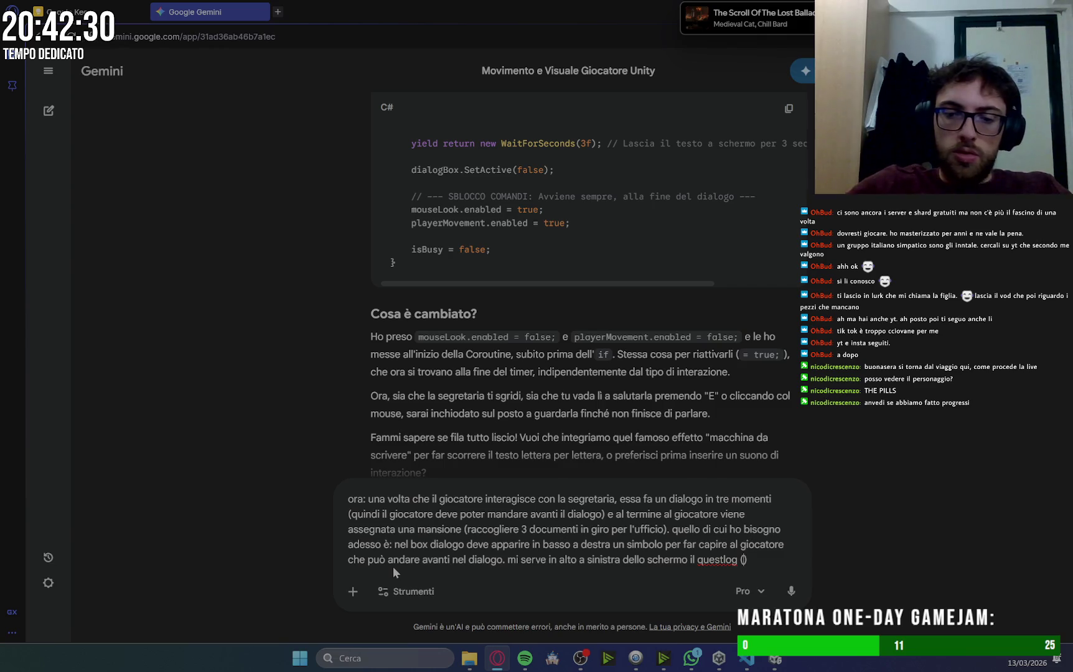
{"action": "type", "text": "quind una sc"}
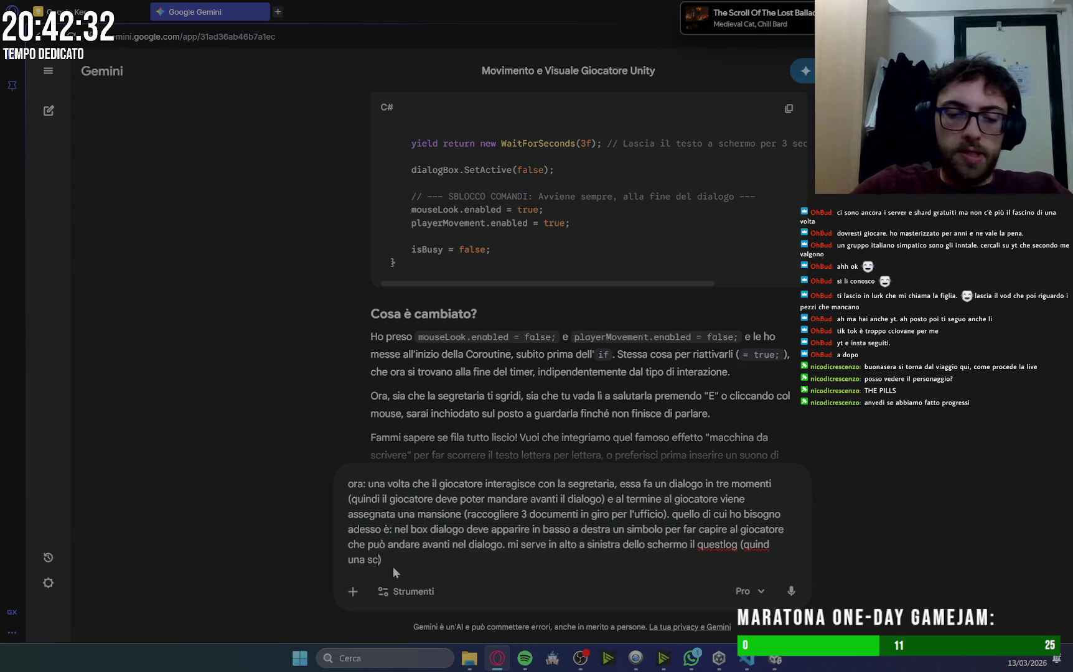
{"action": "key", "text": "ctrl+BackSpace"}
{"action": "key", "text": "BackSpace"}
{"action": "key", "text": "BackSpace"}
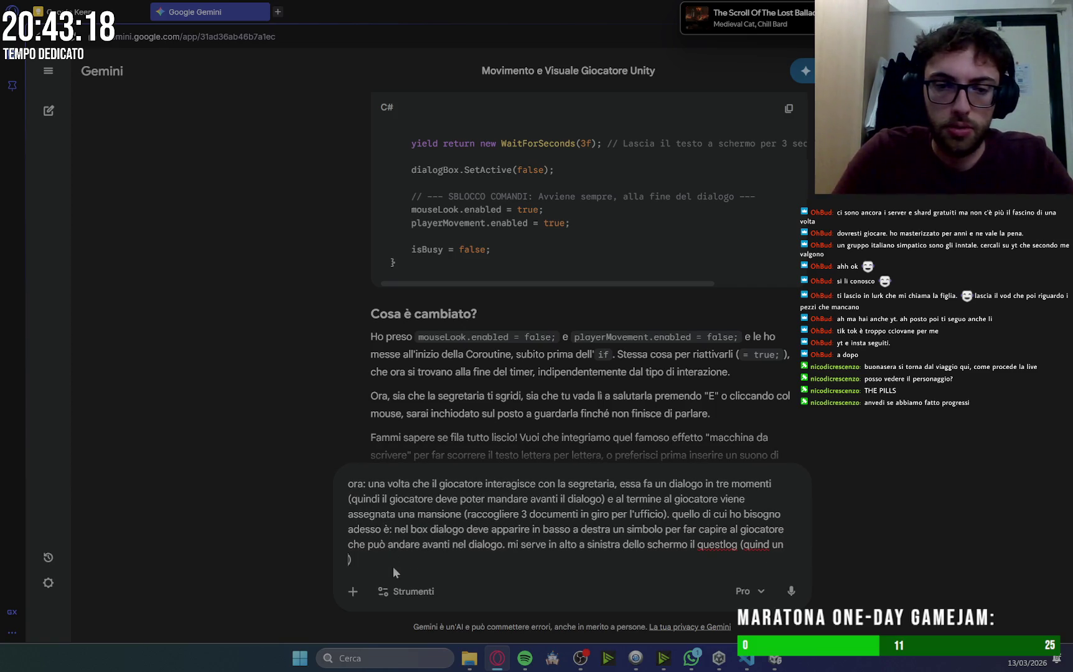
Request a top-left quest log box with the task text and an incrementing 0/3 counter.
{"action": "type", "text": "bo"}
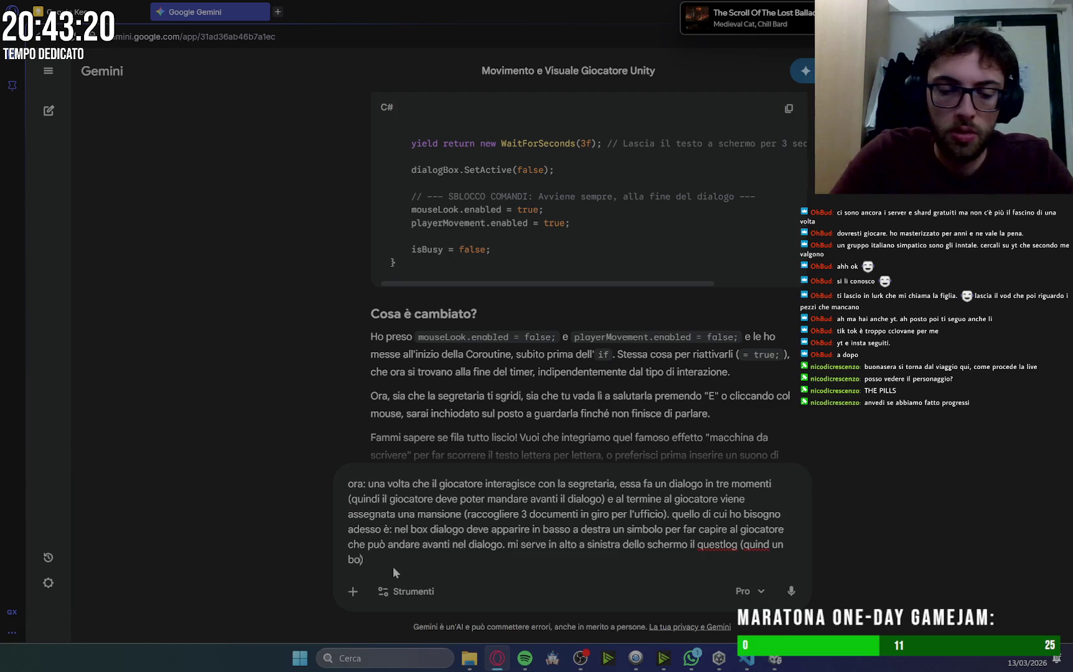
{"action": "type", "text": "x "}
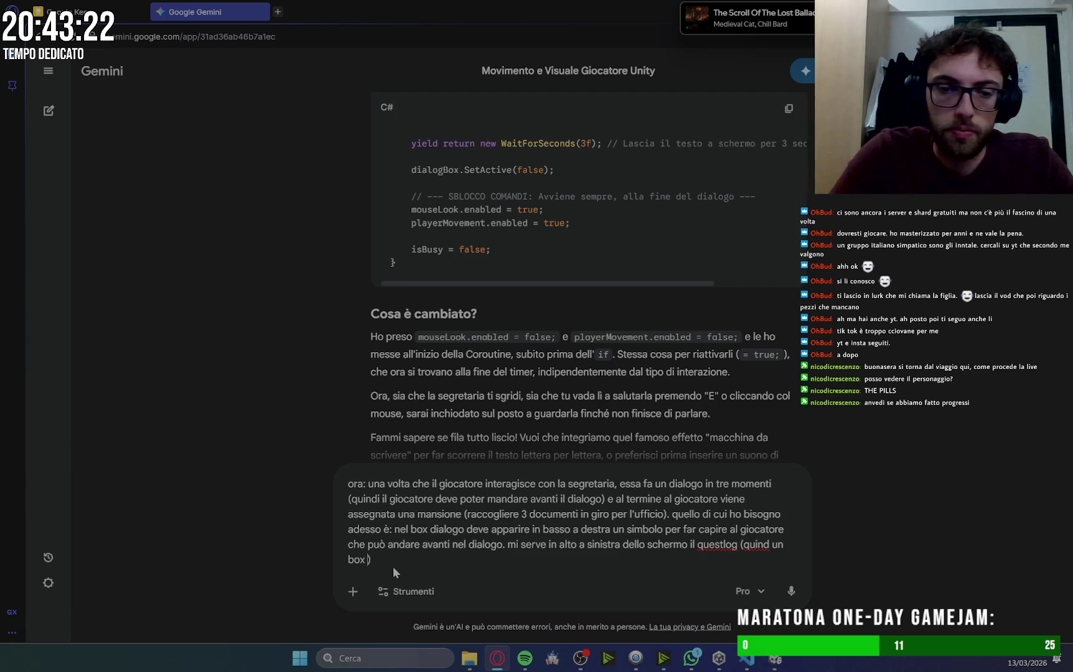
{"action": "type", "text": "dove appare una scr"}
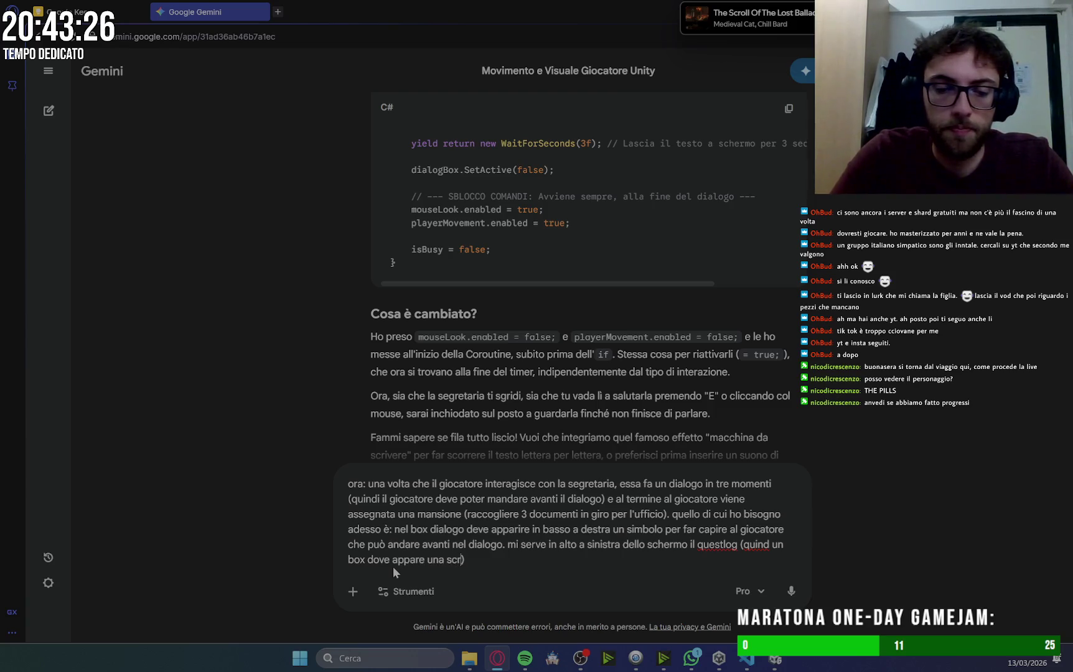
{"action": "type", "text": "itta"}
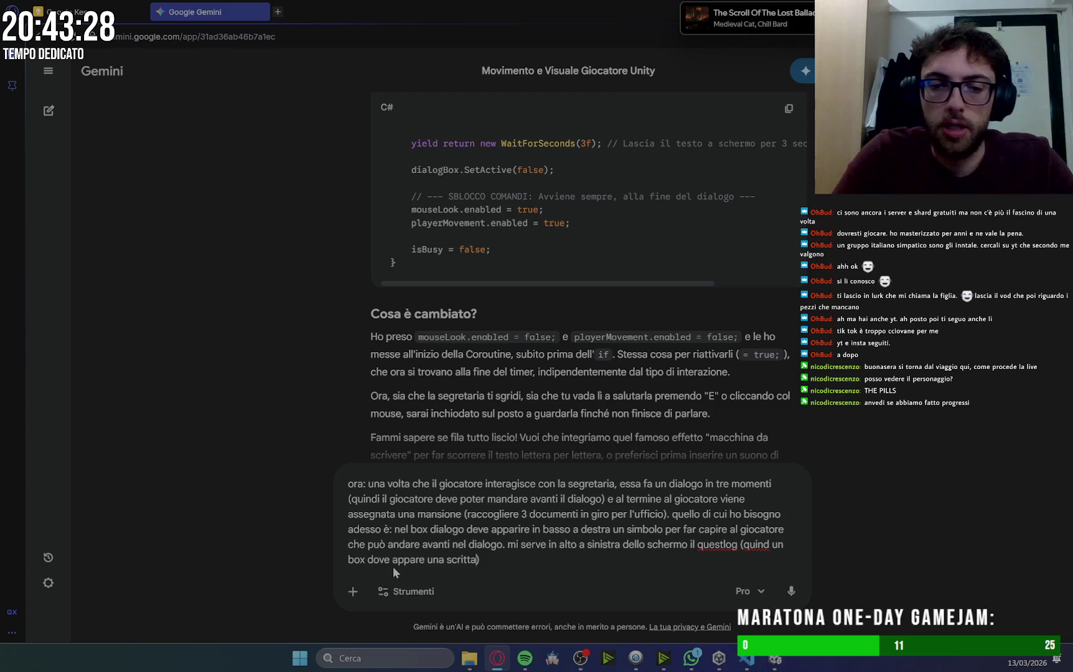
{"action": "key", "text": "ctrl+BackSpace"}
{"action": "key", "text": "BackSpace"}
{"action": "type", "text": "esto che"}
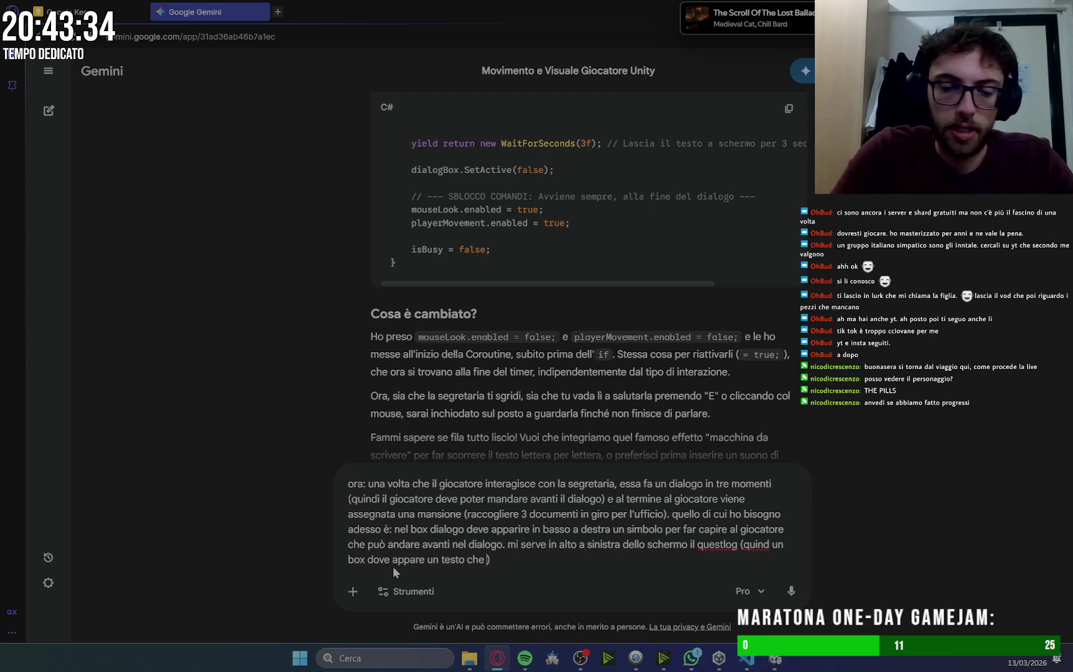
{"action": "key", "text": "BackSpace"}
{"action": "key", "text": "BackSpace"}
{"action": "key", "text": "BackSpace"}
{"action": "type", "text": "("}
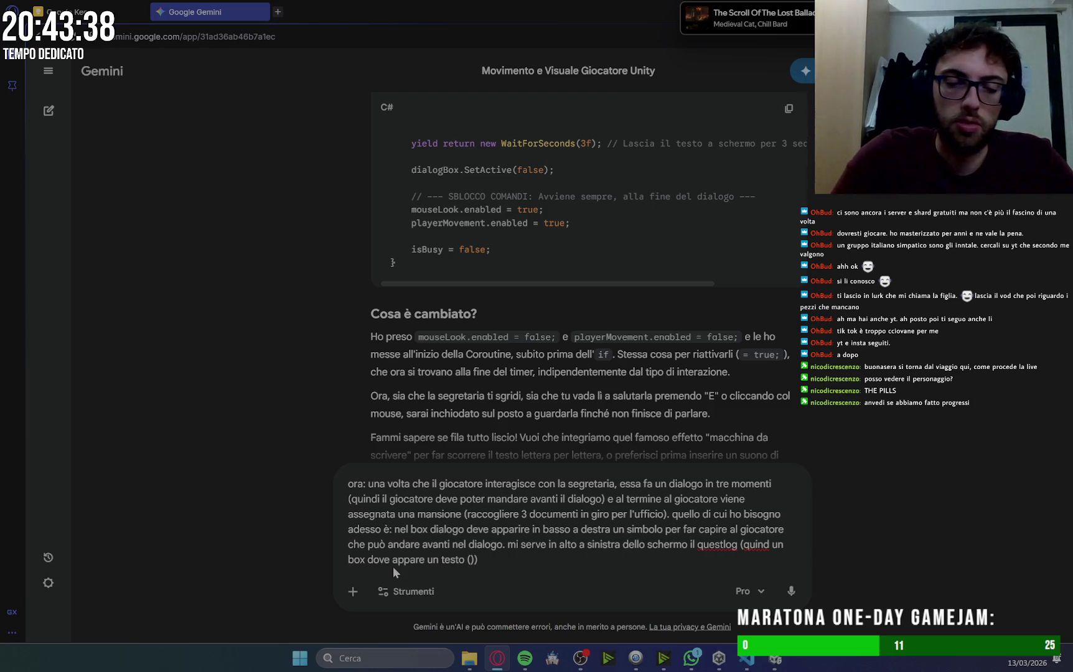
{"action": "type", "text": "sa deve fa"}
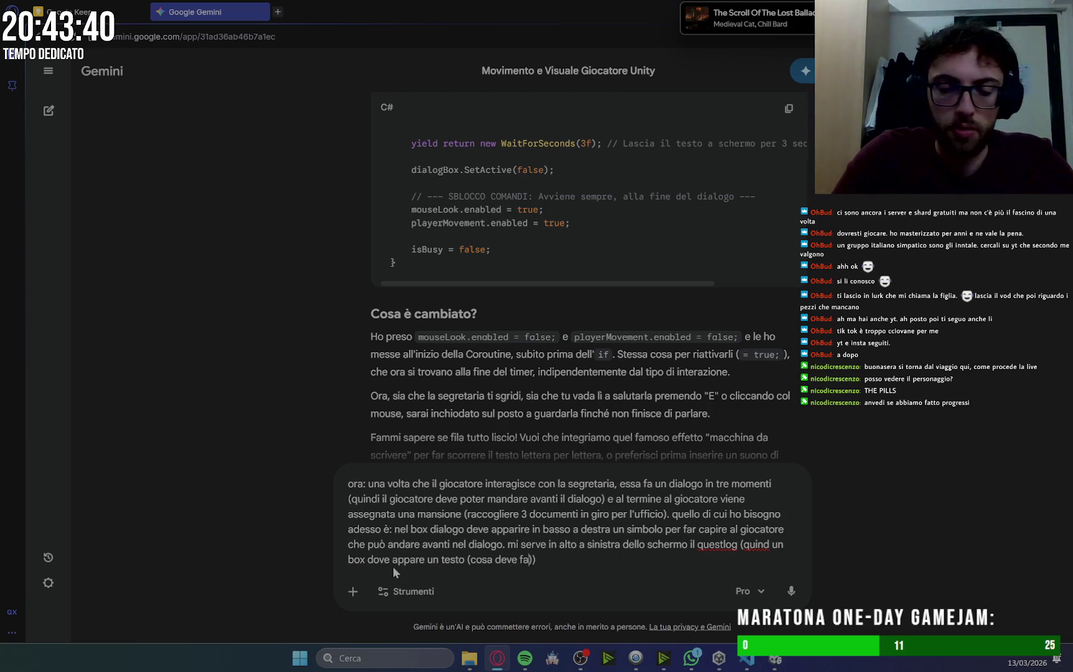
{"action": "type", "text": "l giocator"}
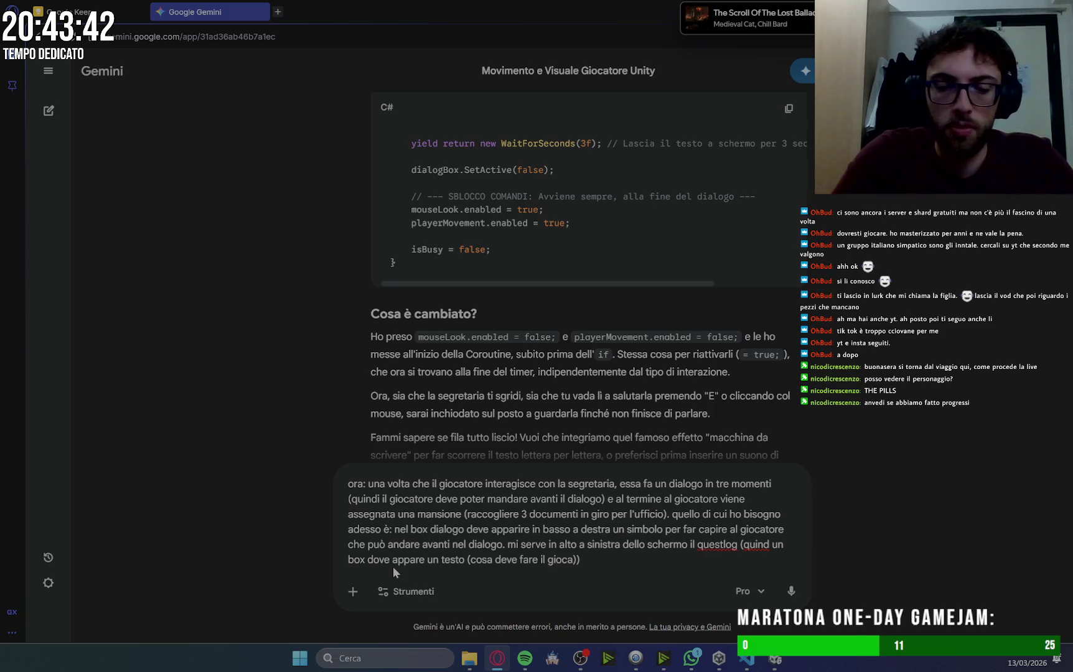
{"action": "type", "text": "e"}
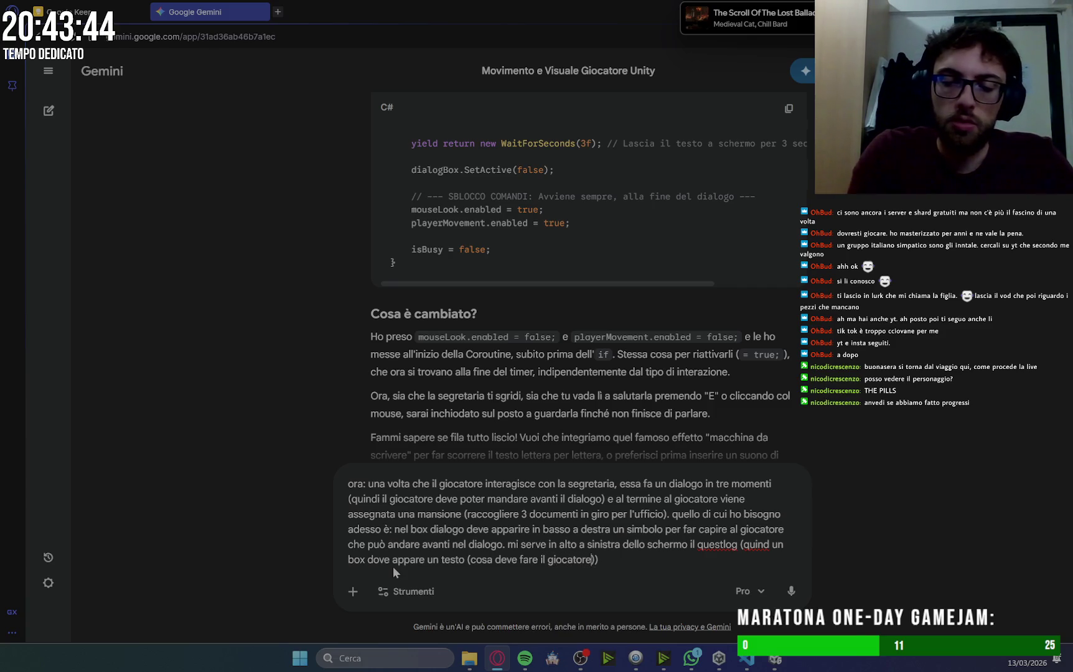
{"action": "type", "text": "e il nu"}
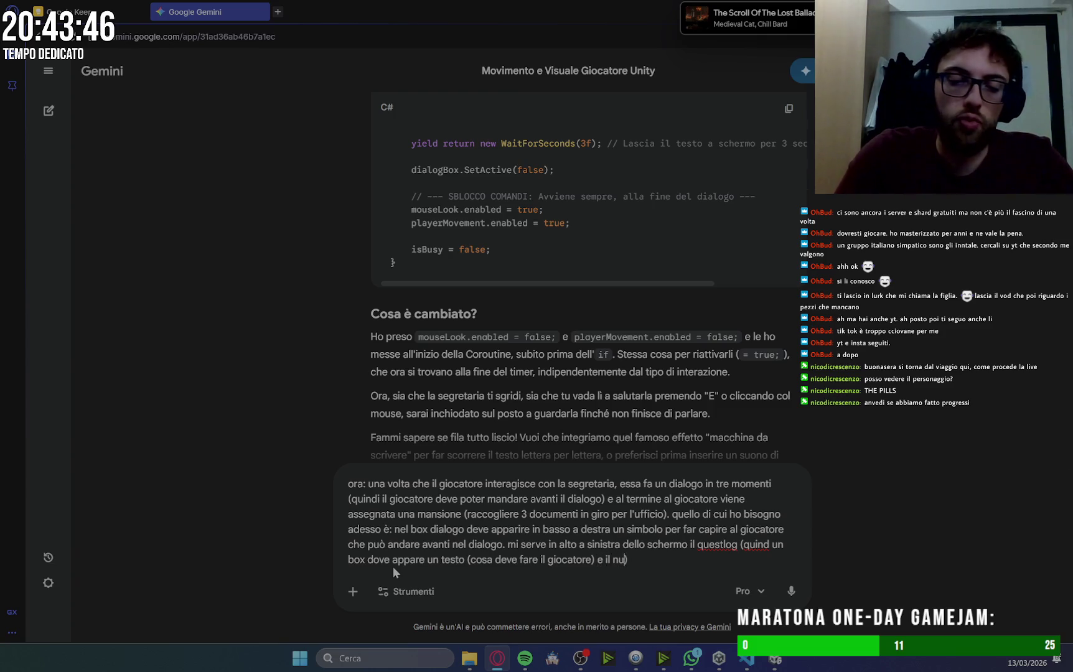
{"action": "type", "text": "o "}
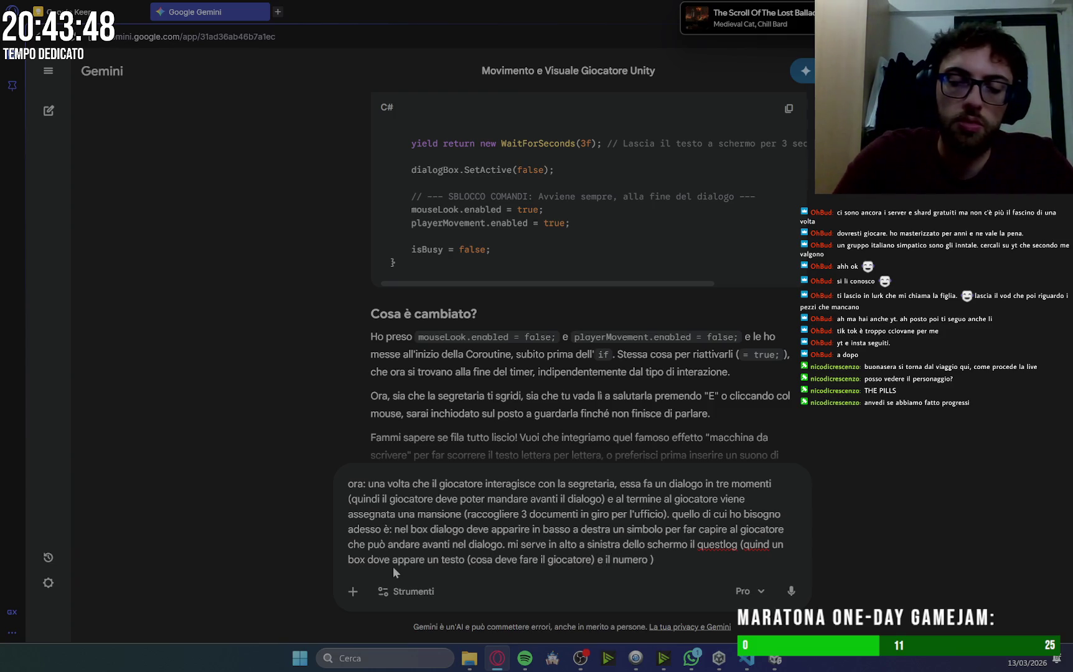
{"action": "type", "text": "di elem"}
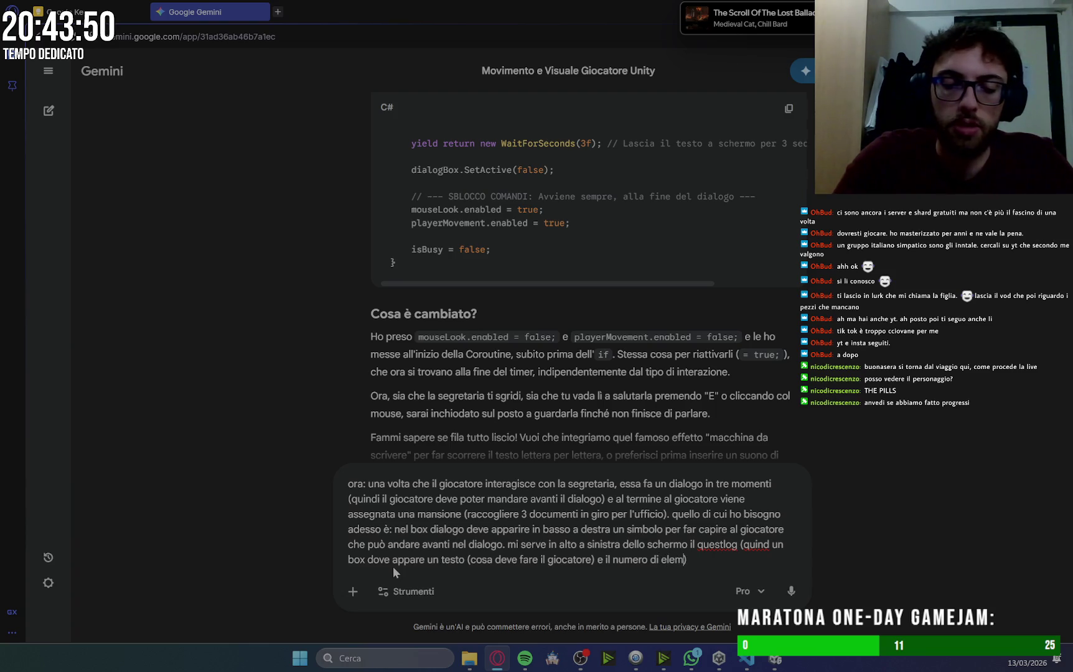
{"action": "type", "text": " ()"}
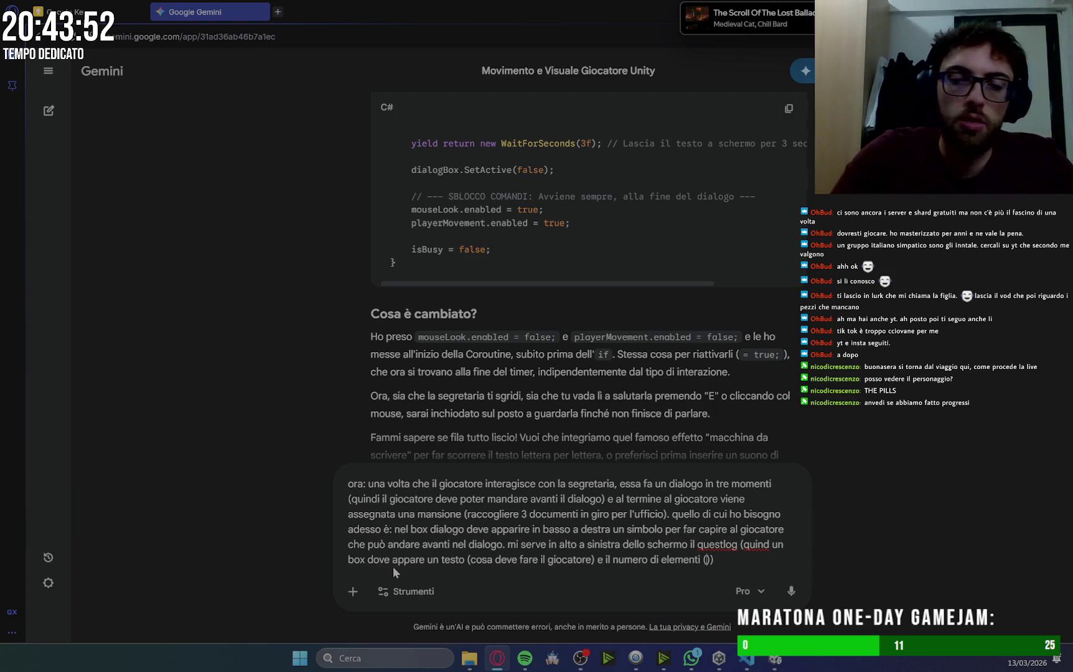
{"action": "type", "text": "0/3"}
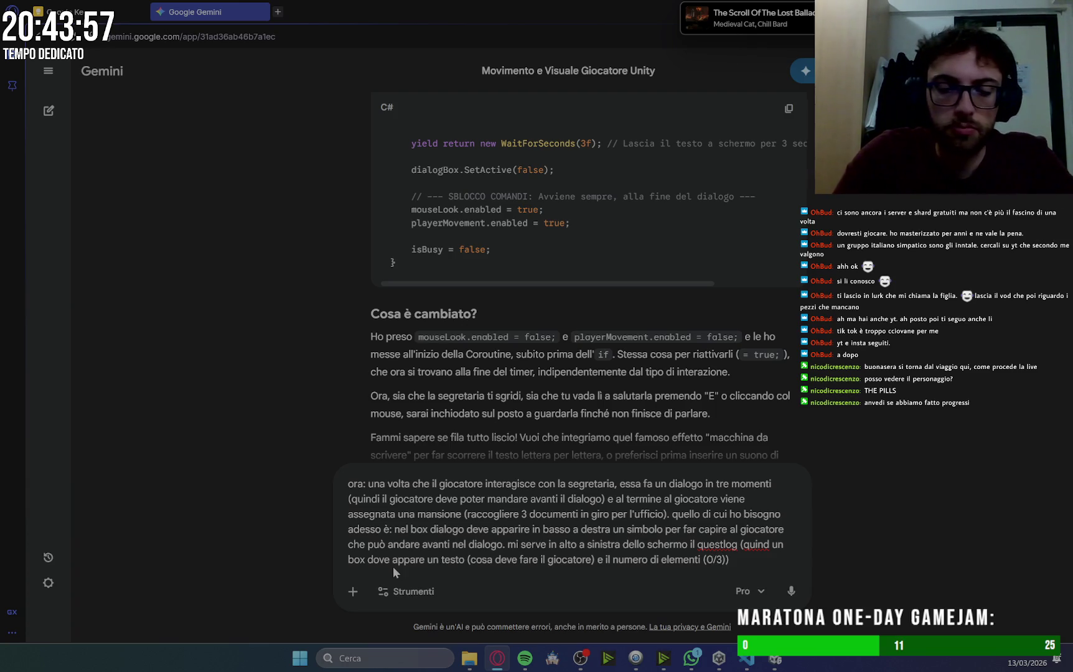
{"action": "type", "text": "documenti"}
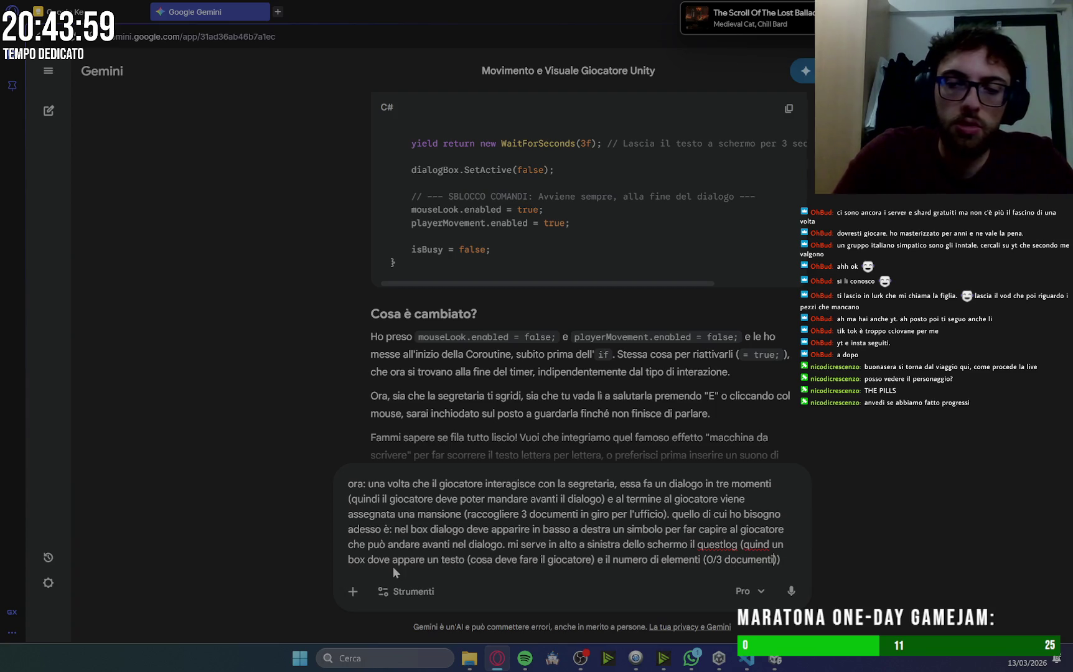
{"action": "key", "text": "ctrl+BackSpace"}
{"action": "type", "text": "che"}
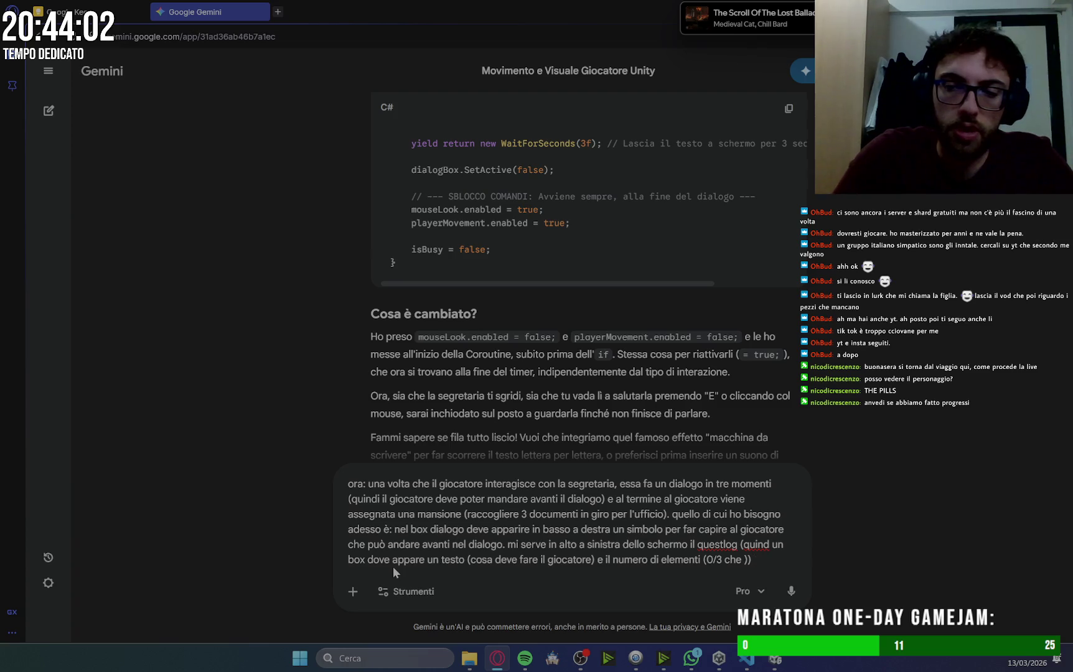
{"action": "type", "text": " deve incrementarsi"}
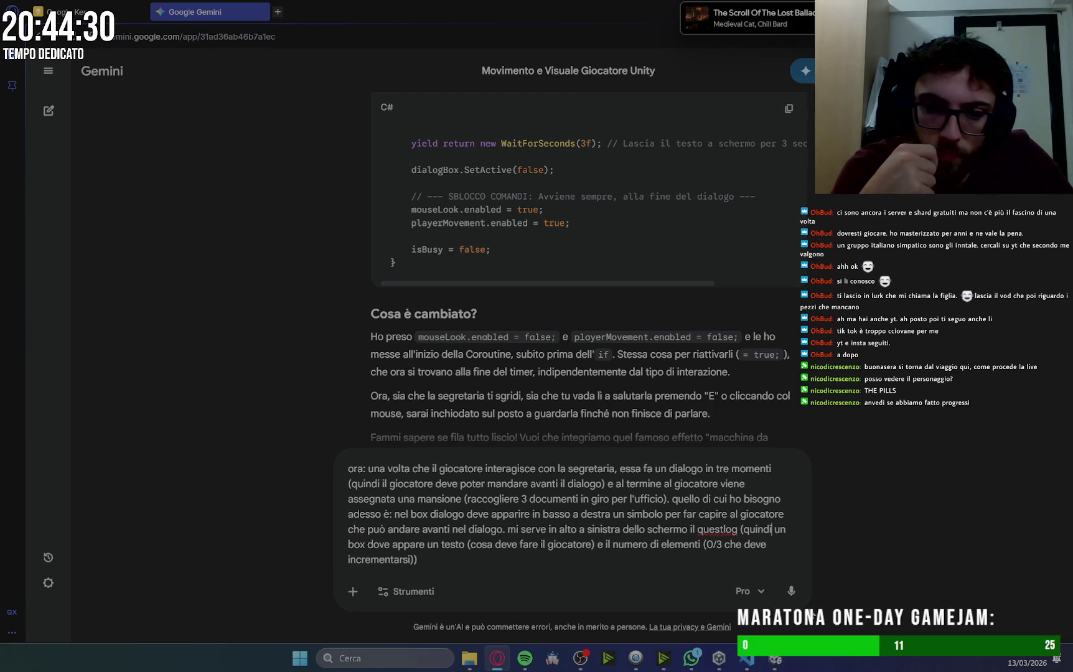
Remove the extra space before 'nel' and send the prompt to Gemini.
{"action": "left_click", "coordinate": [395, 514]}
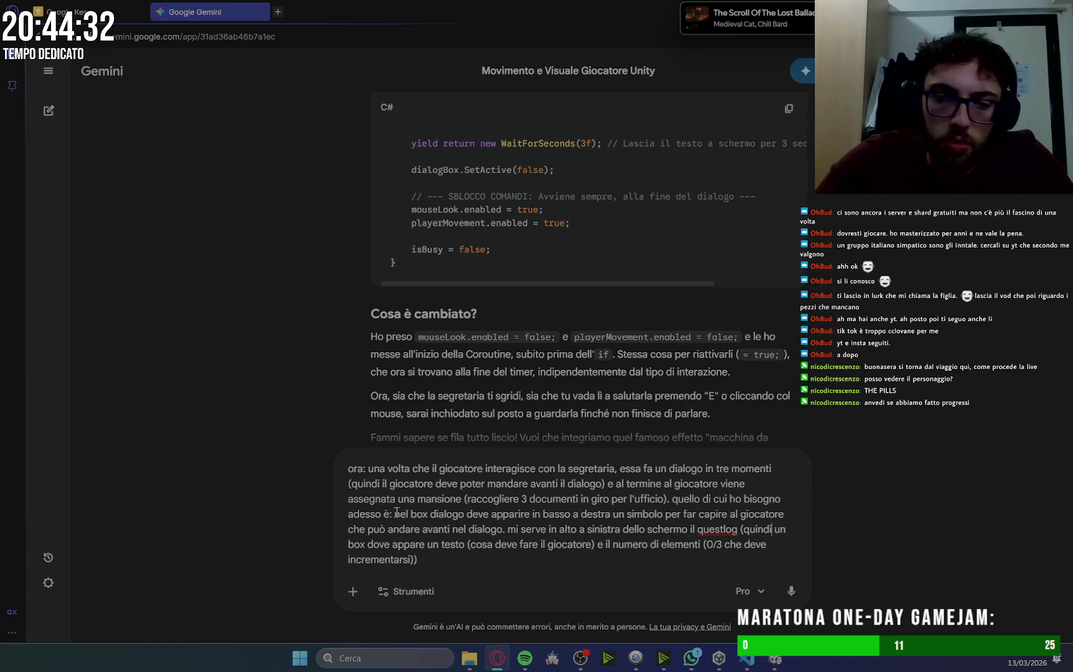
{"action": "key", "text": "BackSpace"}
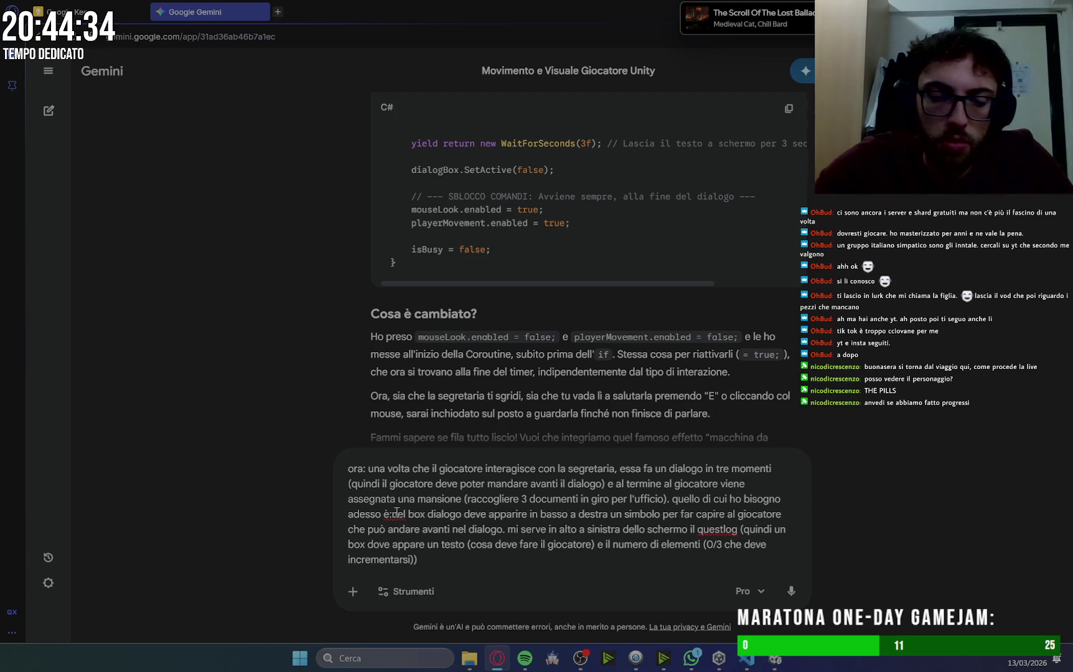
{"action": "key", "text": "Return"}
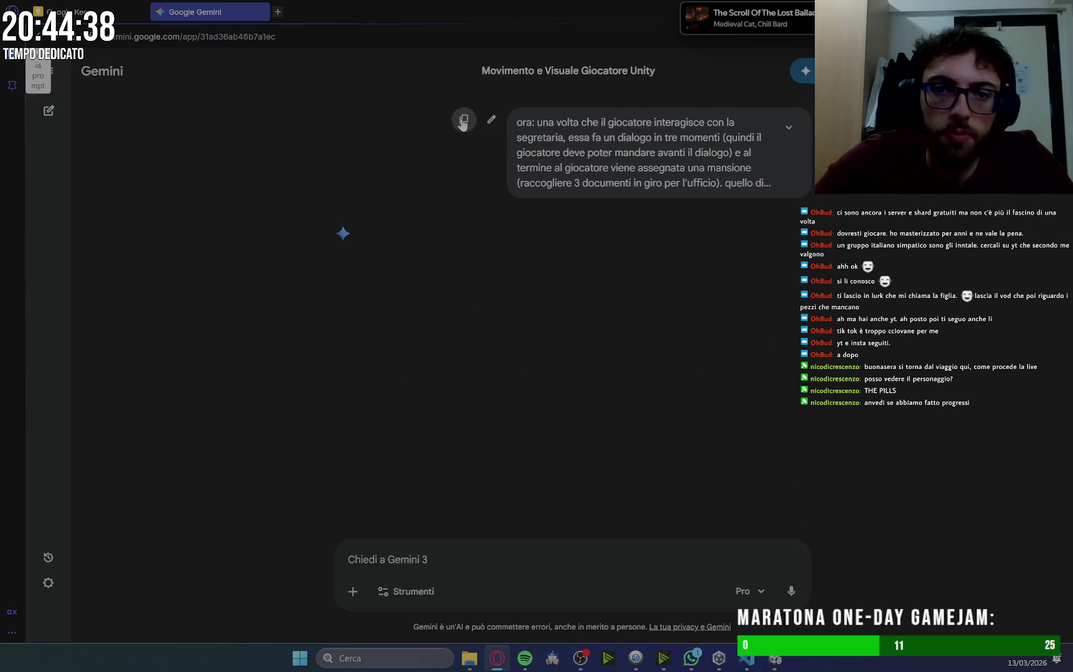
Copy the sent prompt text and reload the Gemini chat page.
{"action": "left_click", "coordinate": [464, 119]}
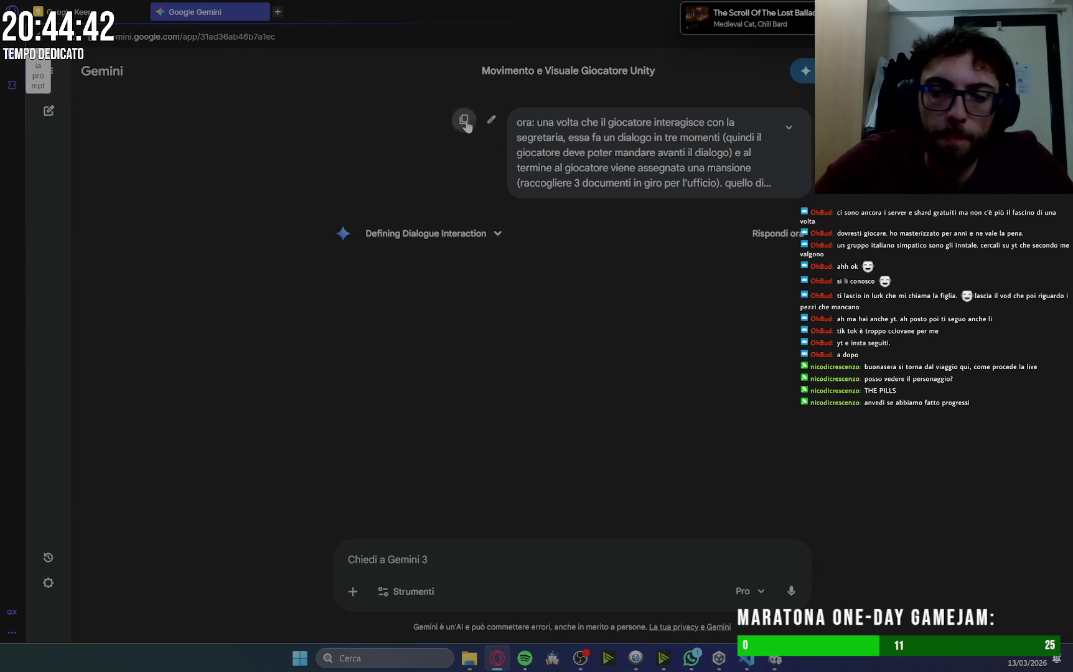
{"action": "left_click", "coordinate": [465, 122]}
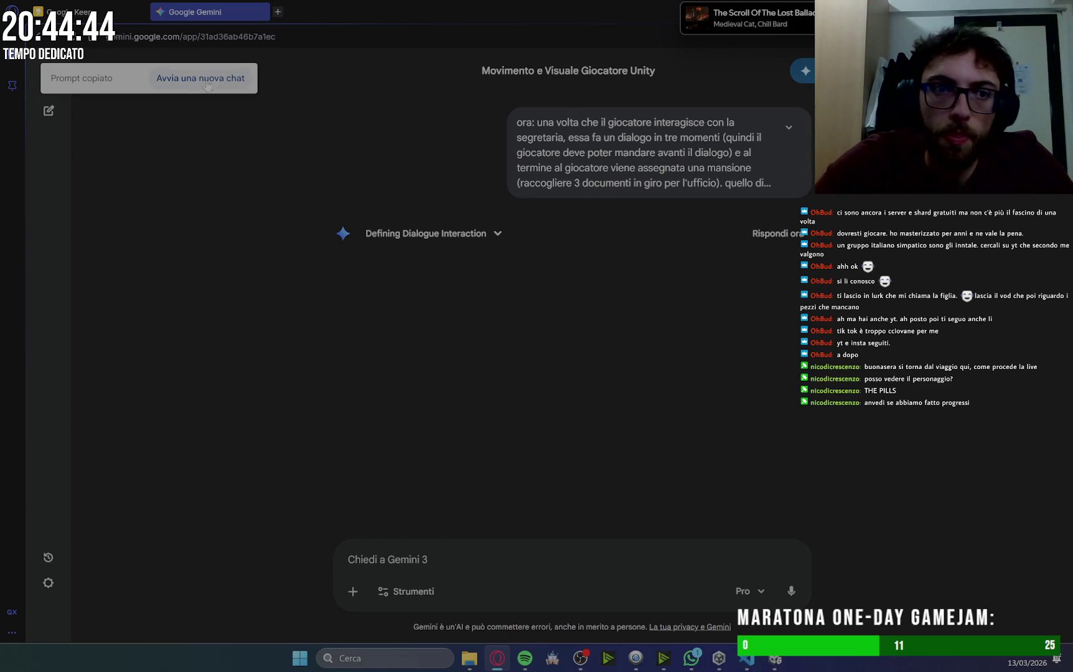
{"action": "left_click", "coordinate": [68, 39]}
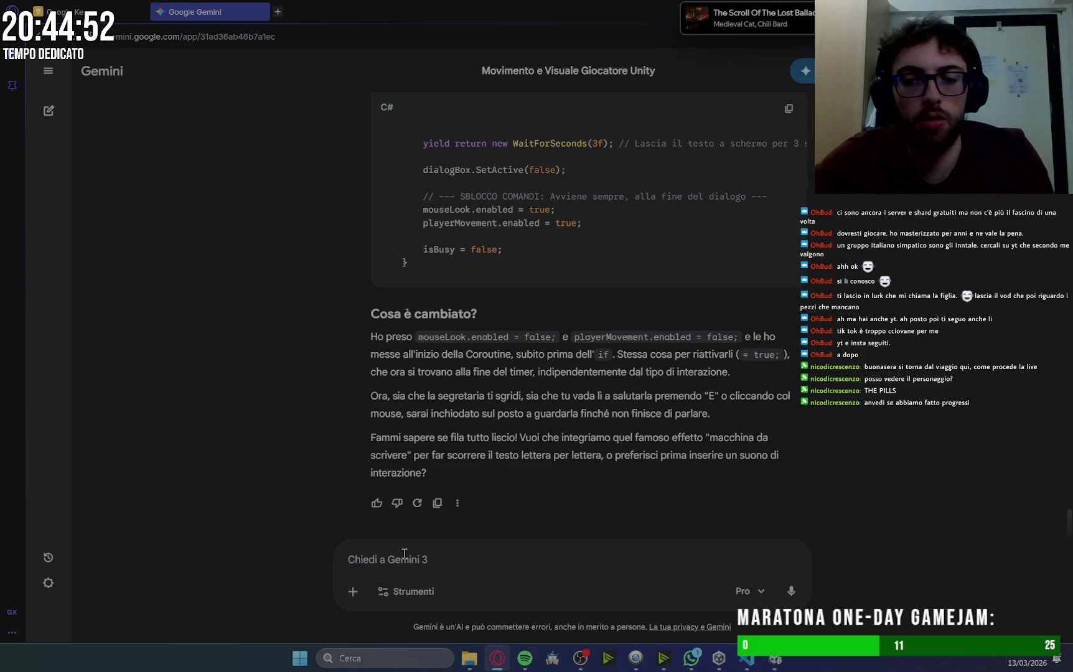
Paste the copied secretary prompt and put the first request on its own dash line.
{"action": "key", "text": "ctrl+v"}
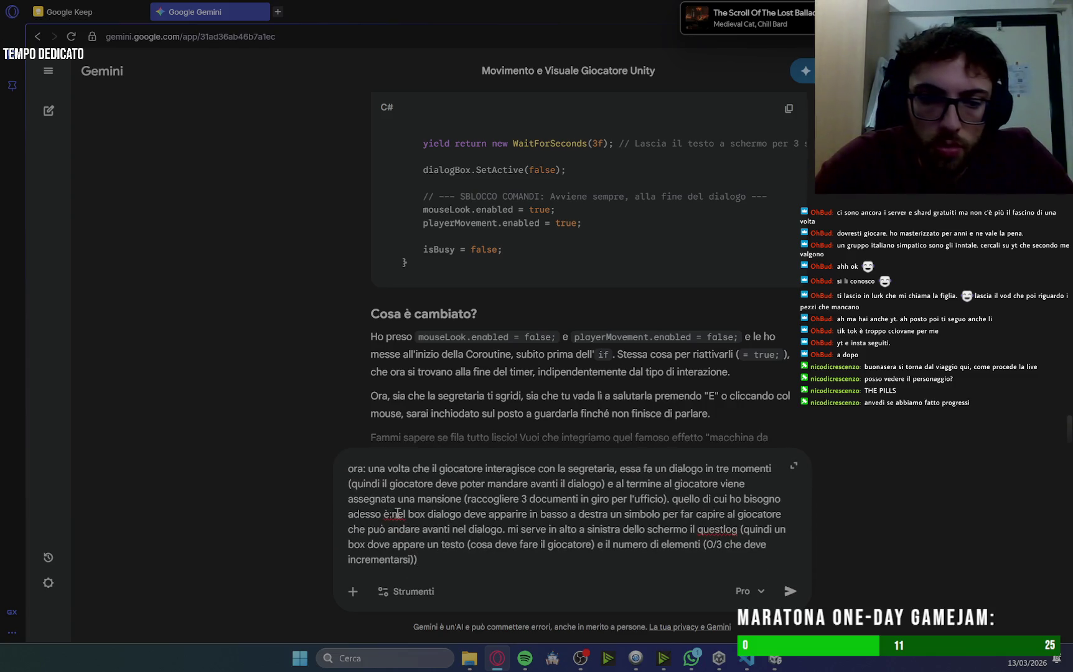
{"action": "left_click", "coordinate": [396, 513]}
{"action": "key", "text": "shift+Return"}
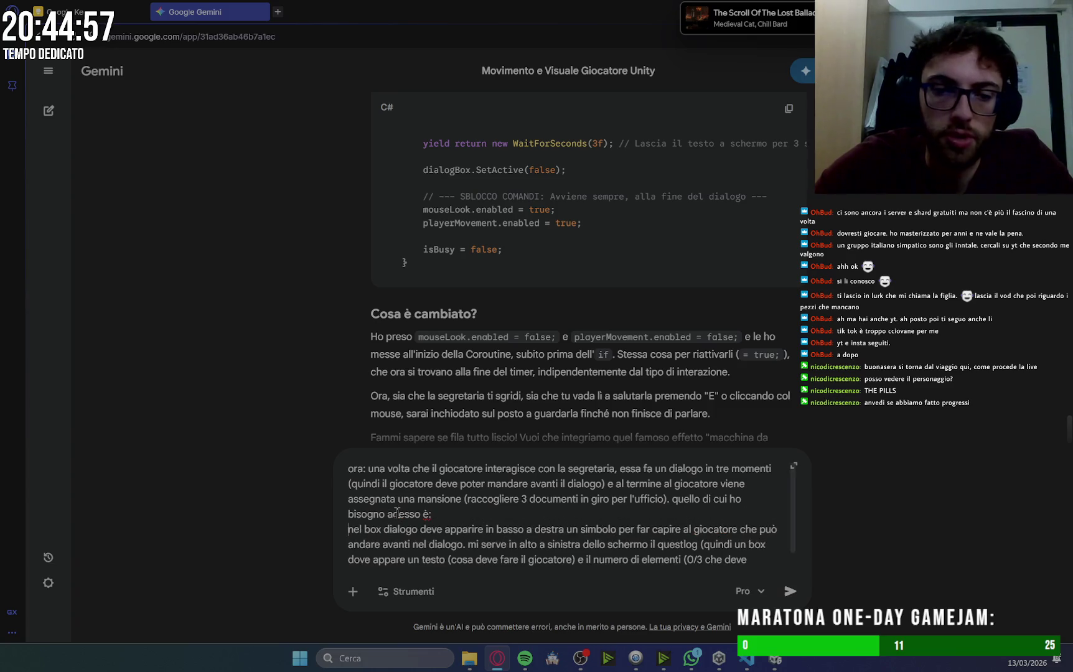
{"action": "type", "text": "-"}
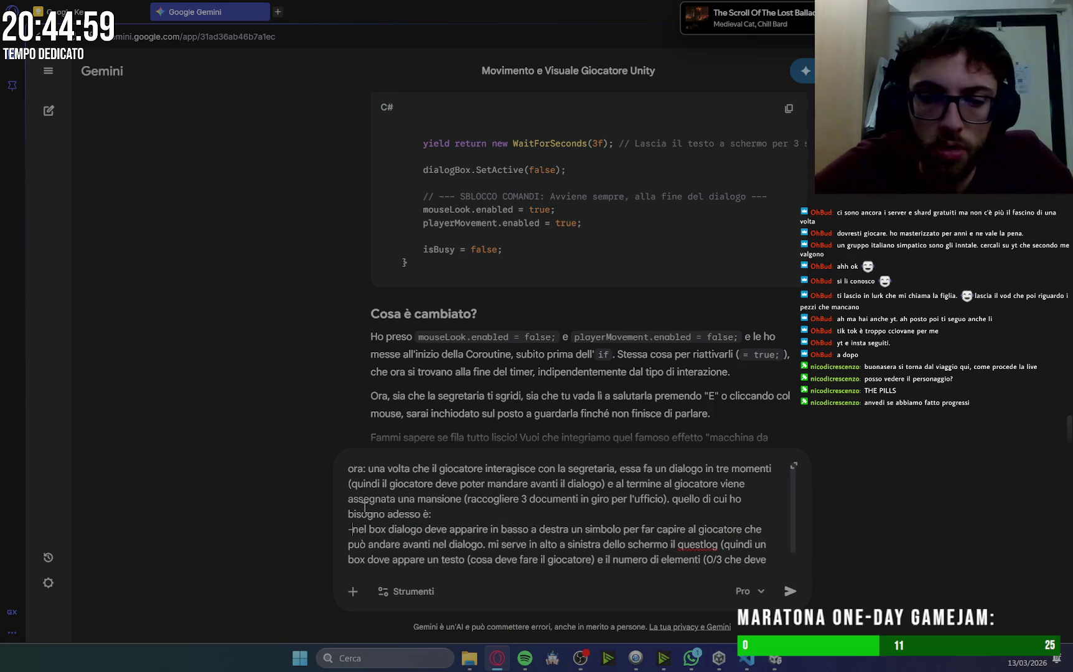
{"action": "scroll", "coordinate": [566, 526], "scroll_direction": "down", "scroll_amount": 1}
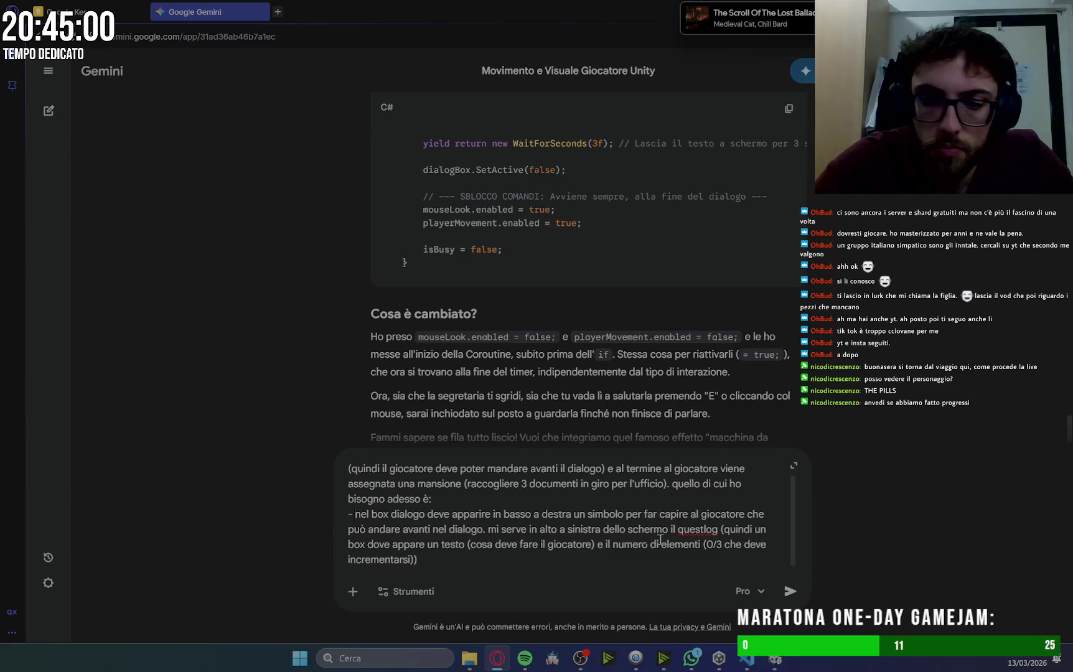
Put the questlog request on its own dash line ending with a period, and select 'sinistra'.
{"action": "left_click", "coordinate": [491, 530]}
{"action": "key", "text": "shift+Return"}
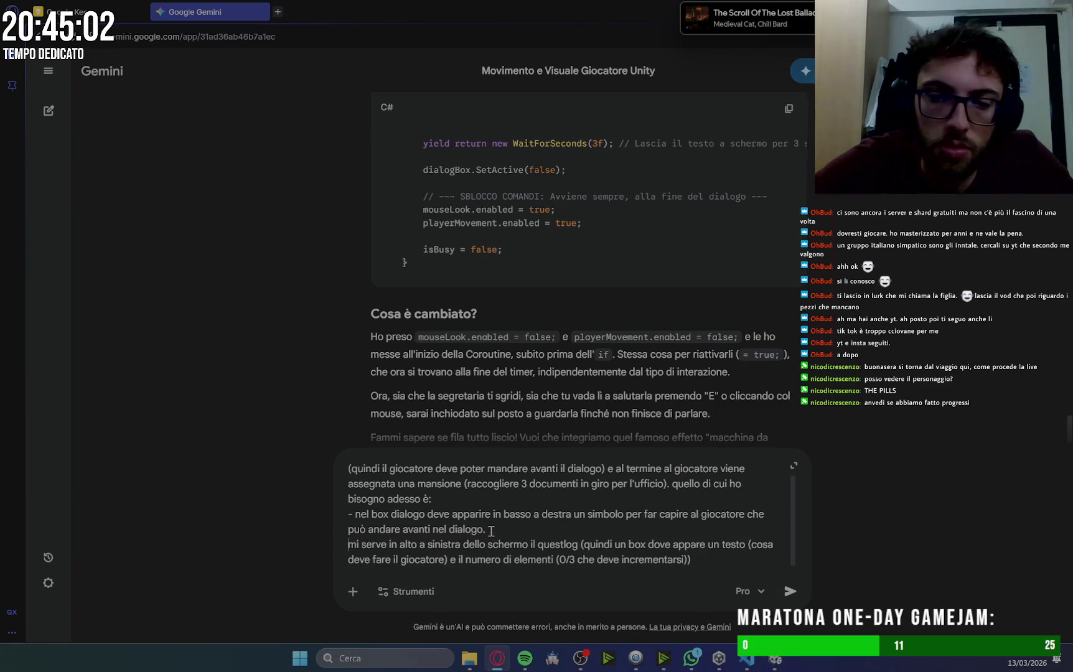
{"action": "type", "text": "-"}
{"action": "left_click", "coordinate": [751, 563]}
{"action": "type", "text": "."}
{"action": "key", "text": "shift+Return"}
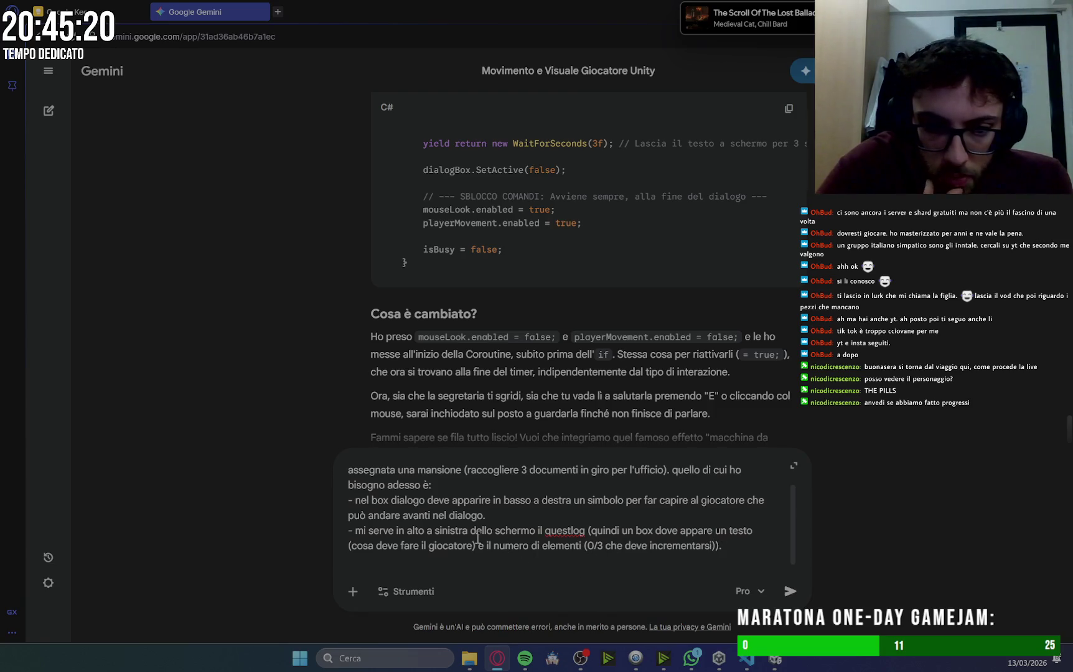
{"action": "double_click", "coordinate": [457, 531]}
Change the questlog position to 'destra' and start a new dash line for another request.
{"action": "type", "text": "destra"}
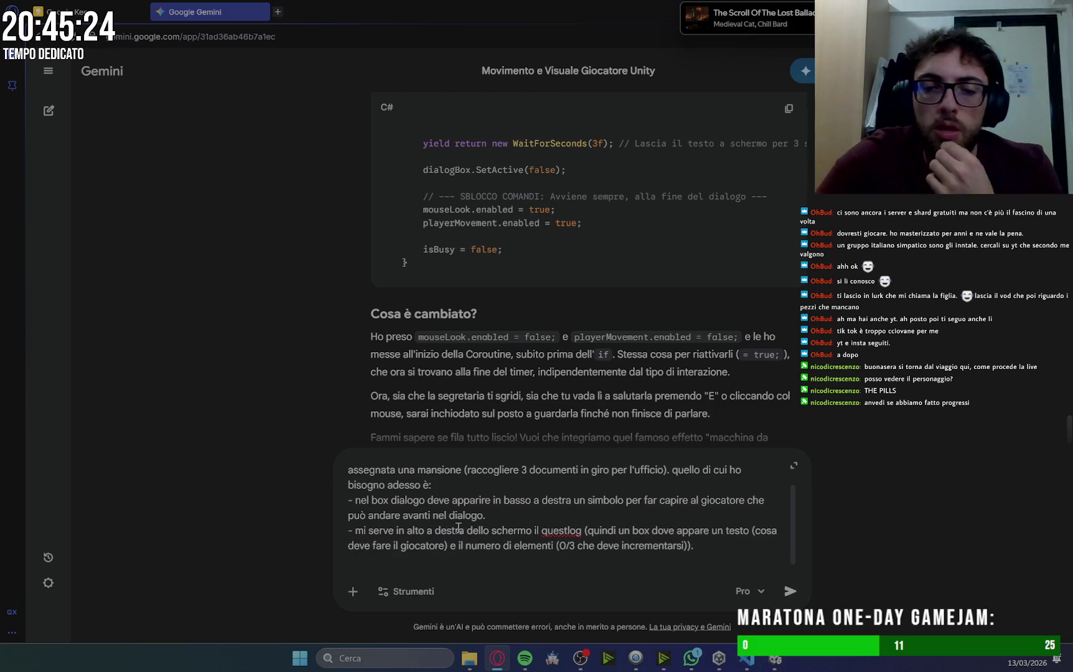
{"action": "left_click", "coordinate": [529, 560]}
{"action": "key", "text": "shift+Return"}
{"action": "type", "text": "-"}
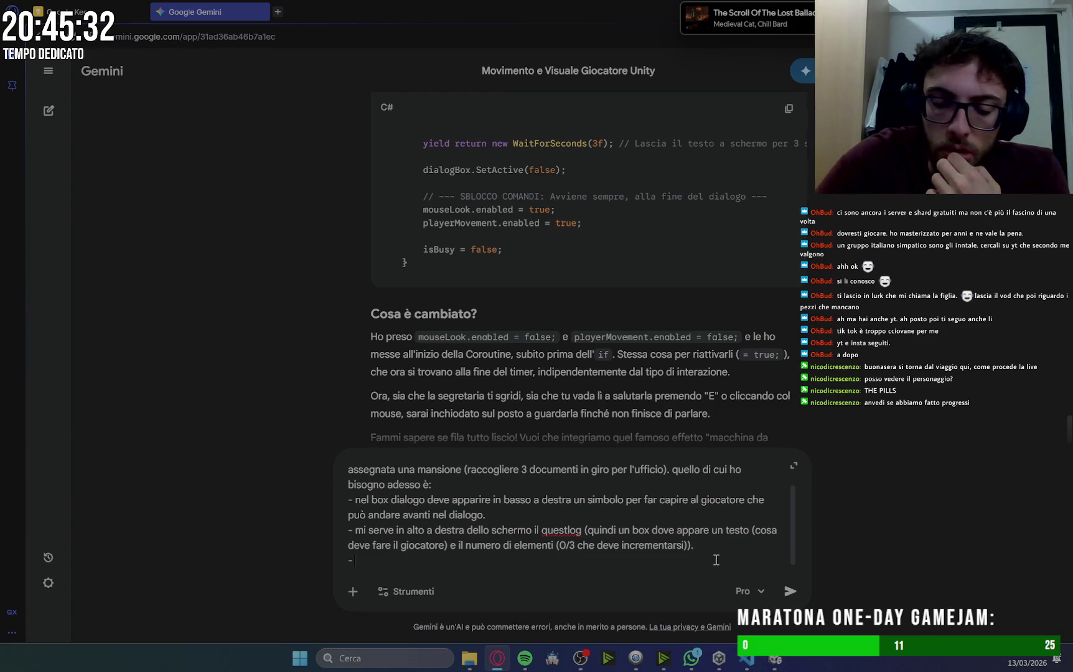
{"action": "type", "text": "il giocator"}
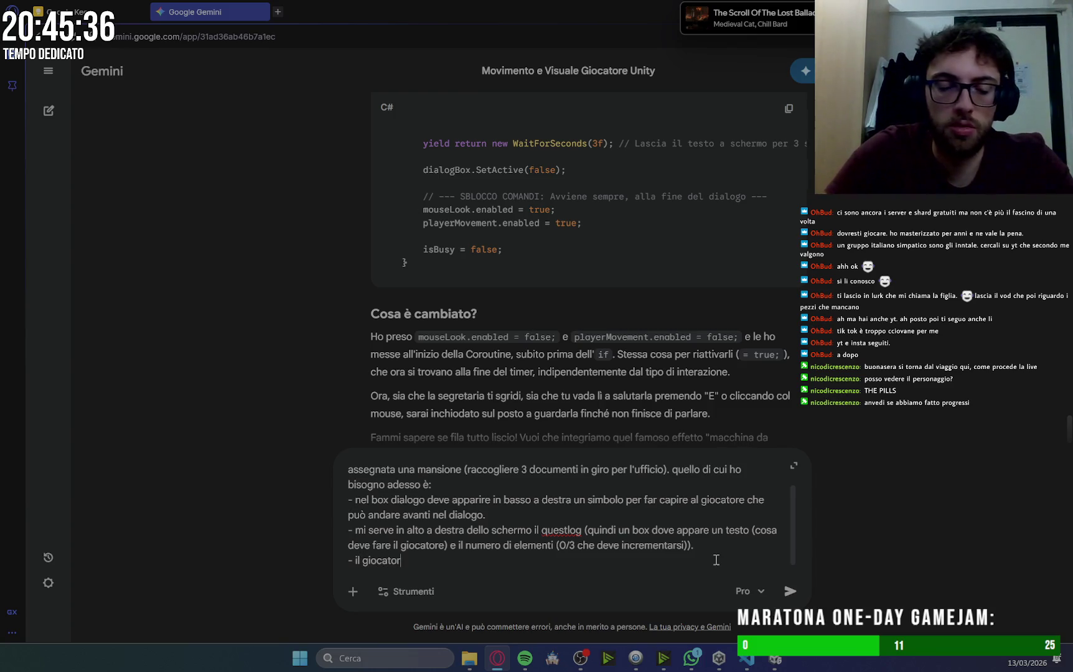
{"action": "type", "text": "e deve quind"}
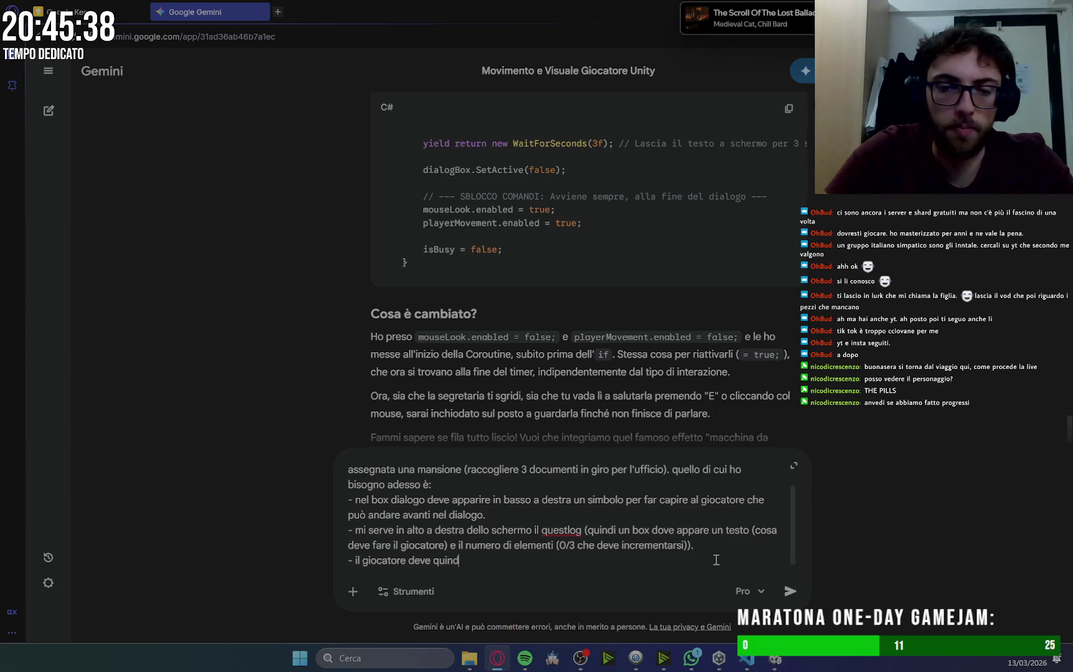
{"action": "type", "text": "i esse"}
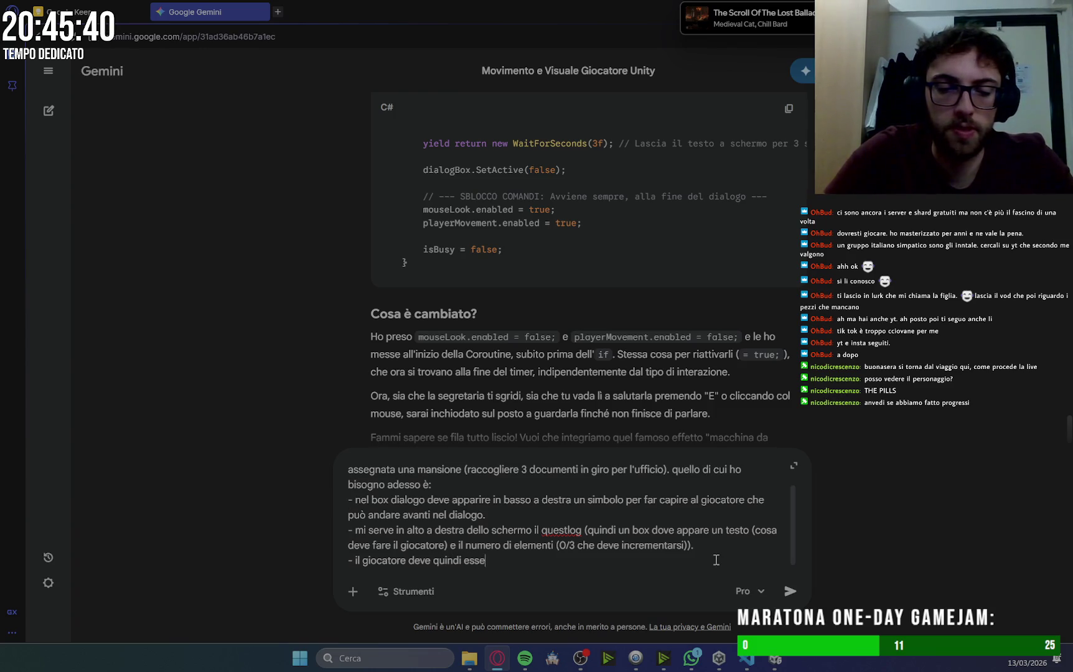
{"action": "type", "text": "re in grado di"}
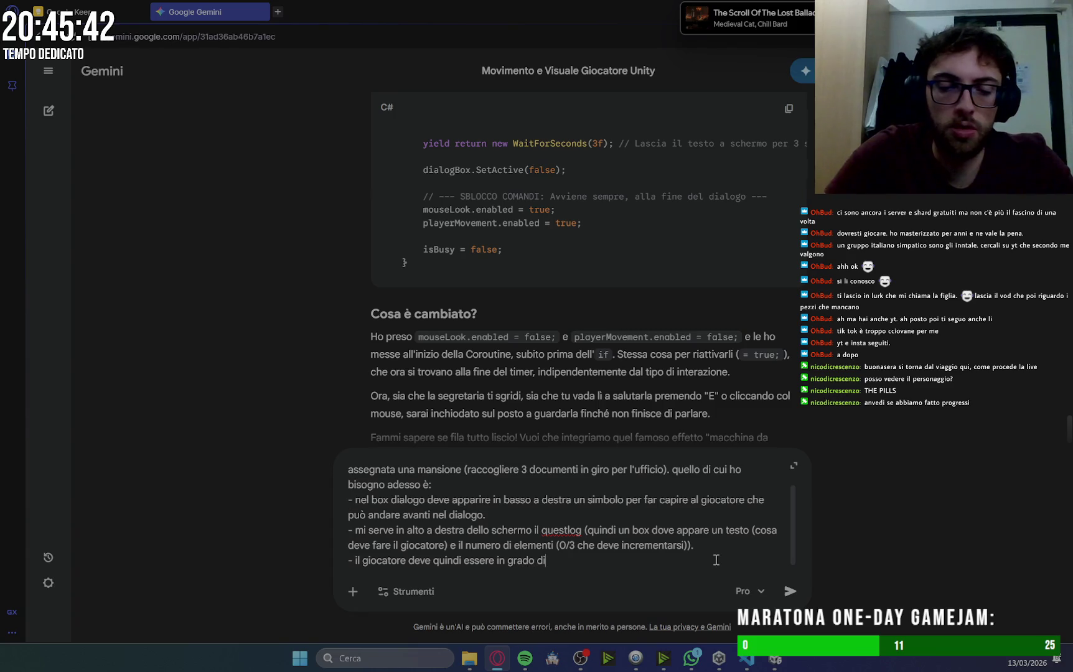
{"action": "type", "text": " interagire "}
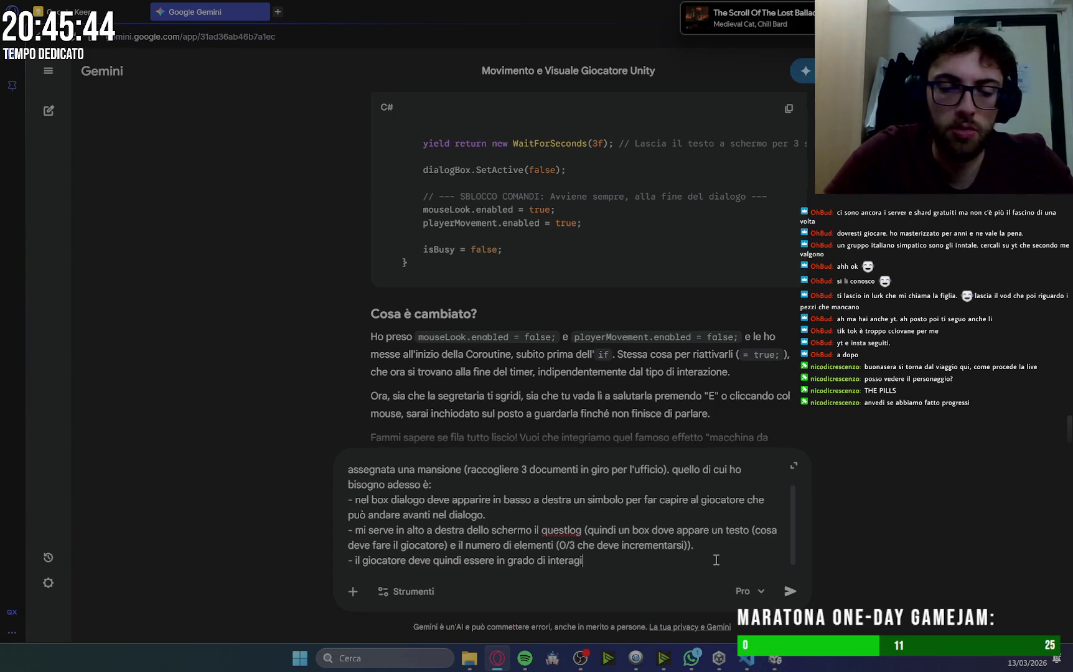
{"action": "type", "text": "con"}
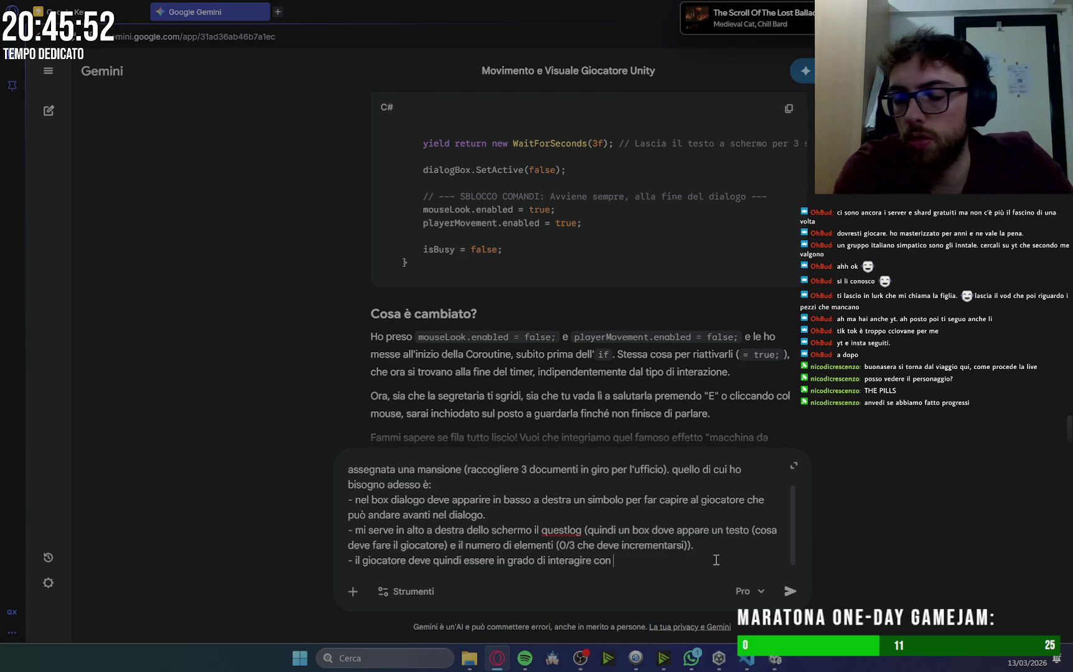
{"action": "key", "text": "ctrl+BackSpace"}
{"action": "key", "text": "ctrl+BackSpace"}
{"action": "key", "text": "ctrl+BackSpace"}
{"action": "key", "text": "ctrl+BackSpace"}
{"action": "key", "text": "ctrl+BackSpace"}
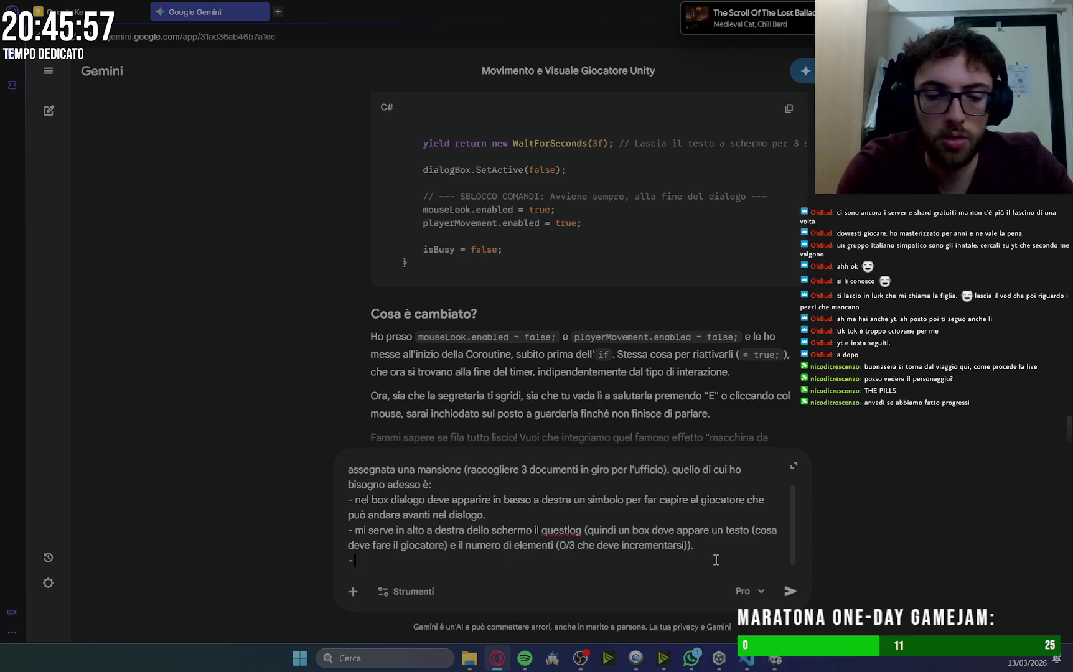
Describe one document collected directly: a character thought appears, it's gathered, the counter updates.
{"action": "type", "text": "questi do"}
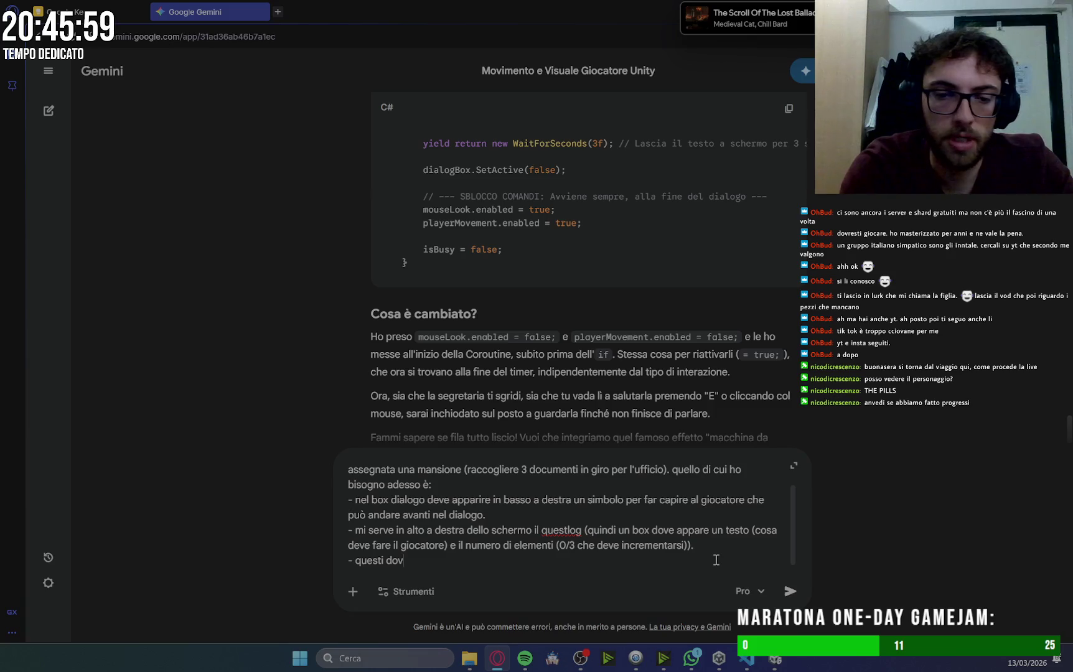
{"action": "type", "text": "cumenti "}
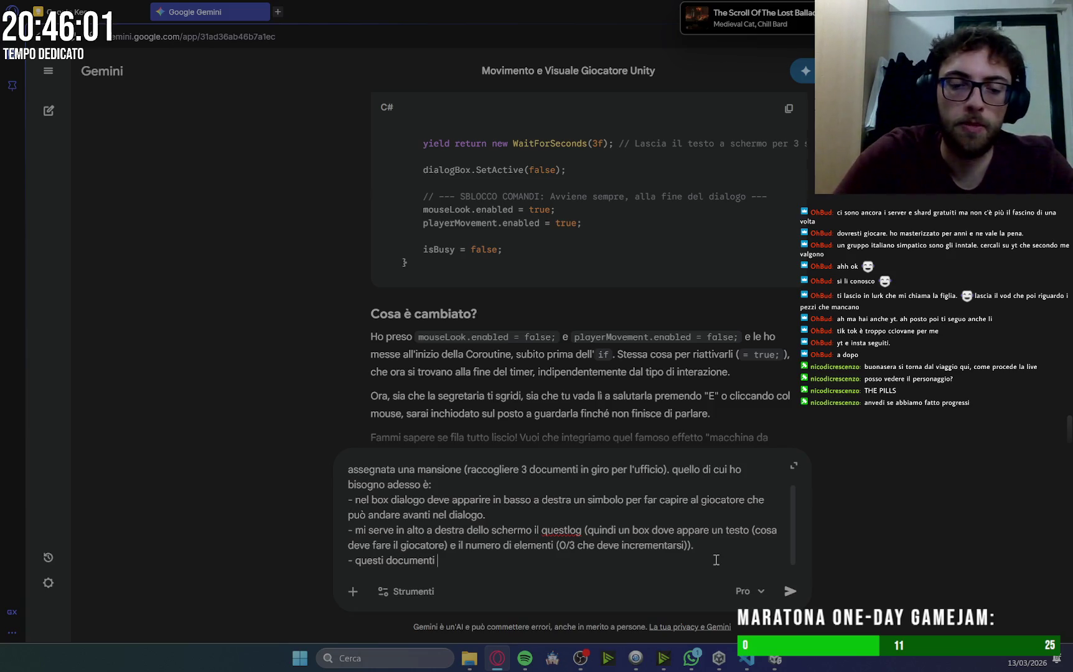
{"action": "type", "text": "verr"}
{"action": "key", "text": "BackSpace"}
{"action": "type", "text": "nno r"}
{"action": "type", "text": "accolti"}
{"action": "type", "text": " in "}
{"action": "type", "text": "et"}
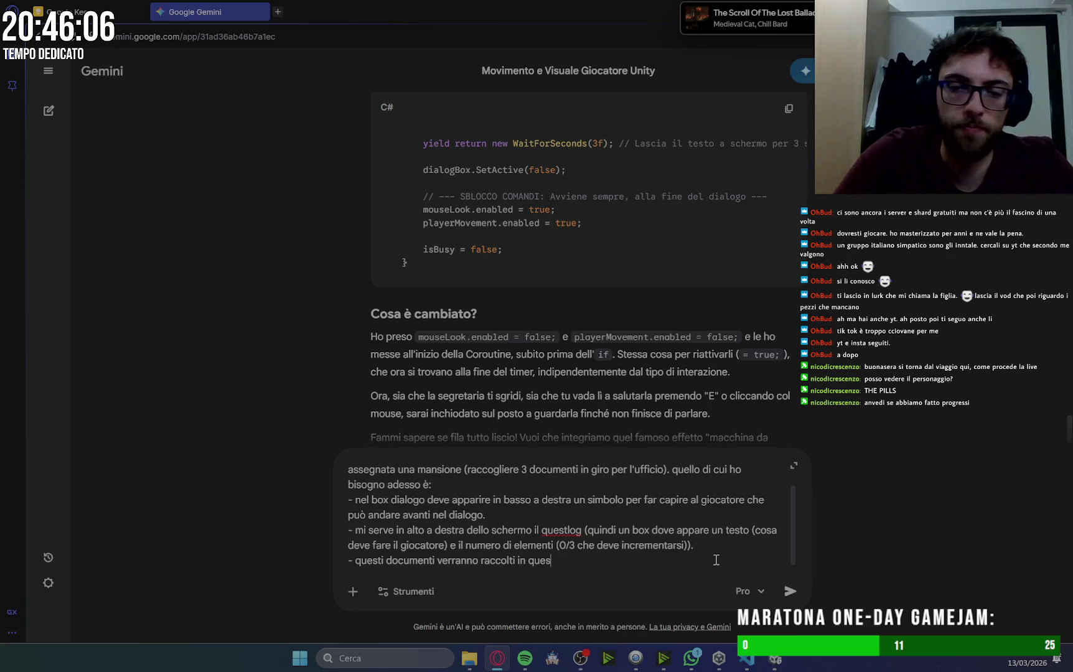
{"action": "type", "text": "to modo: u"}
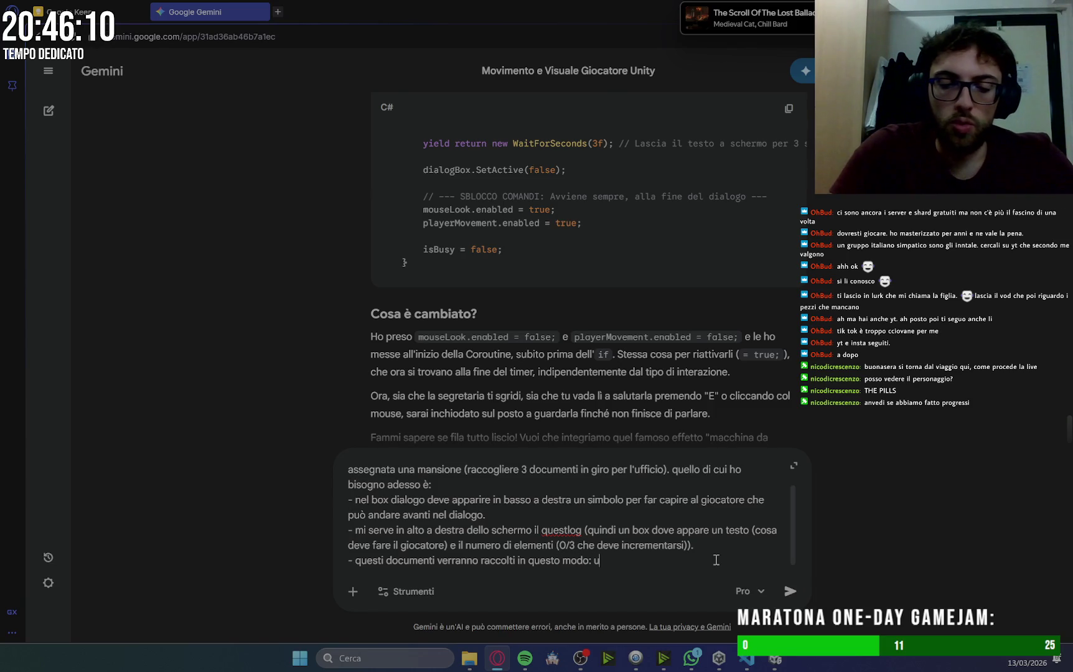
{"action": "type", "text": "no"}
{"action": "type", "text": "v"}
{"action": "type", "text": " dire"}
{"action": "type", "text": "ttamente "}
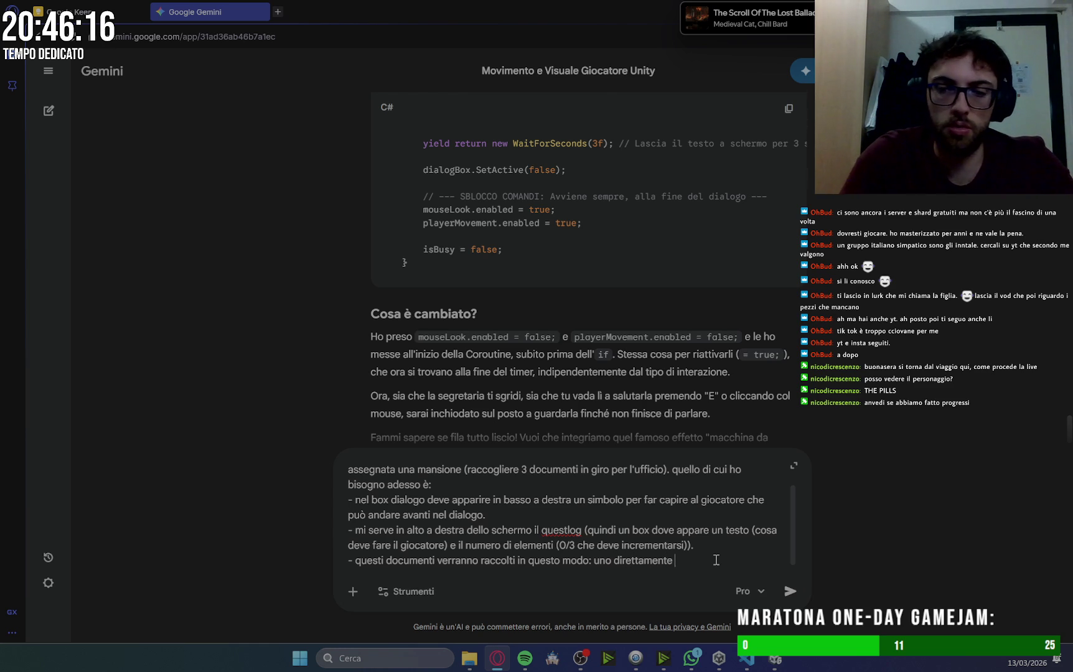
{"action": "type", "text": "()il gioc"}
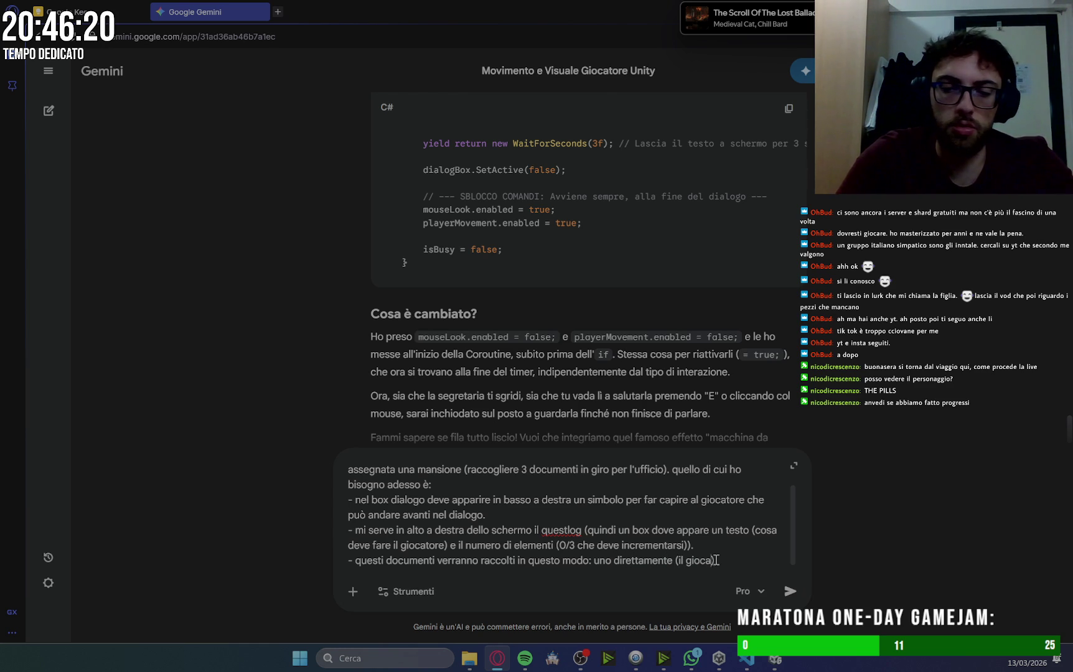
{"action": "type", "text": "at"}
{"action": "type", "text": "ore ci intera"}
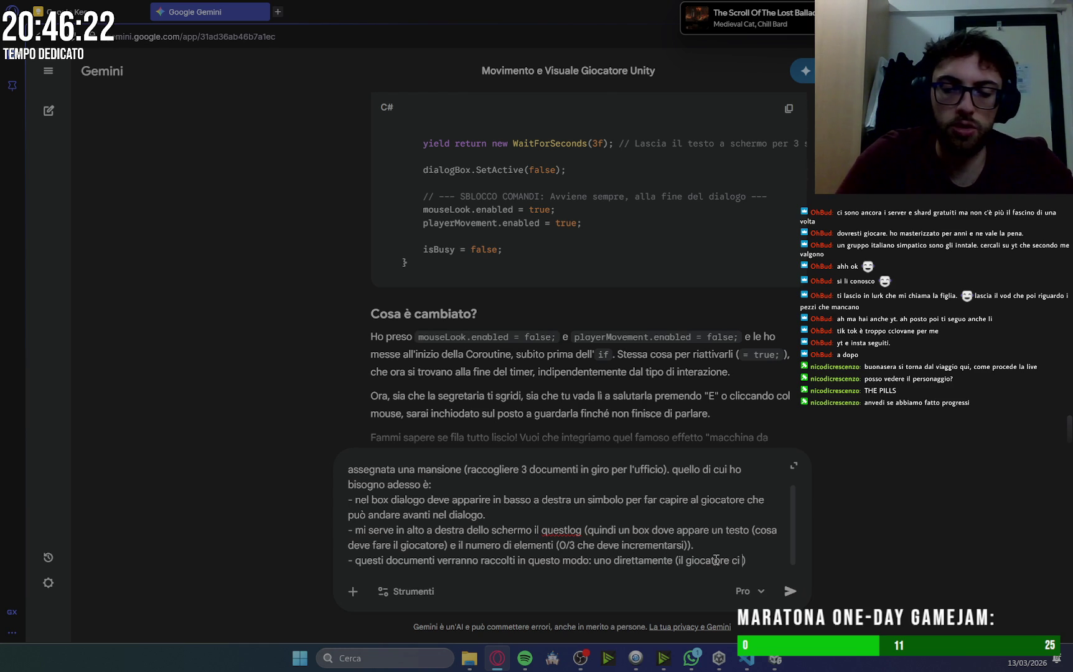
{"action": "type", "text": "gisce"}
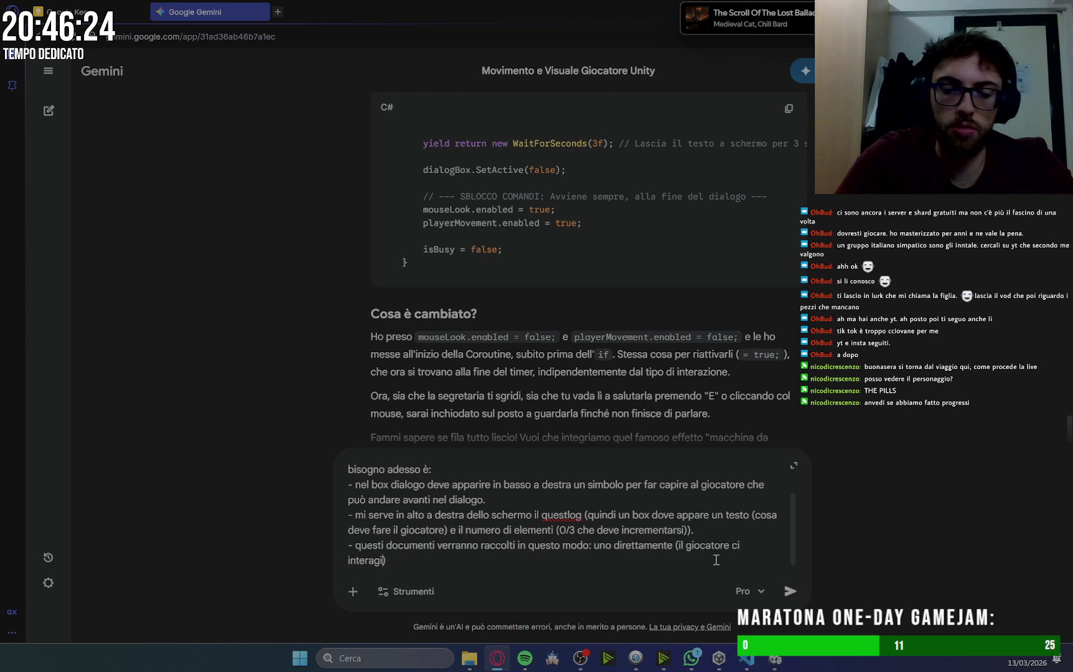
{"action": "type", "text": ","}
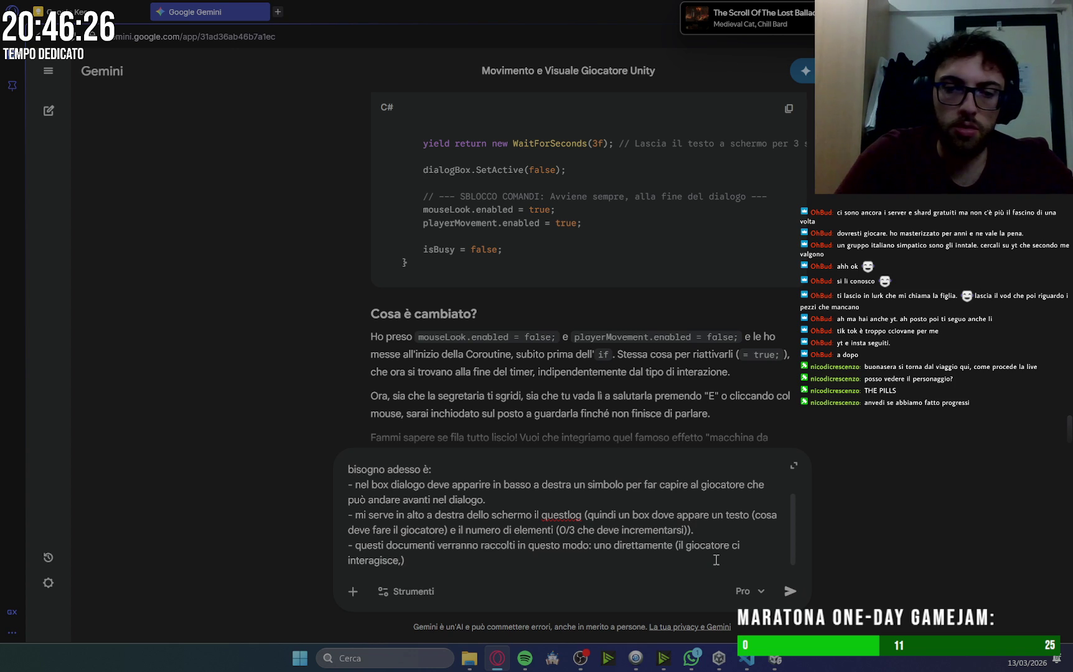
{"action": "type", "text": "appare un "}
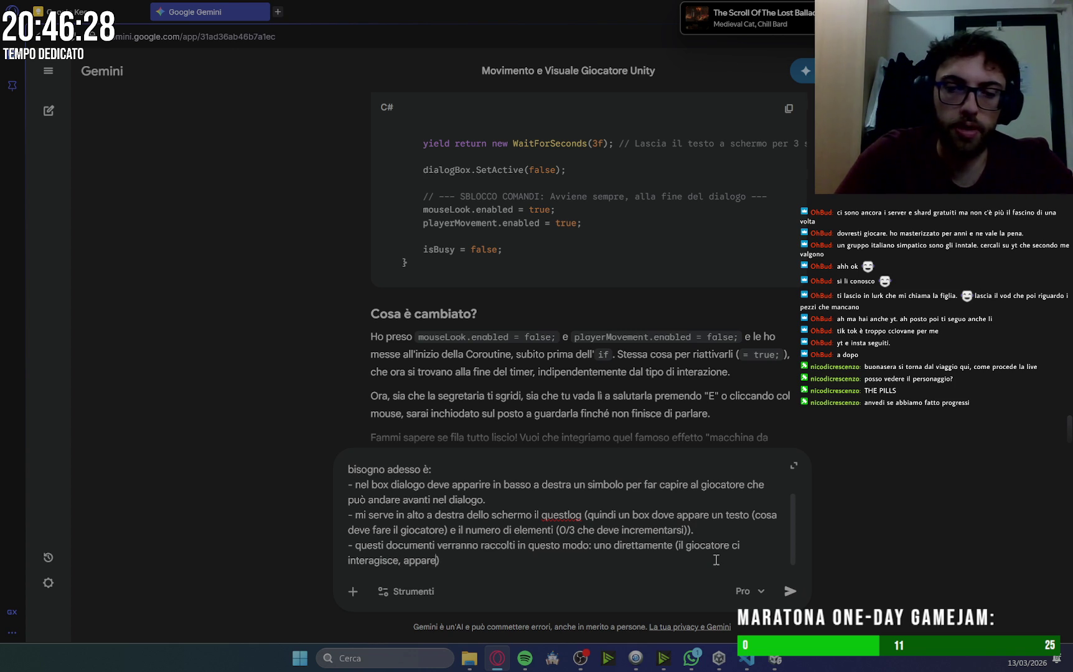
{"action": "type", "text": "pensiero del "}
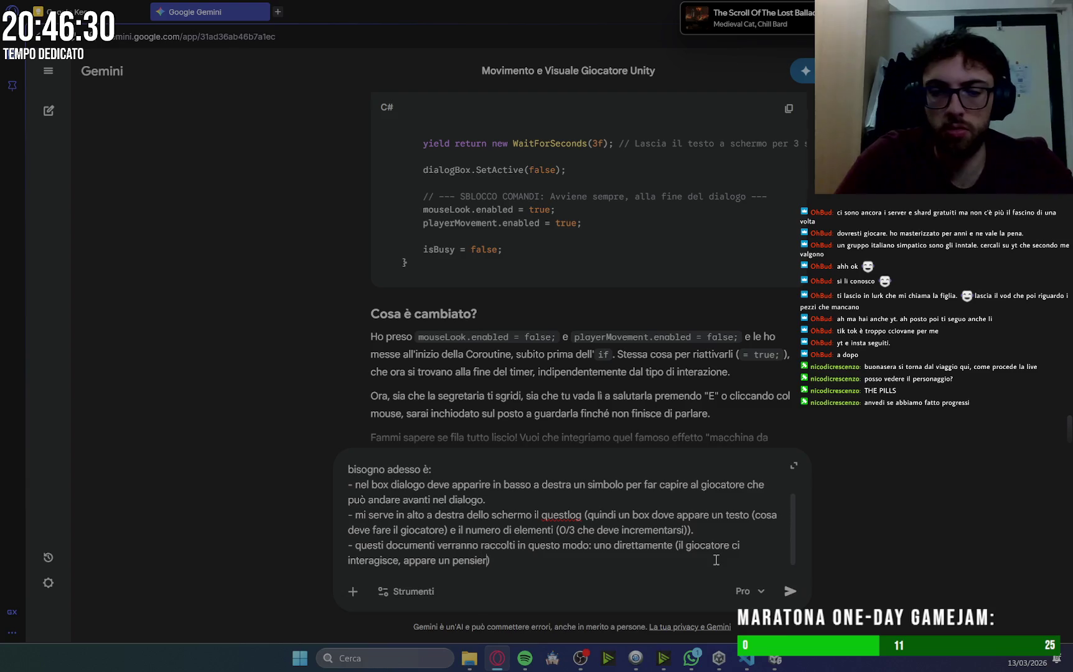
{"action": "type", "text": "giocoa"}
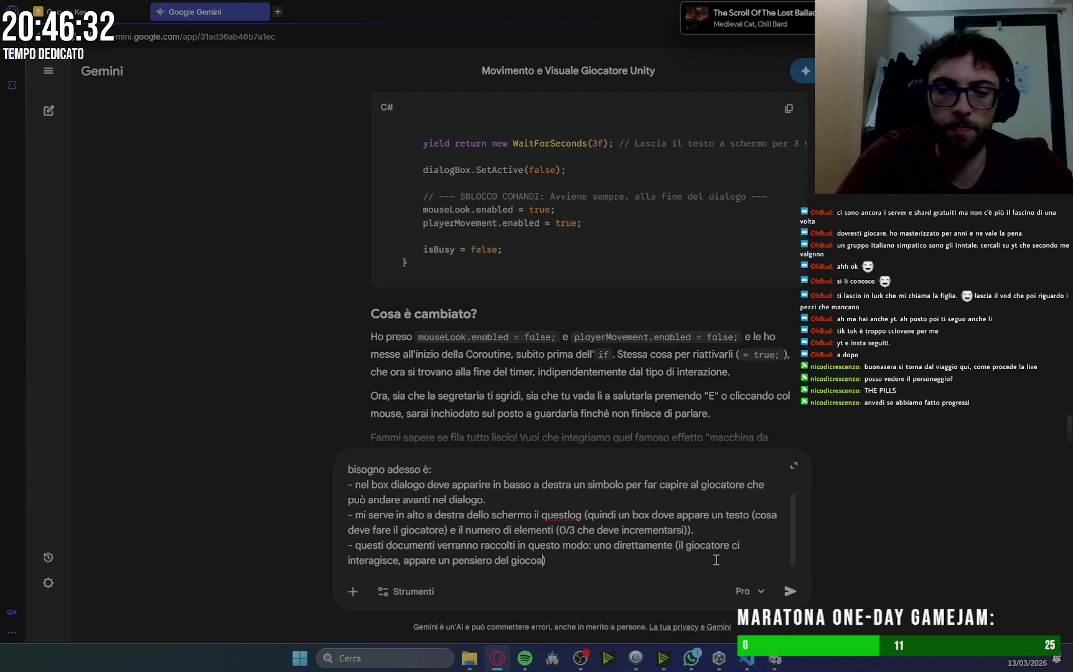
{"action": "key", "text": "BackSpace"}
{"action": "type", "text": "a"}
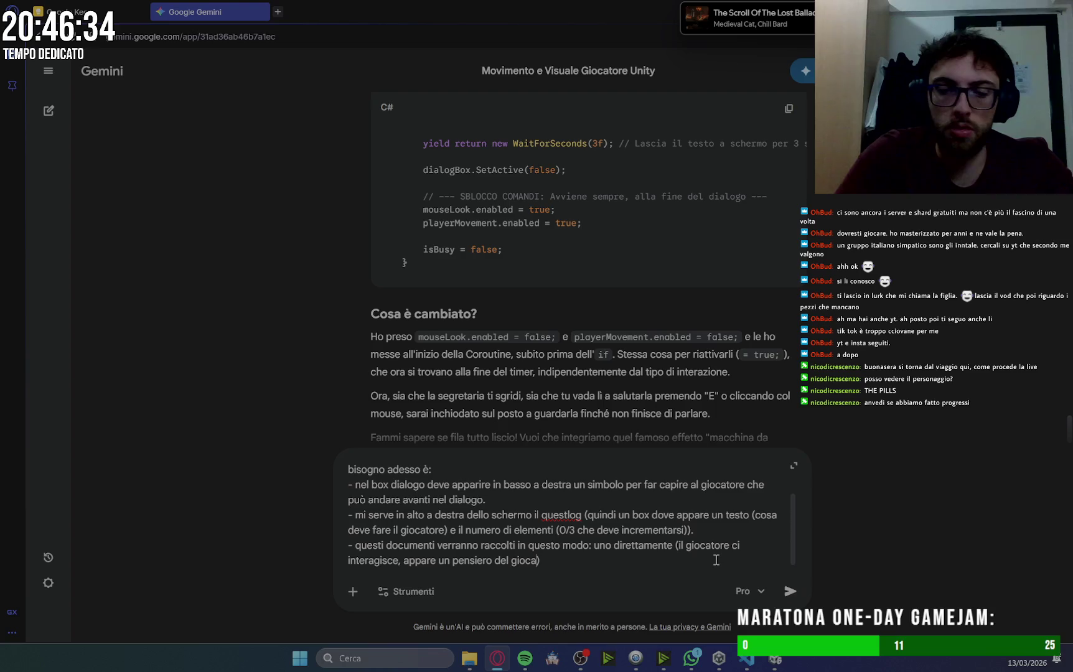
{"action": "type", "text": "tor"}
{"action": "key", "text": "ctrl+BackSpace"}
{"action": "type", "text": "personaggio,"}
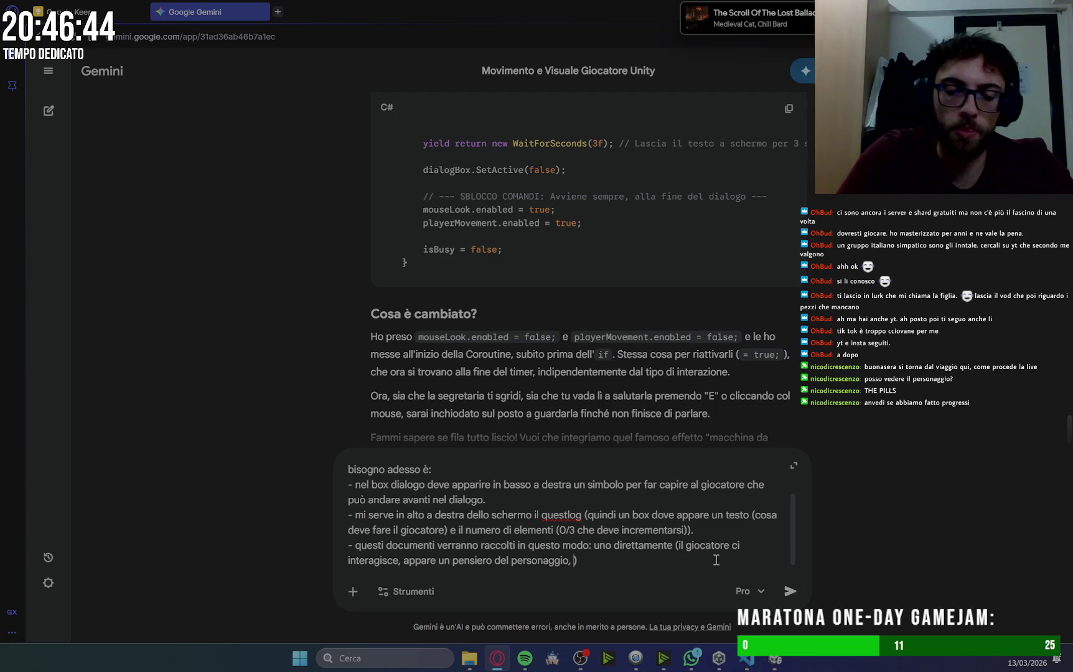
{"action": "type", "text": " il documento"}
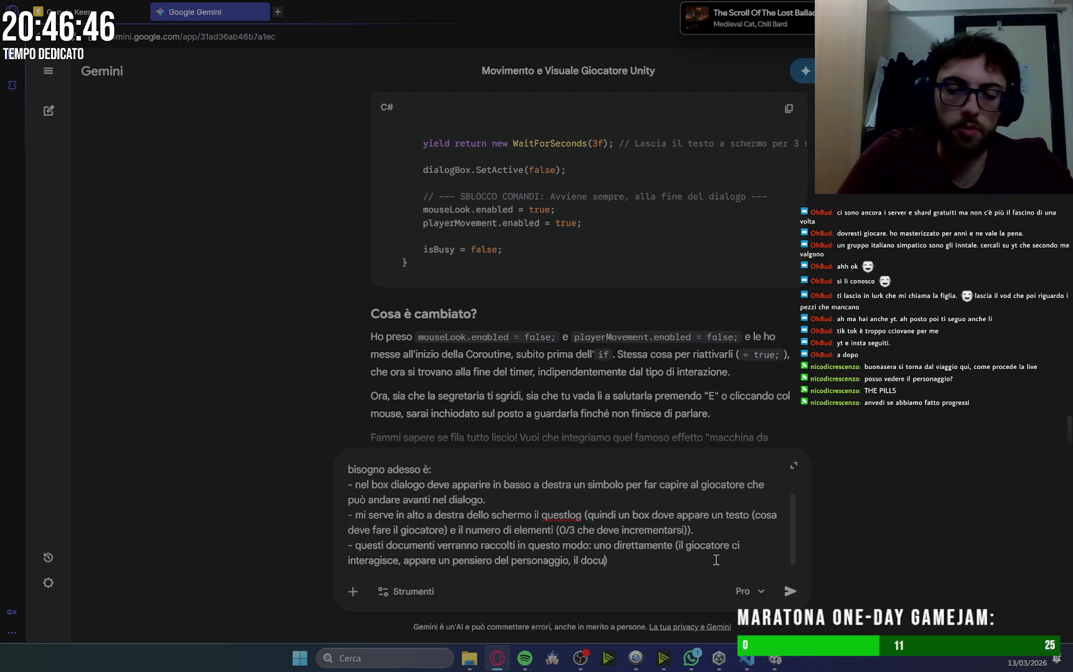
{"action": "type", "text": " viene racc"}
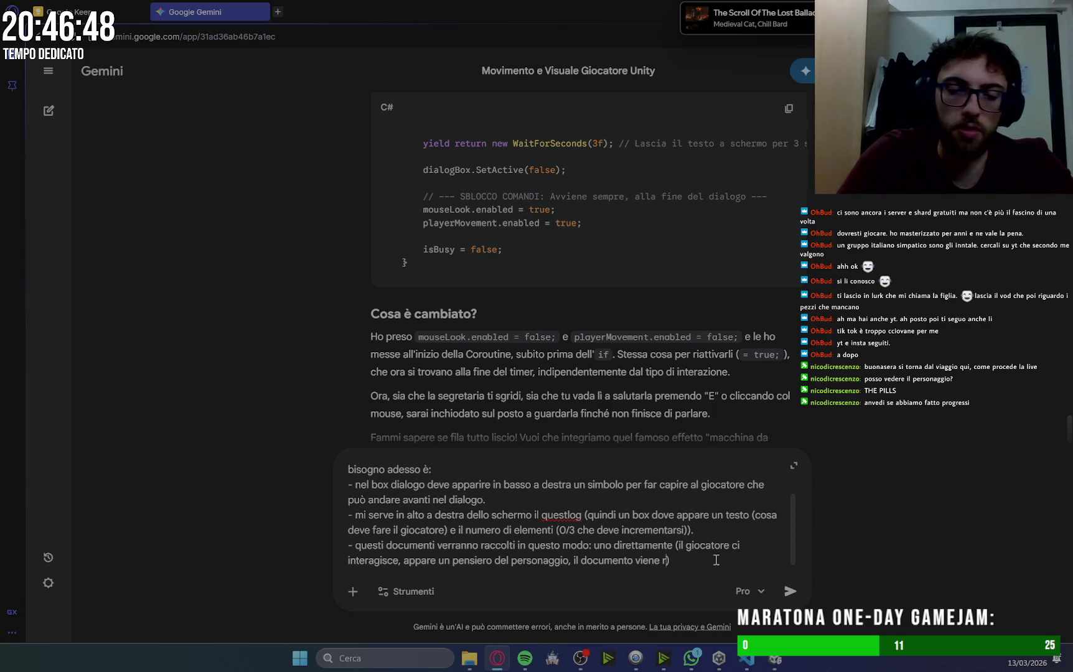
{"action": "type", "text": "olto, si"}
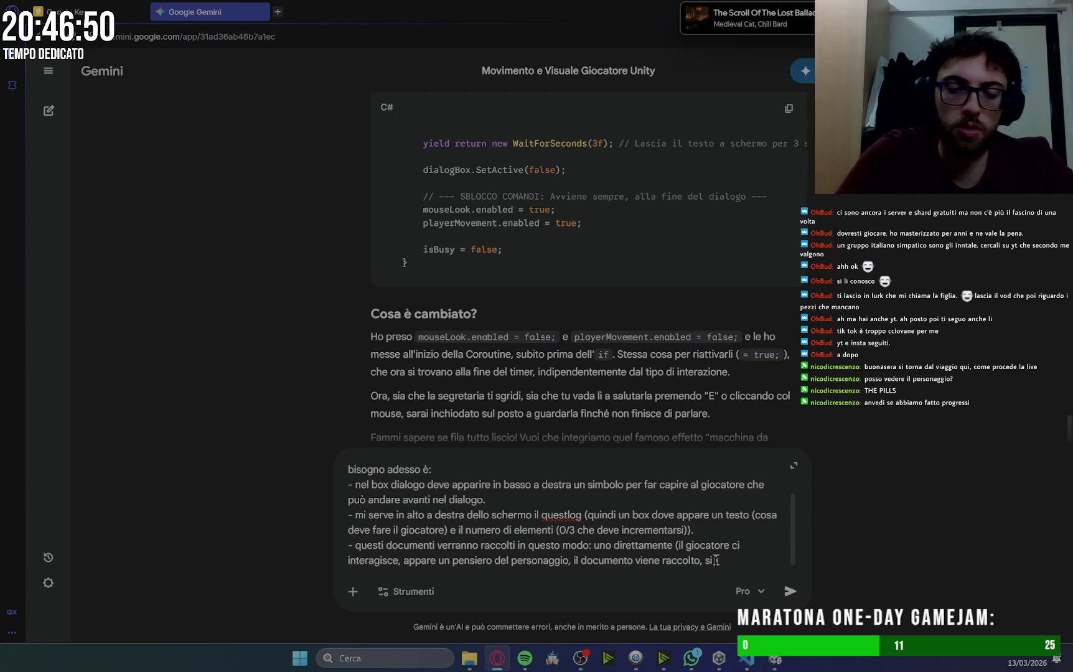
{"action": "type", "text": " aggiorna il coun"}
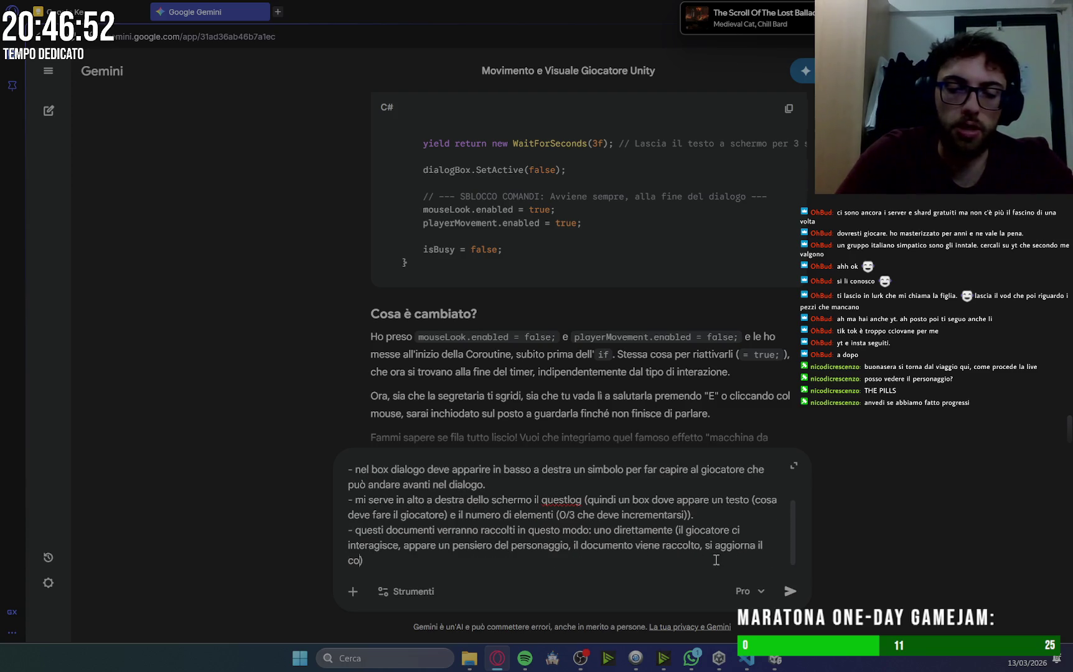
{"action": "type", "text": "ter"}
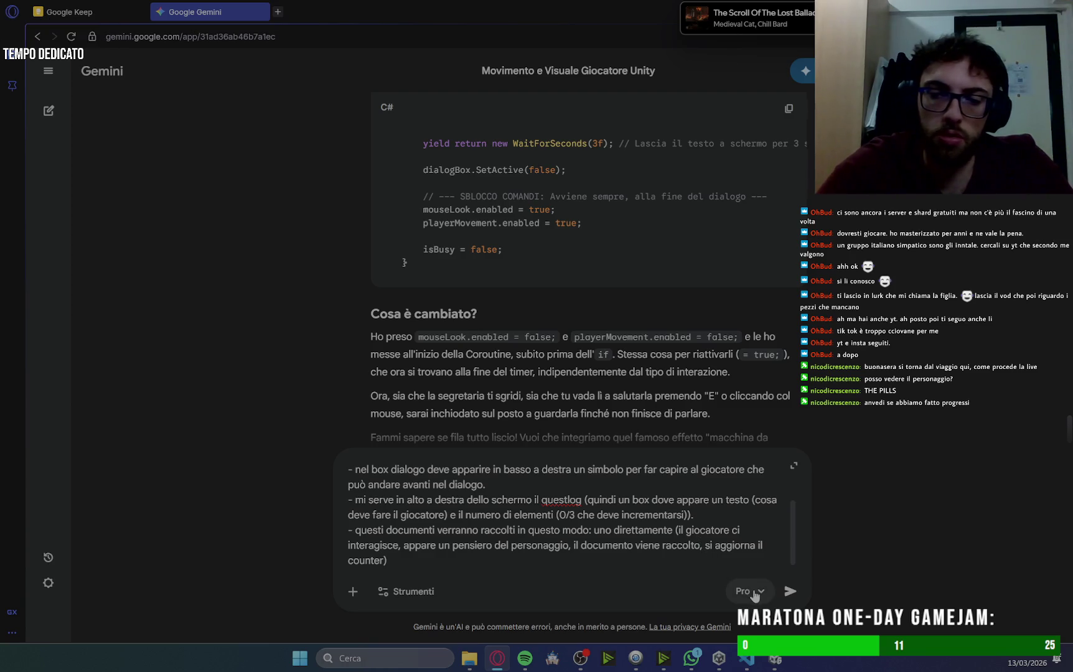
{"action": "left_click", "coordinate": [407, 560]}
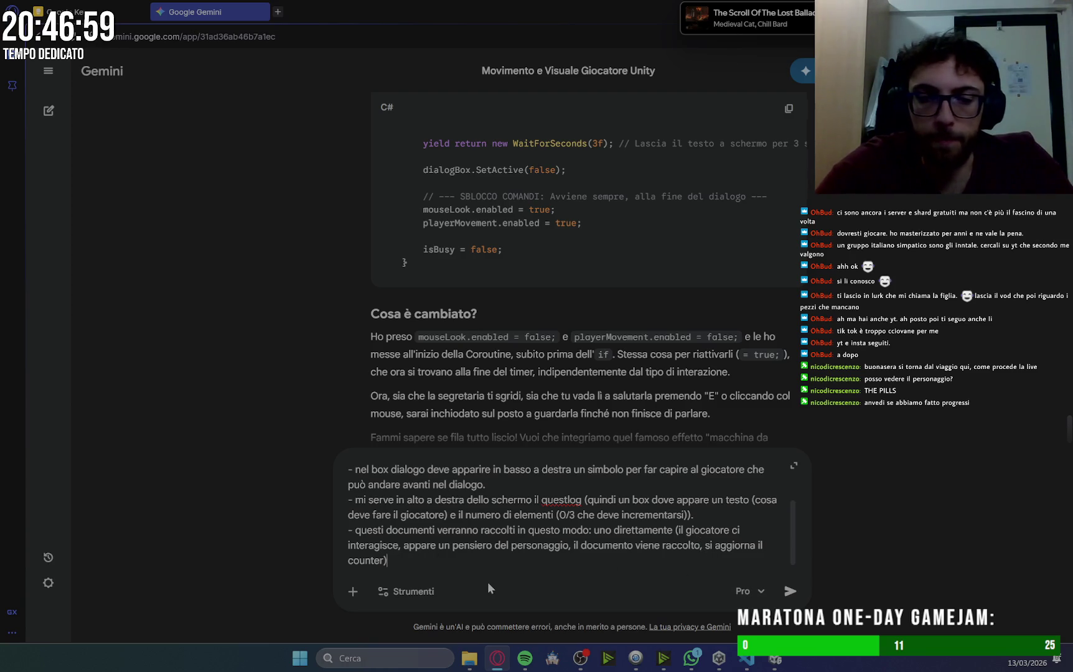
Add that the other two documents are left by their owners after talking, then send.
{"action": "type", "text": ". gl"}
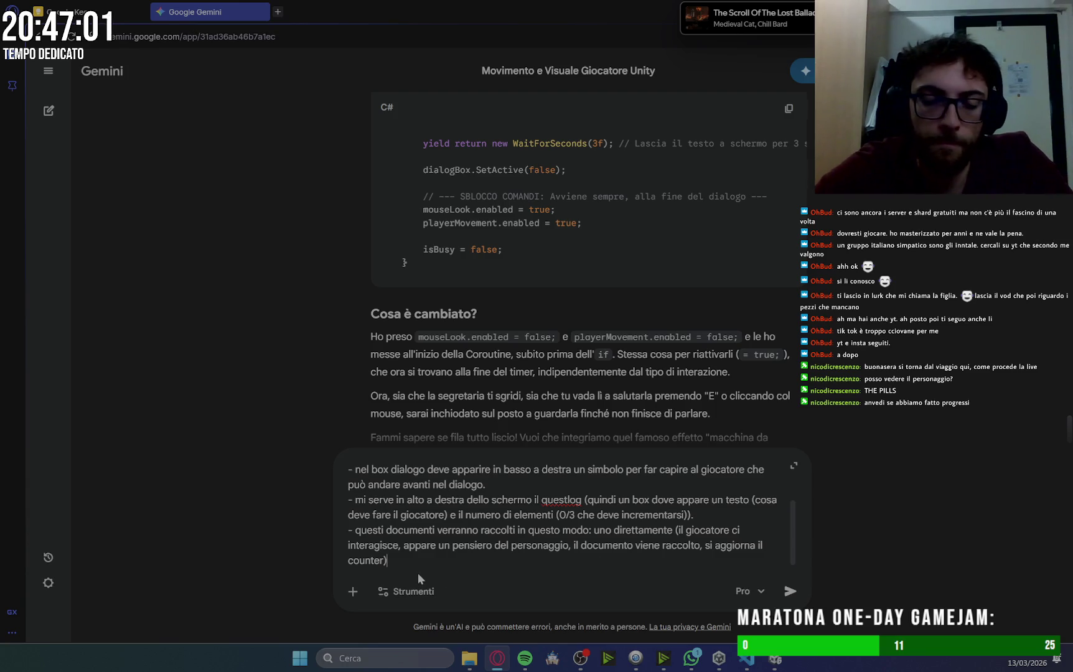
{"action": "type", "text": "i al"}
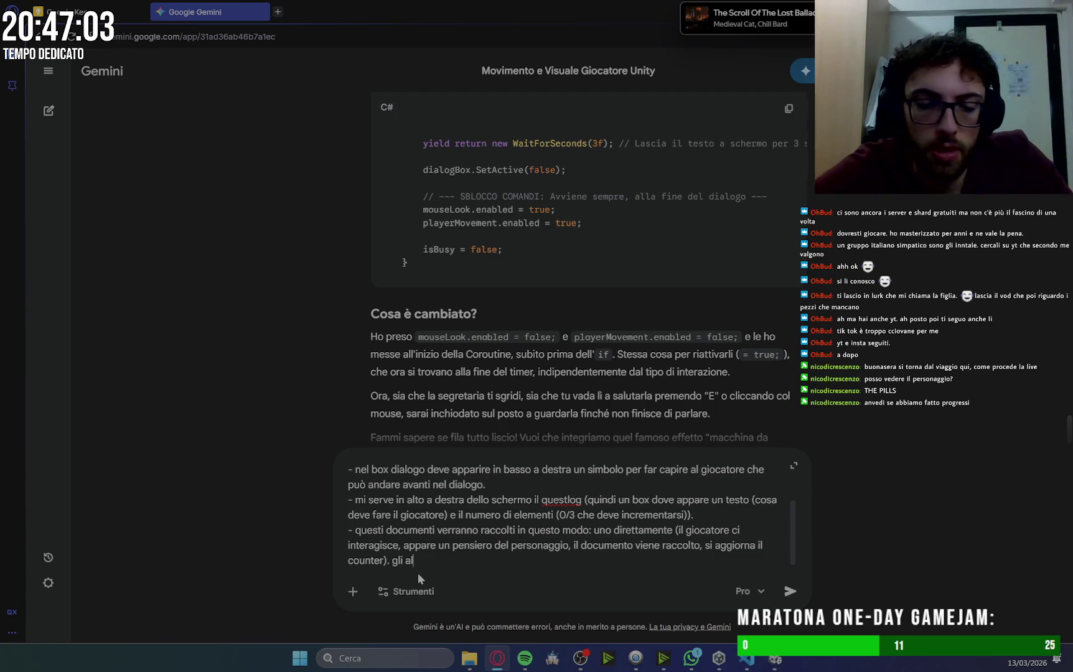
{"action": "type", "text": "tri due"}
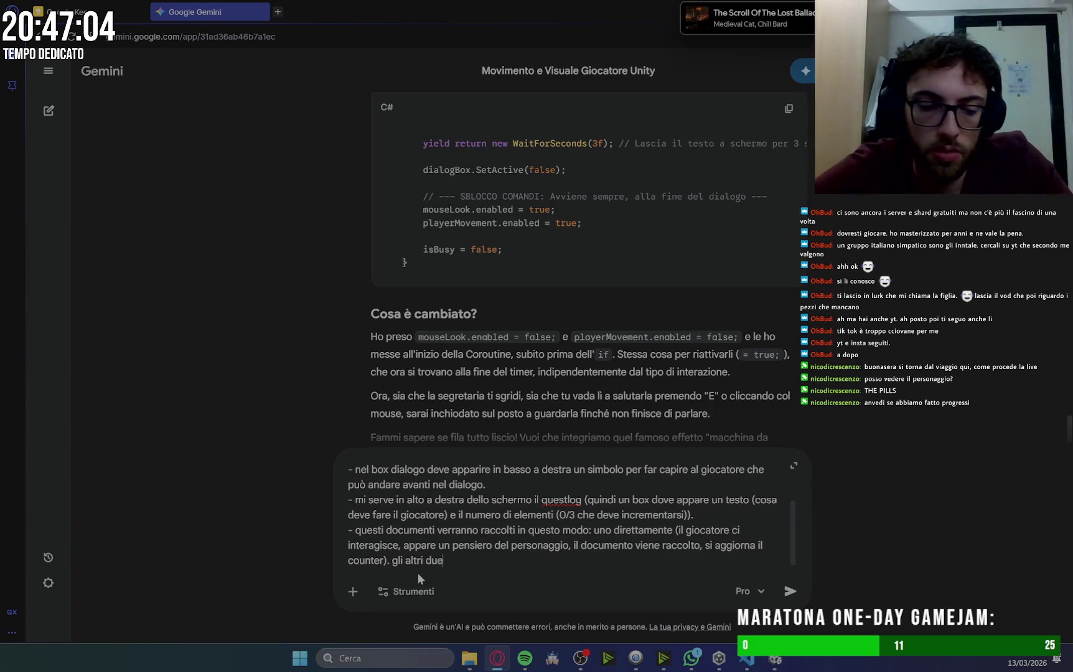
{"action": "type", "text": " verranno"}
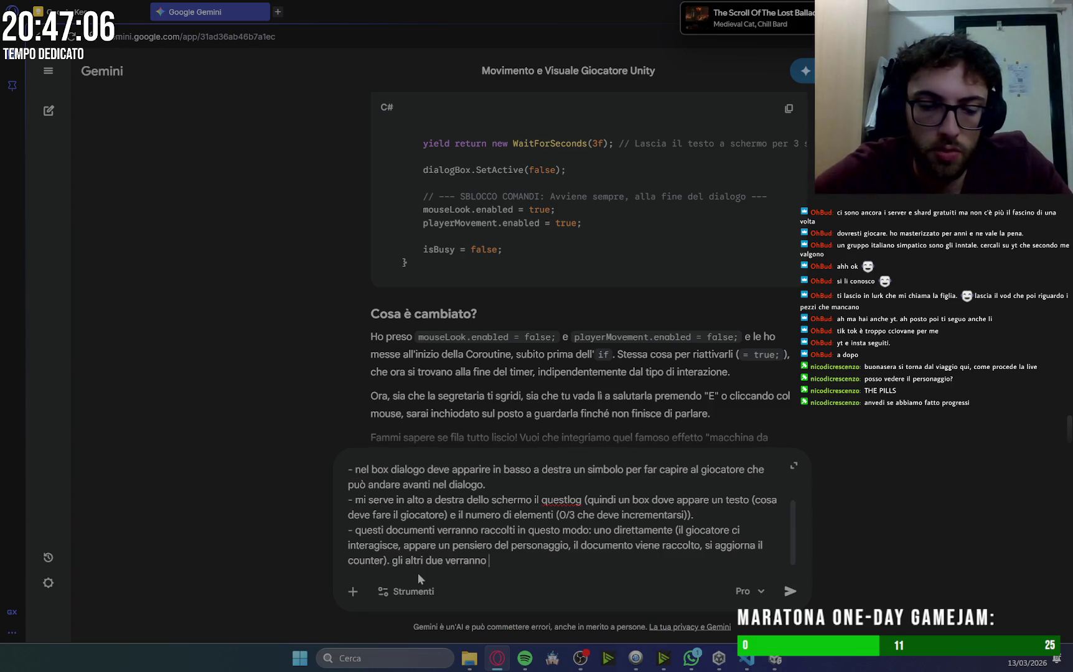
{"action": "key", "text": "ctrl+BackSpace"}
{"action": "key", "text": "ctrl+BackSpace"}
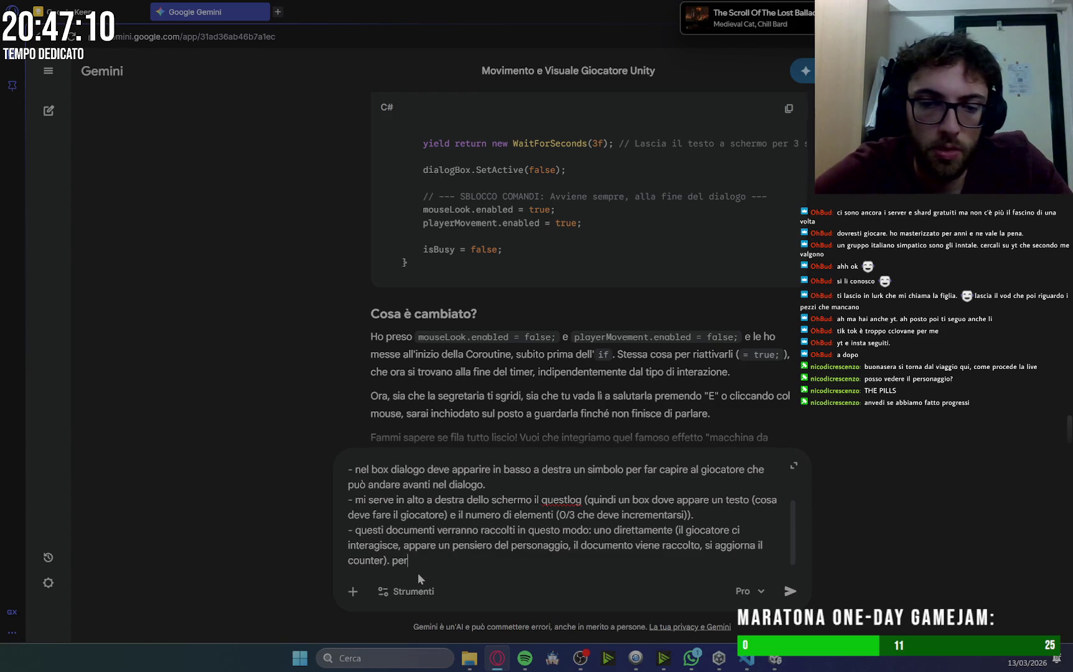
{"action": "type", "text": "r g"}
{"action": "type", "text": "altri"}
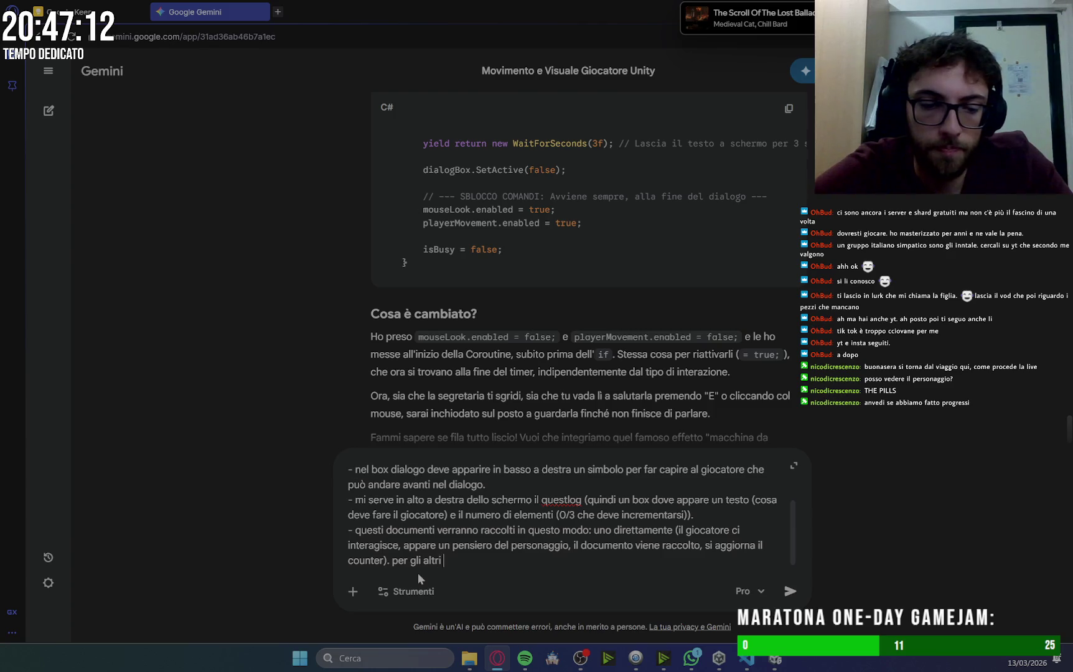
{"action": "type", "text": "2 , il gioc"}
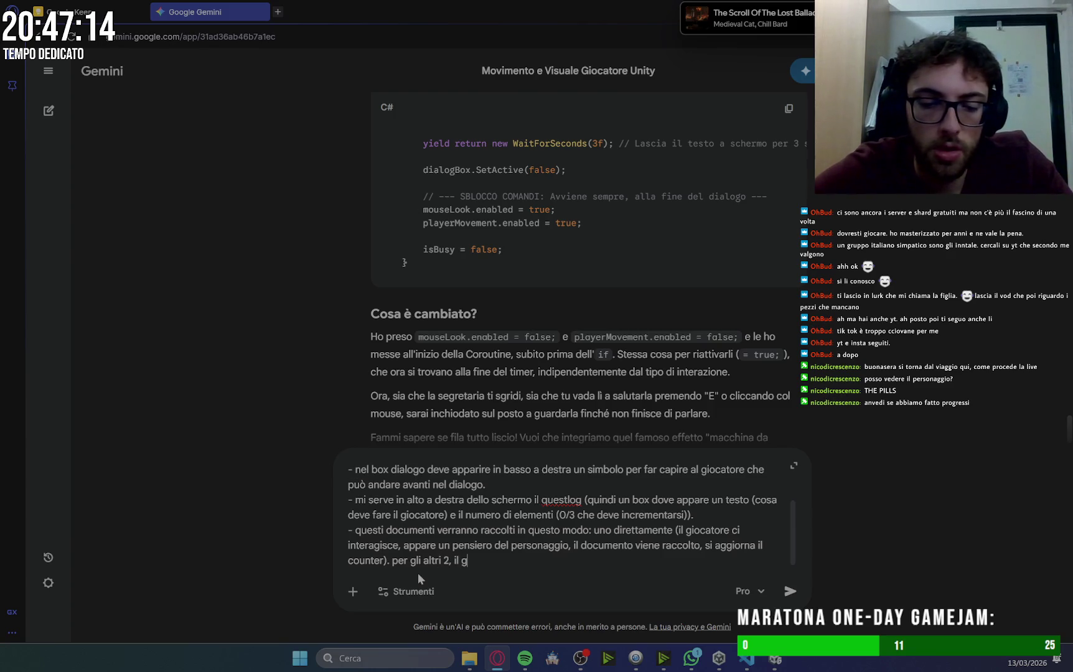
{"action": "type", "text": "atore"}
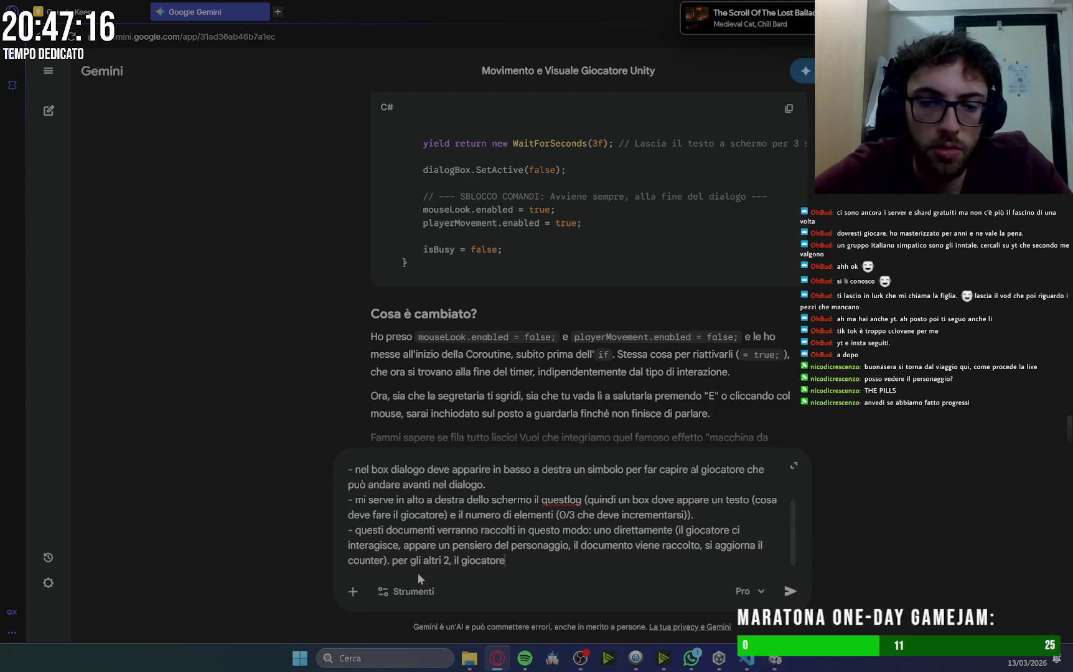
{"action": "type", "text": " parler"}
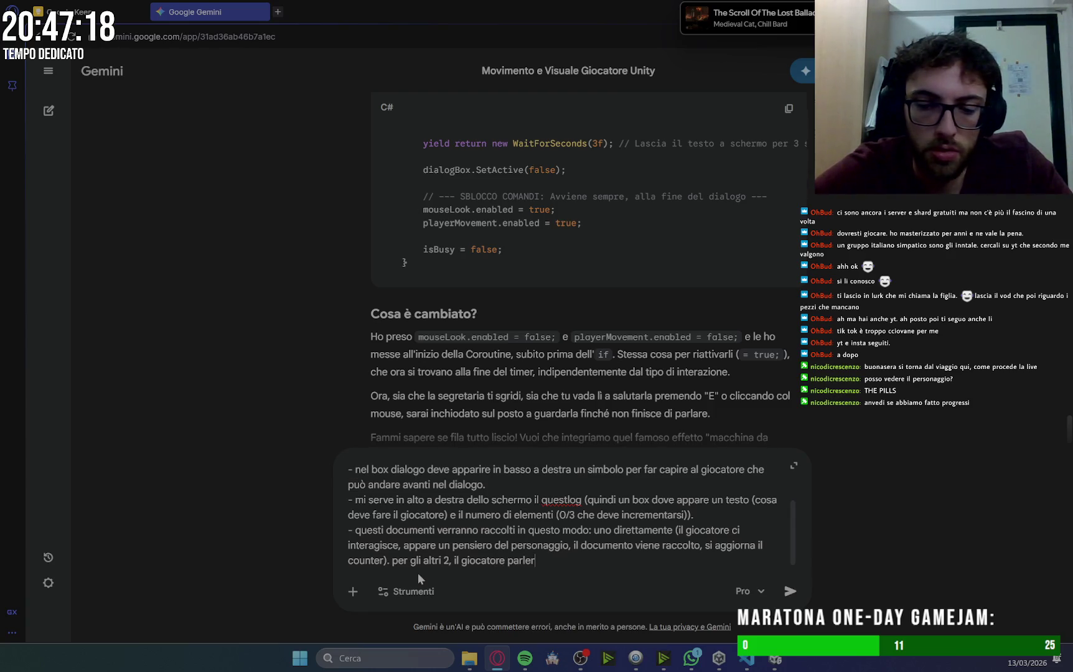
{"action": "type", "text": "à con"}
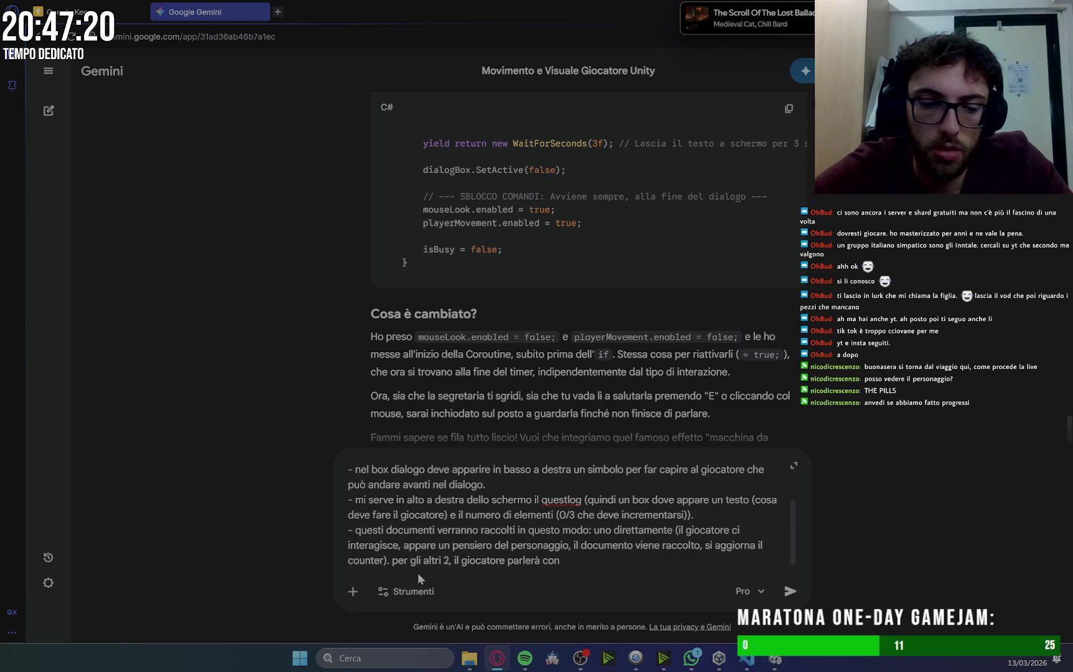
{"action": "type", "text": " le due persone"}
{"action": "type", "text": " che li poss"}
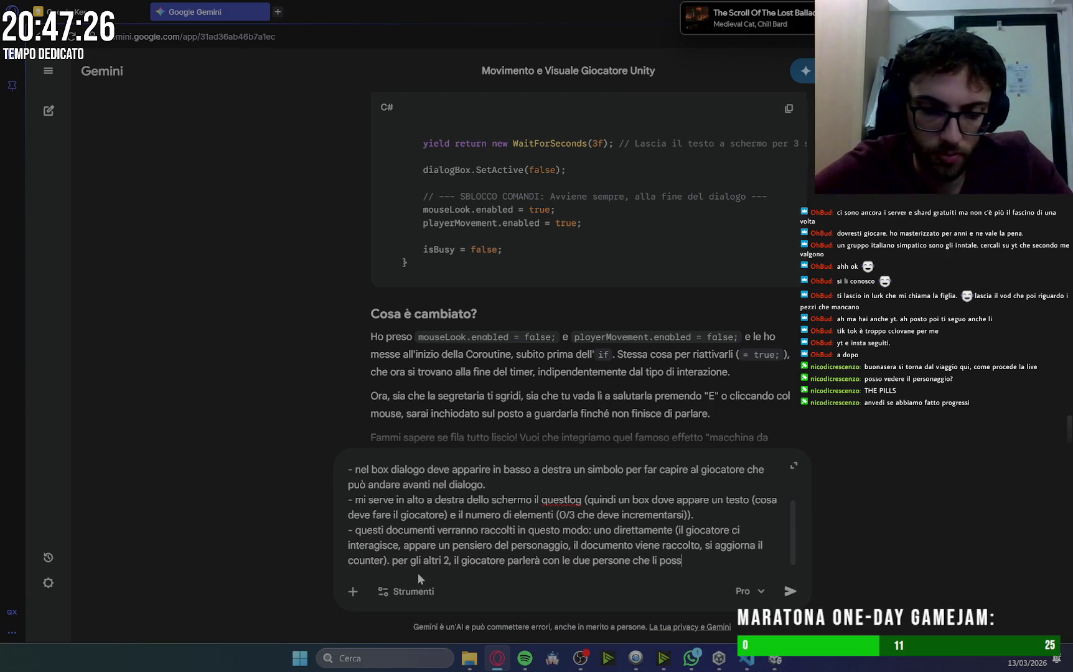
{"action": "type", "text": "eggono e al"}
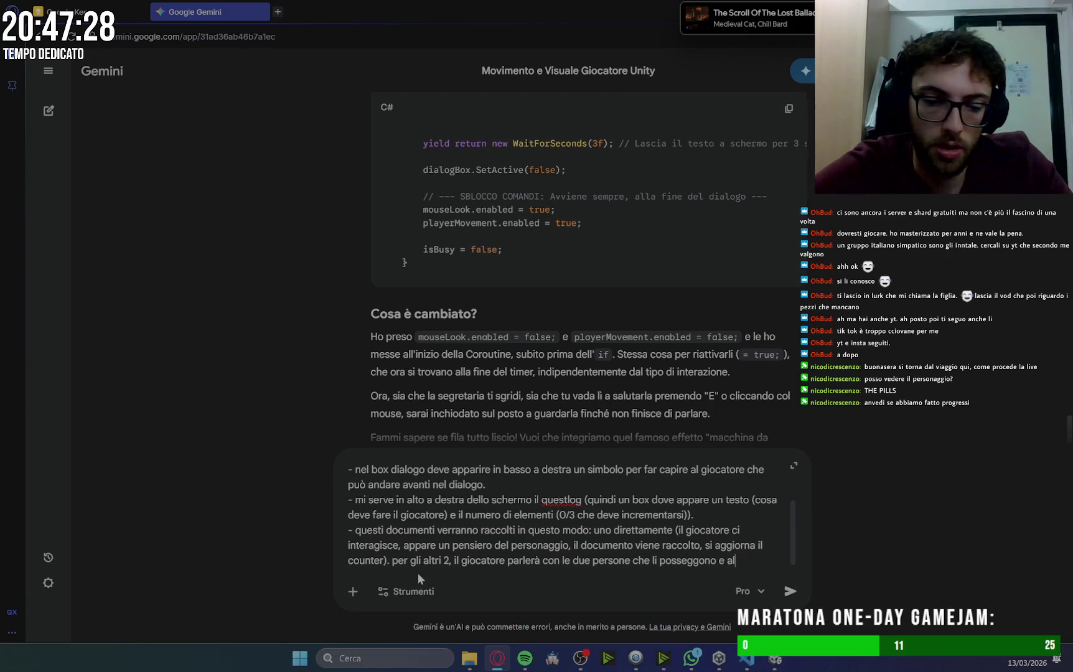
{"action": "type", "text": " ermine"}
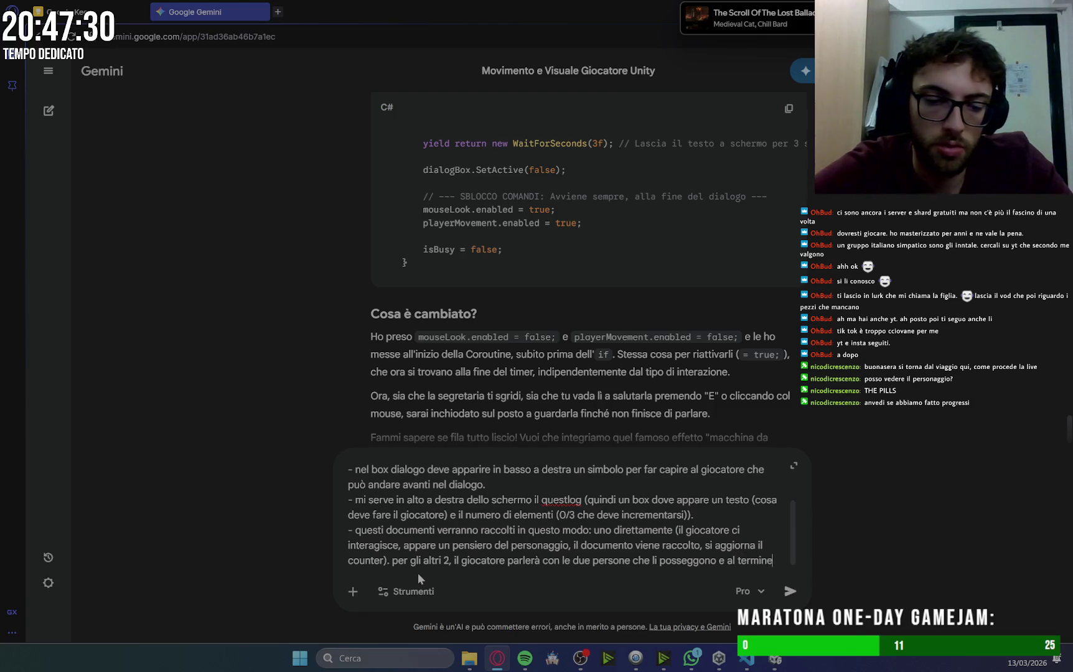
{"action": "type", "text": " dei discsi no dei due lascer"}
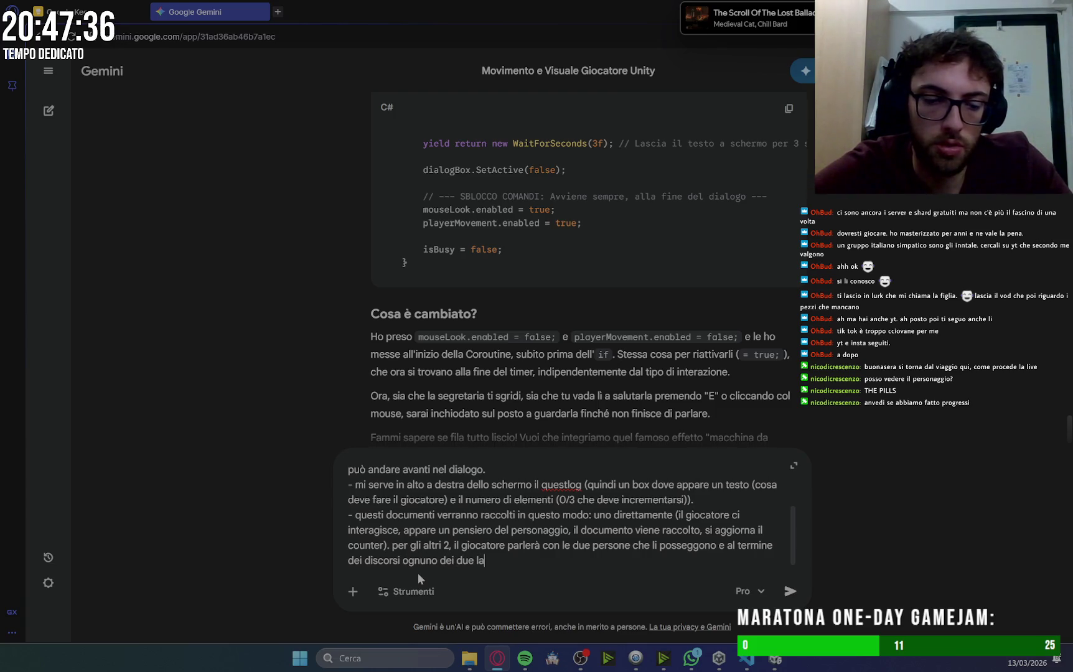
{"action": "type", "text": "à "}
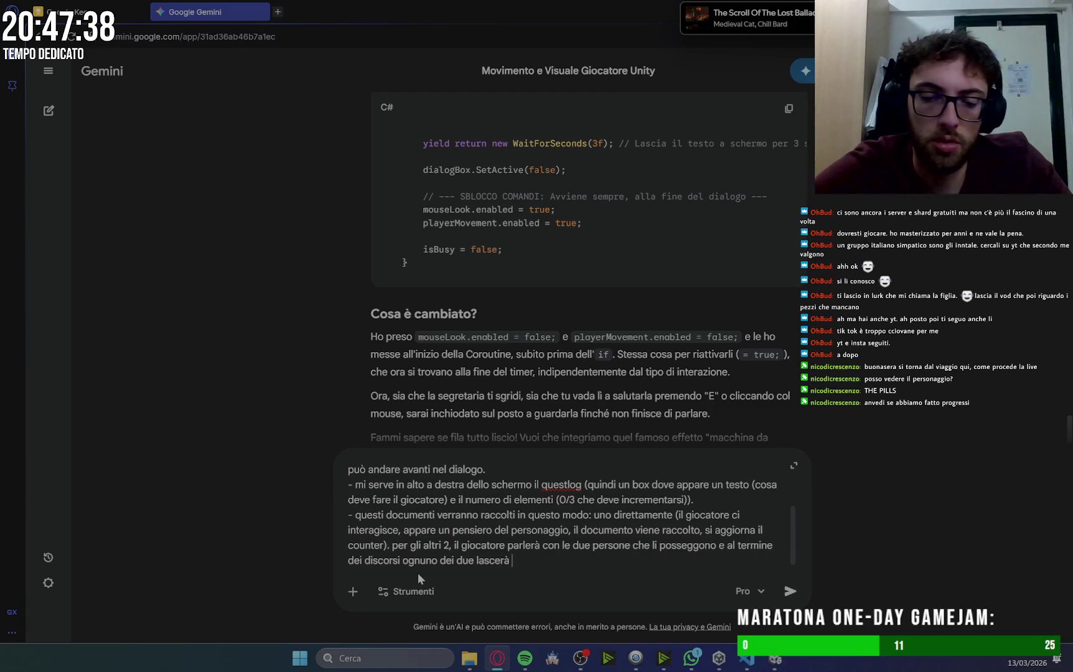
{"action": "type", "text": "il suo docu"}
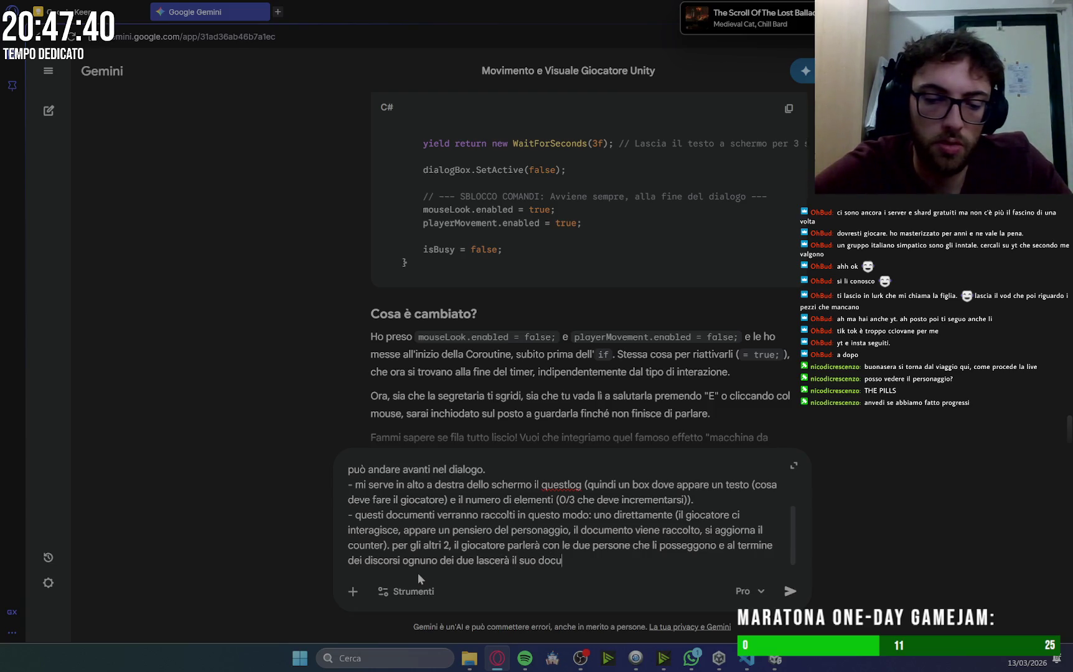
{"action": "type", "text": "mento ch"}
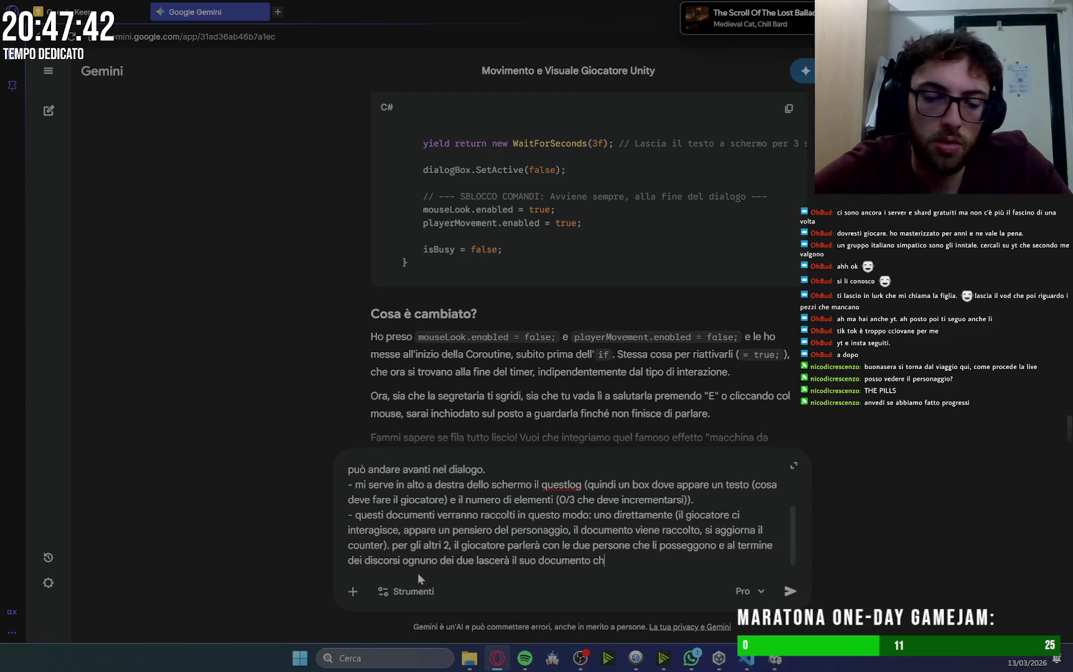
{"action": "type", "text": "e il giocatre"}
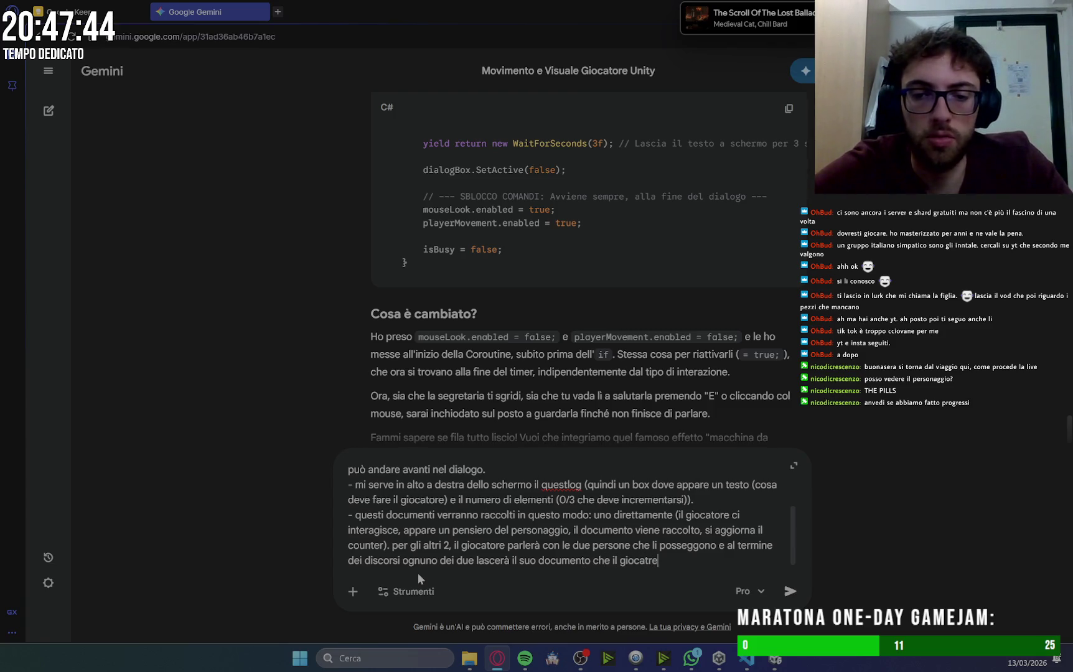
{"action": "type", "text": "oreraccoglierà"}
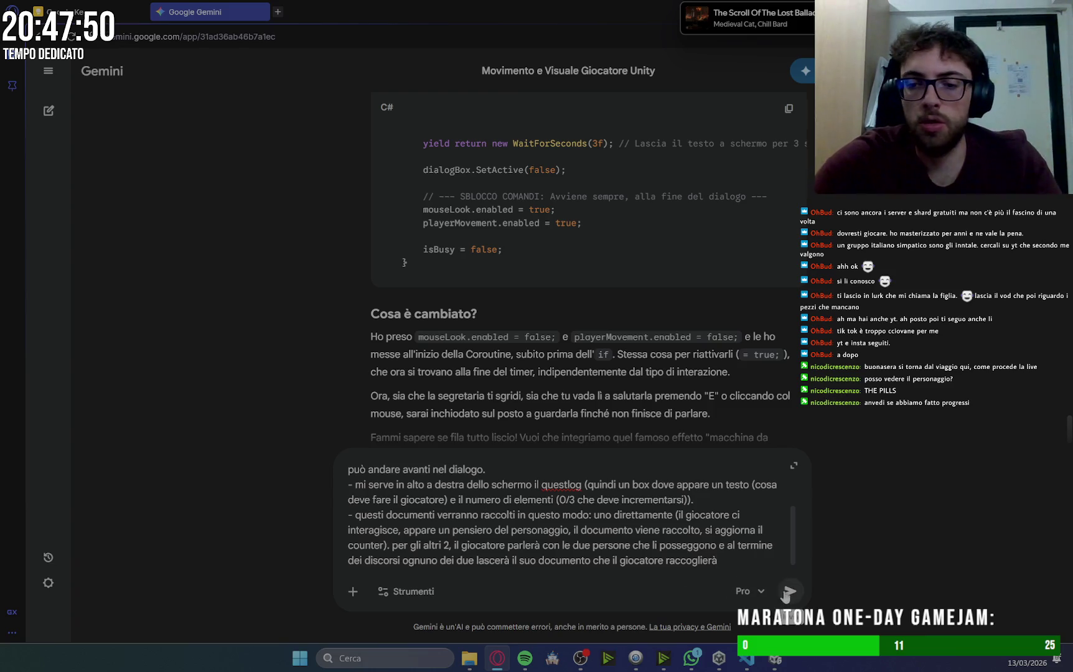
{"action": "left_click", "coordinate": [790, 591]}
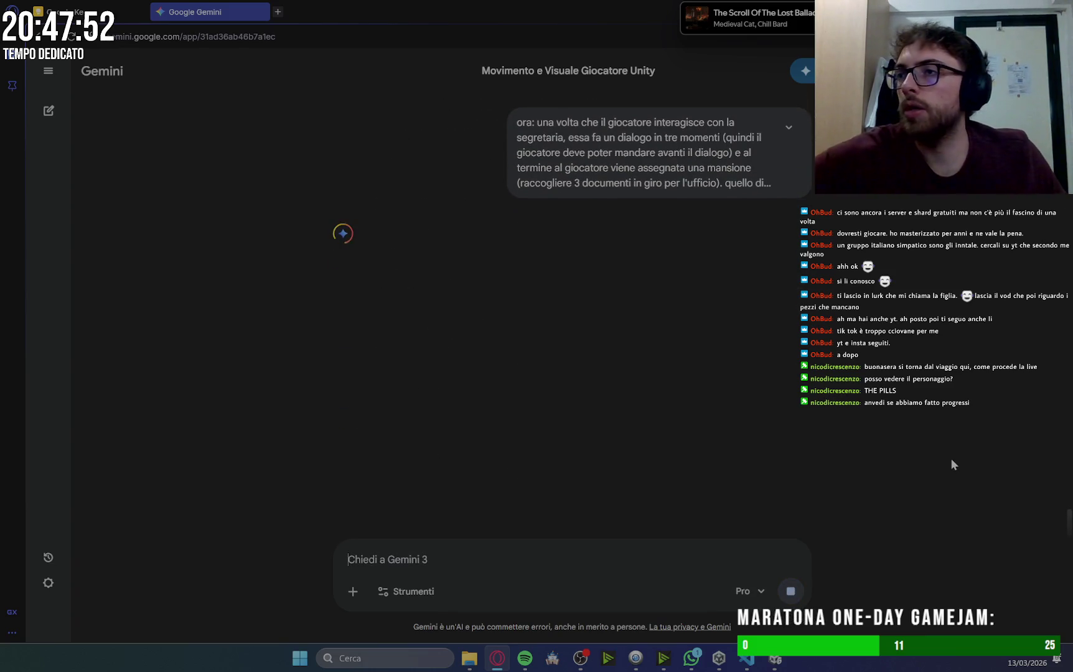
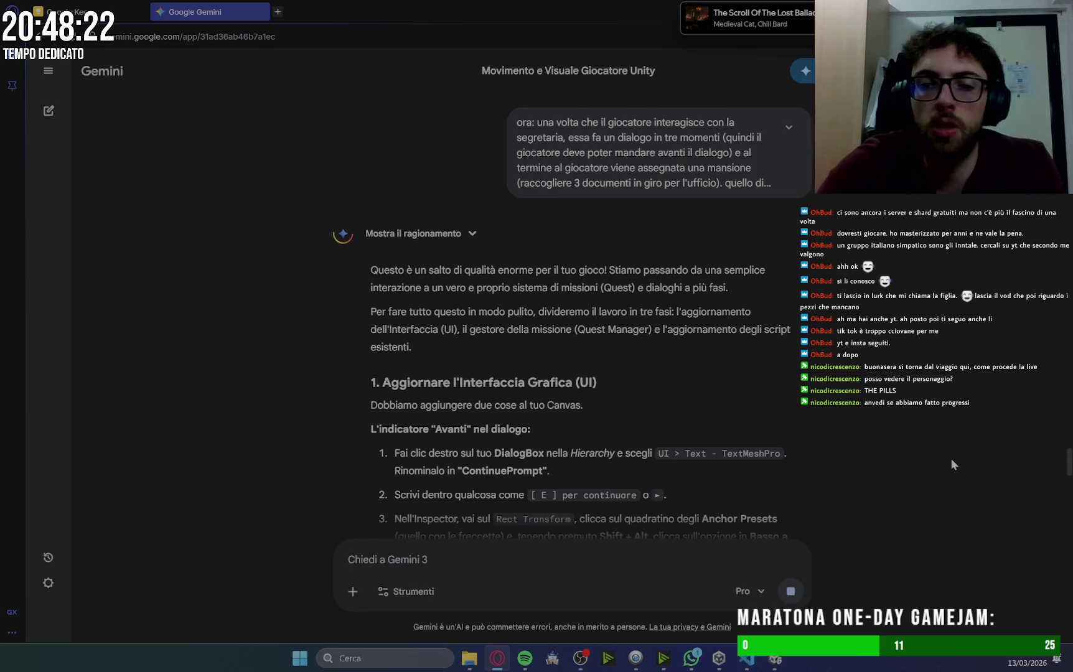
Scroll Gemini's answer past the UI and QuestLog steps to the QuestManager C# code block.
{"action": "scroll", "coordinate": [884, 399], "scroll_direction": "down", "scroll_amount": 3}
{"action": "scroll", "coordinate": [884, 398], "scroll_direction": "up", "scroll_amount": 1}
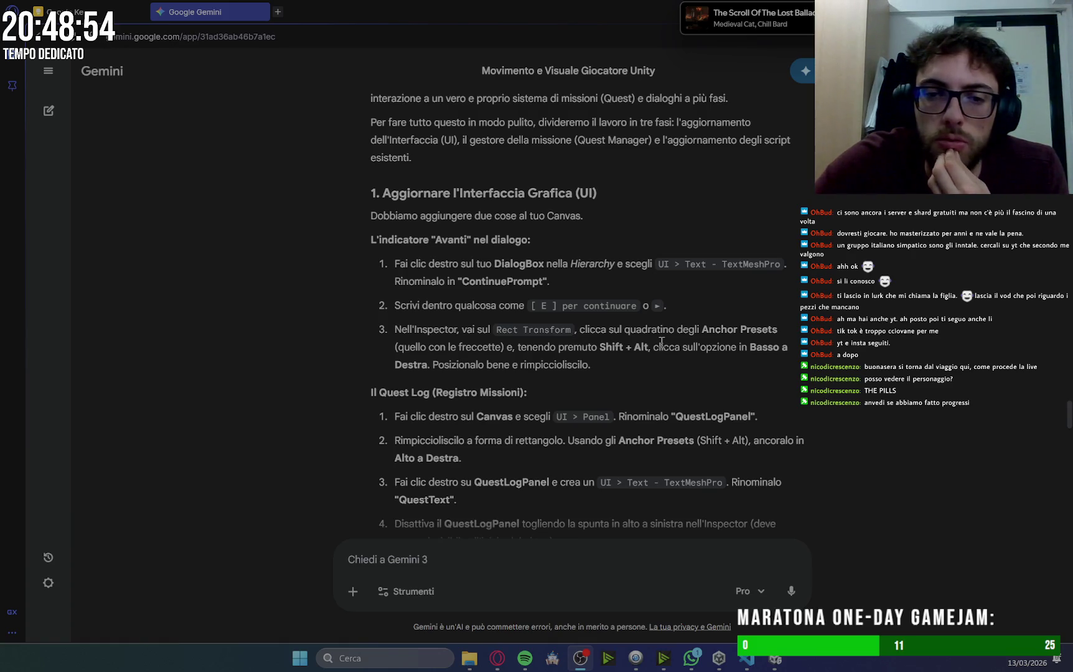
{"action": "scroll", "coordinate": [817, 385], "scroll_direction": "down", "scroll_amount": 3}
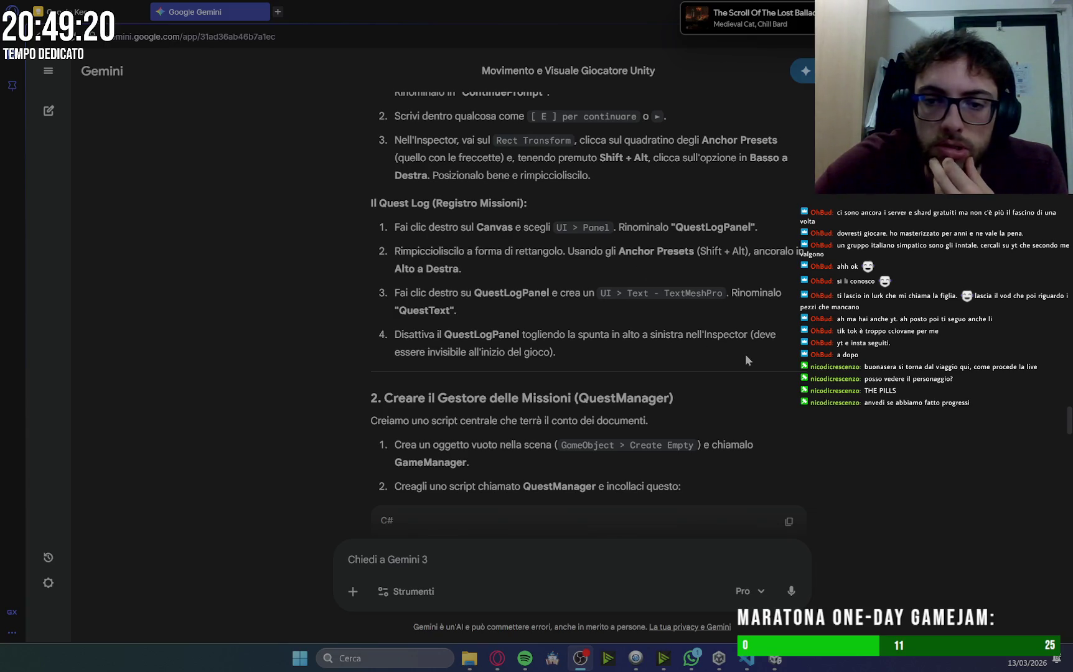
{"action": "scroll", "coordinate": [832, 361], "scroll_direction": "down", "scroll_amount": 1}
{"action": "scroll", "coordinate": [833, 361], "scroll_direction": "down", "scroll_amount": 3}
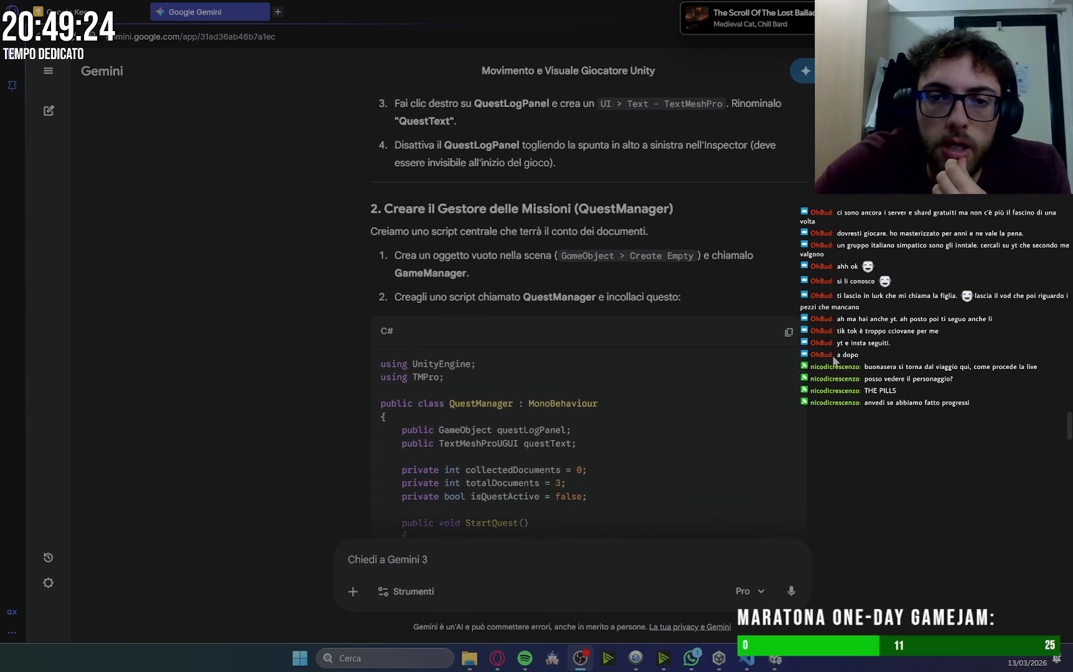
{"action": "scroll", "coordinate": [834, 361], "scroll_direction": "down", "scroll_amount": 4}
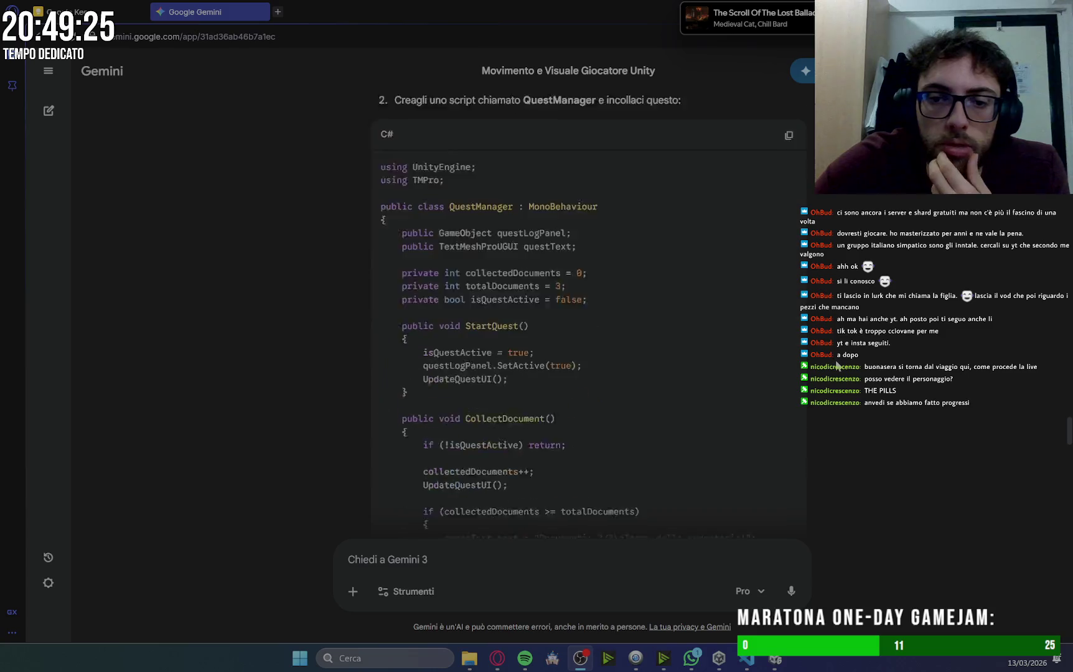
In Unity, frame the Canvas front-on and activate Pannello_Dialoghi with its children.
{"action": "mouse_move", "coordinate": [772, 661]}
{"action": "left_click", "coordinate": [728, 614]}
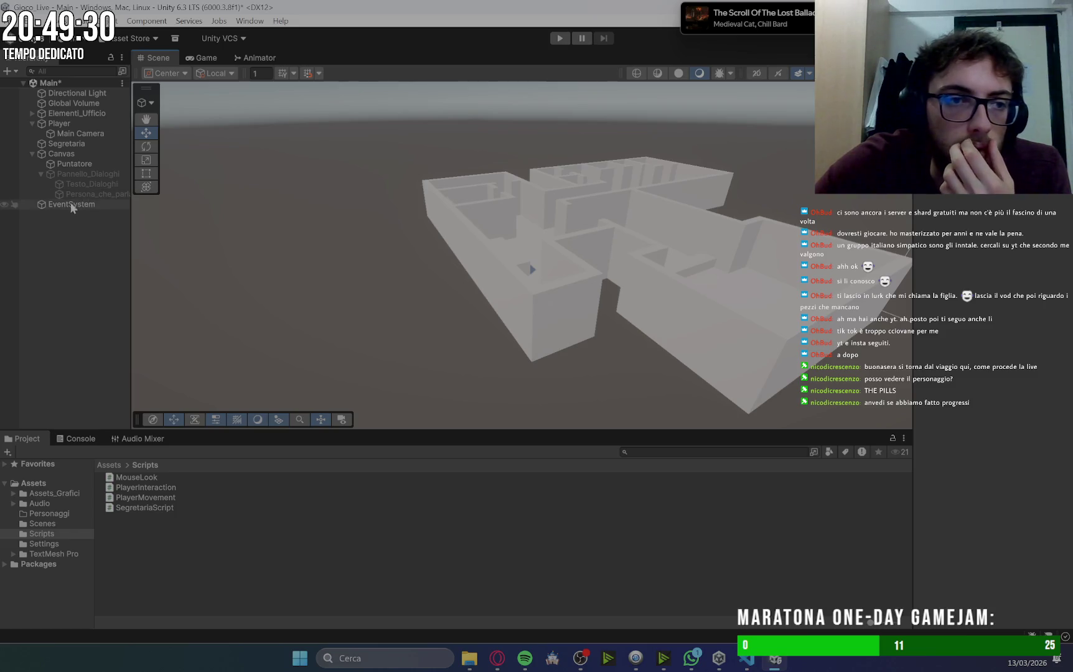
{"action": "left_click", "coordinate": [73, 172]}
{"action": "double_click", "coordinate": [73, 156]}
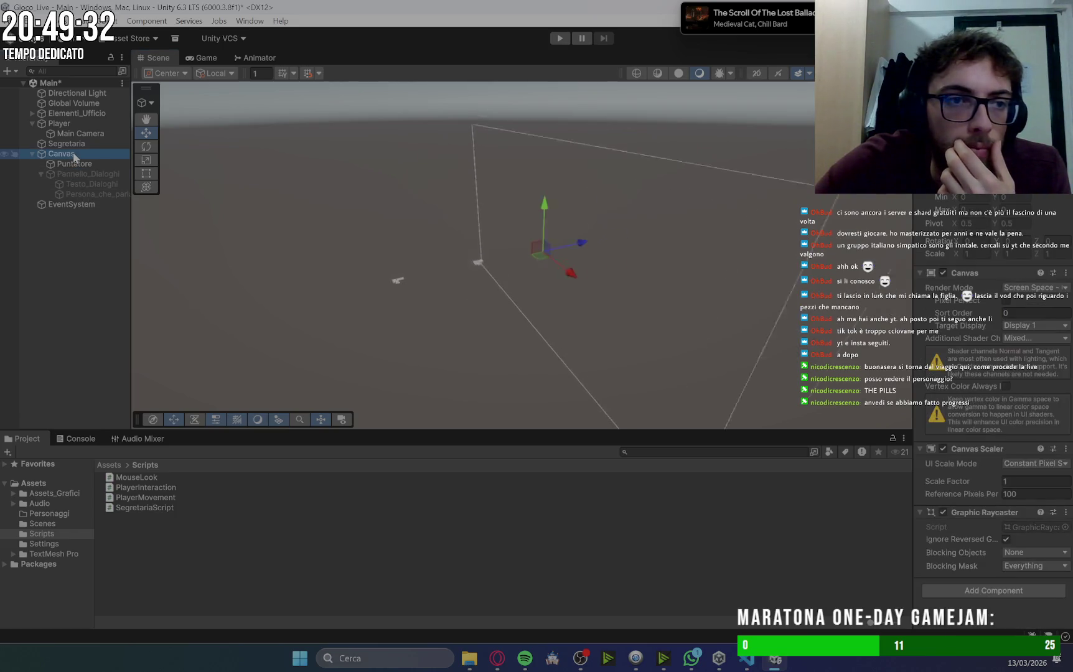
{"action": "double_click", "coordinate": [64, 157]}
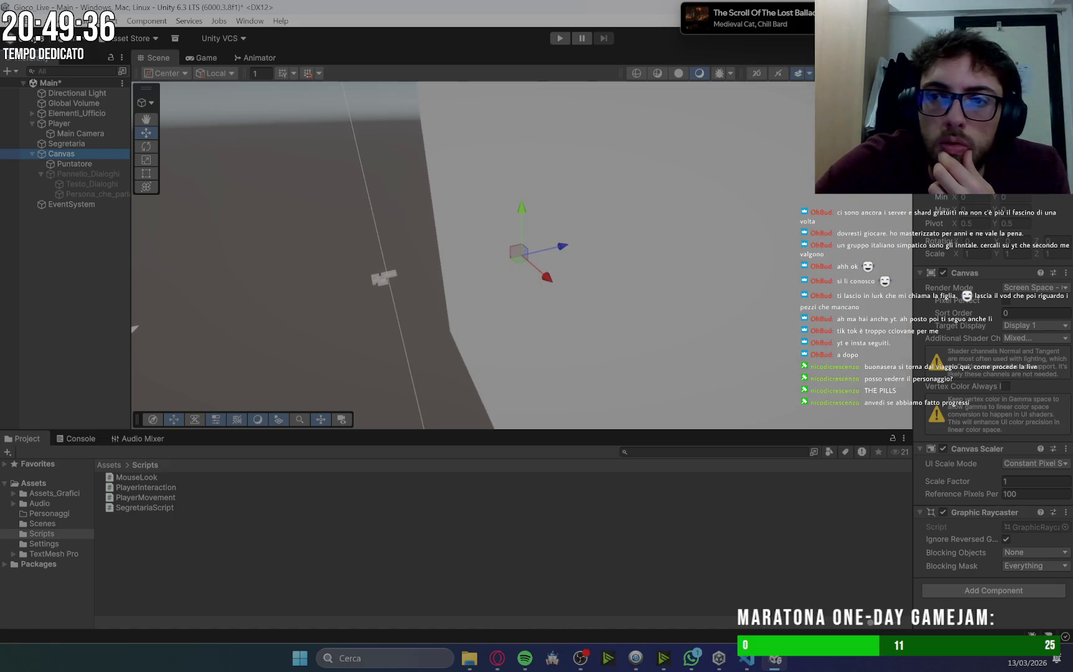
{"action": "key", "text": "2"}
{"action": "scroll", "coordinate": [647, 211], "scroll_direction": "down", "scroll_amount": 5}
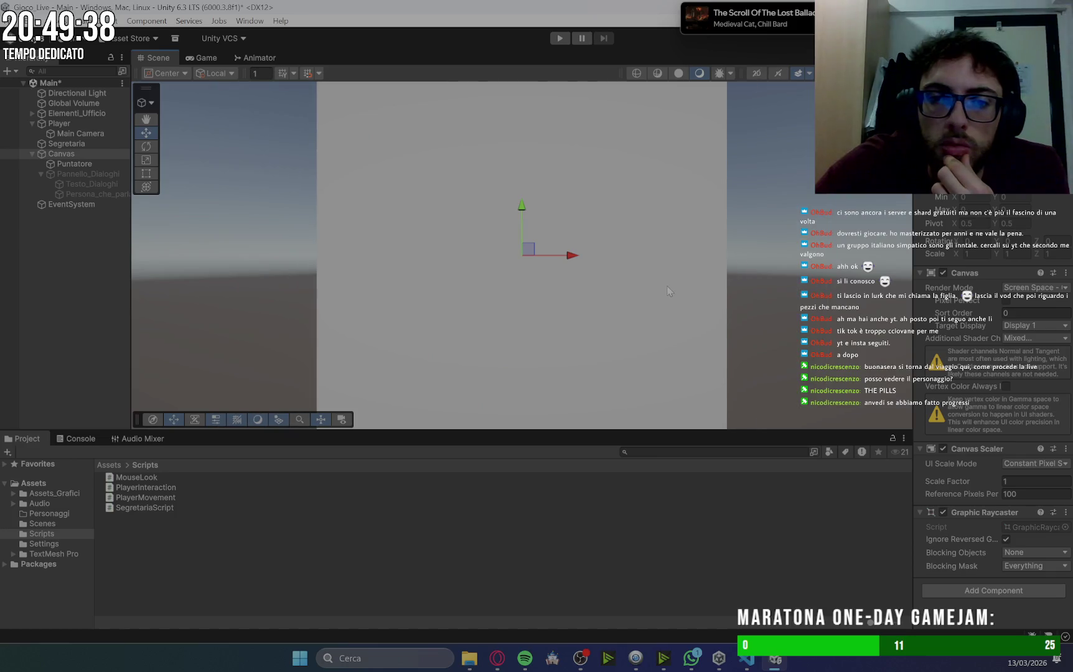
{"action": "left_click", "coordinate": [82, 171]}
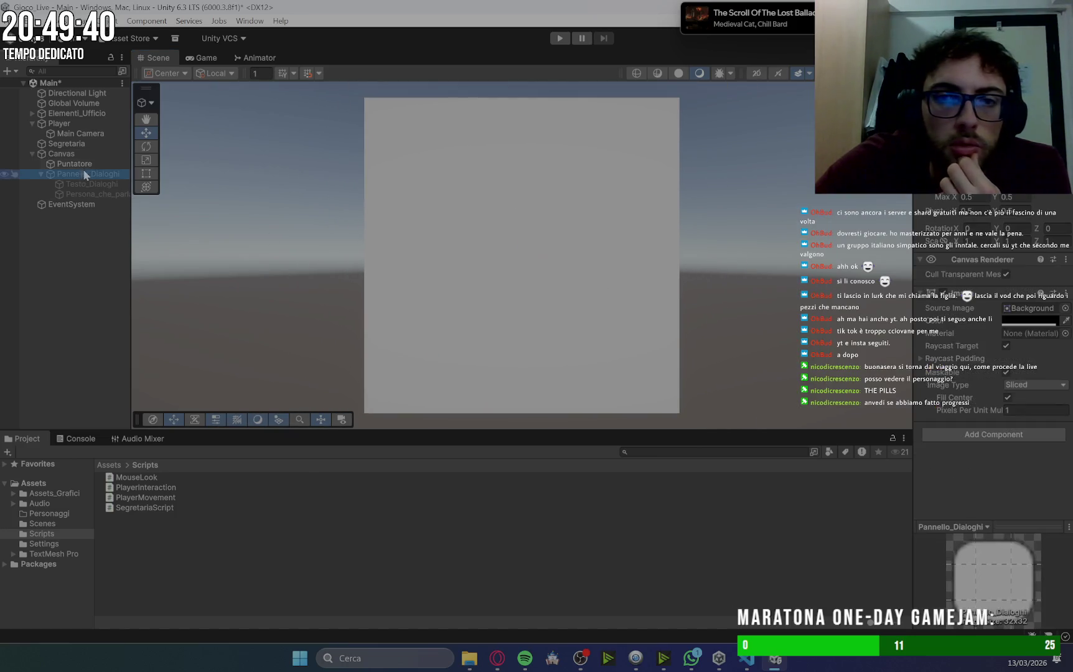
{"action": "left_click", "coordinate": [932, 78]}
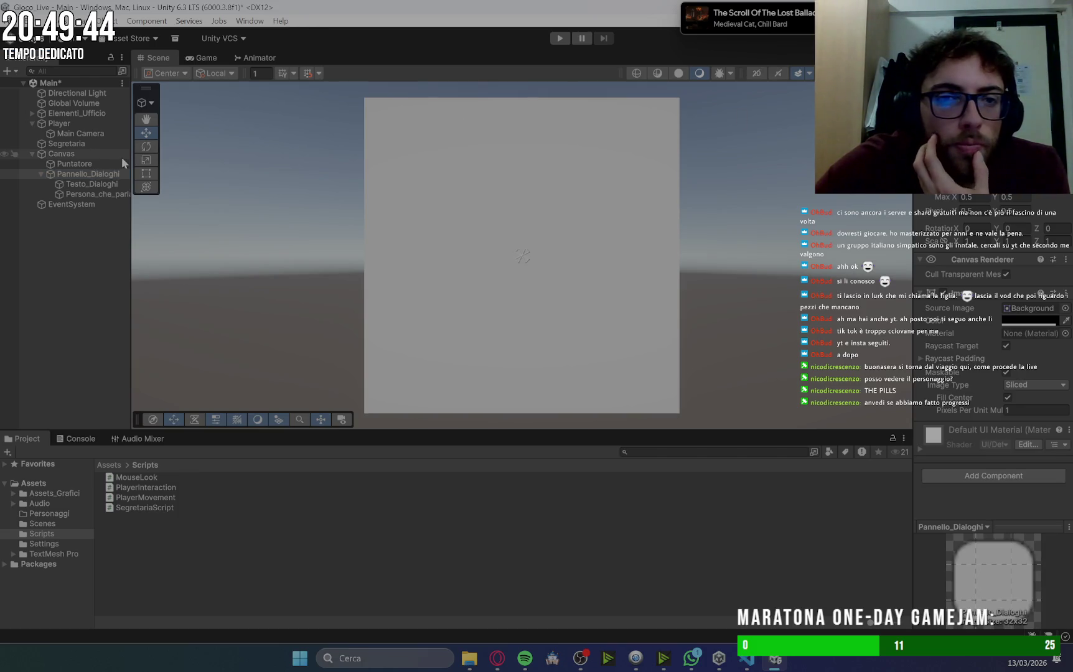
Frame the dialogue panel in the Scene view and preview it in the Game view.
{"action": "left_click", "coordinate": [80, 153]}
{"action": "double_click", "coordinate": [83, 173]}
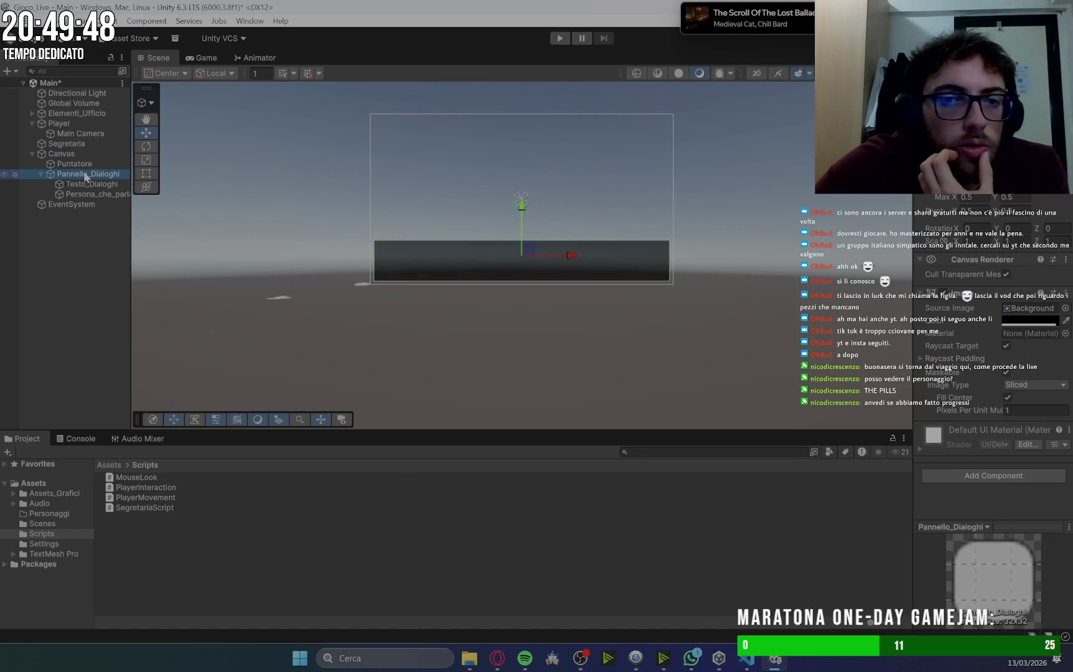
{"action": "scroll", "coordinate": [740, 221], "scroll_direction": "up", "scroll_amount": 5}
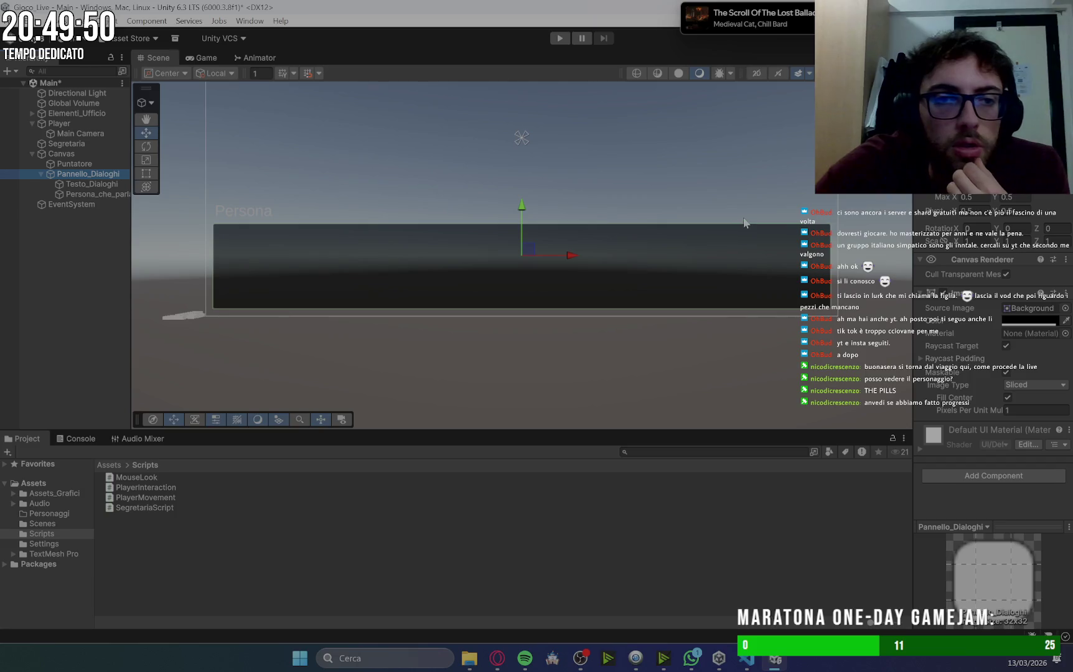
{"action": "scroll", "coordinate": [747, 221], "scroll_direction": "down", "scroll_amount": 3}
{"action": "mouse_move", "coordinate": [735, 202]}
{"action": "left_mouse_down"}
{"action": "mouse_move", "coordinate": [720, 238]}
{"action": "mouse_move", "coordinate": [720, 203]}
{"action": "left_mouse_up"}
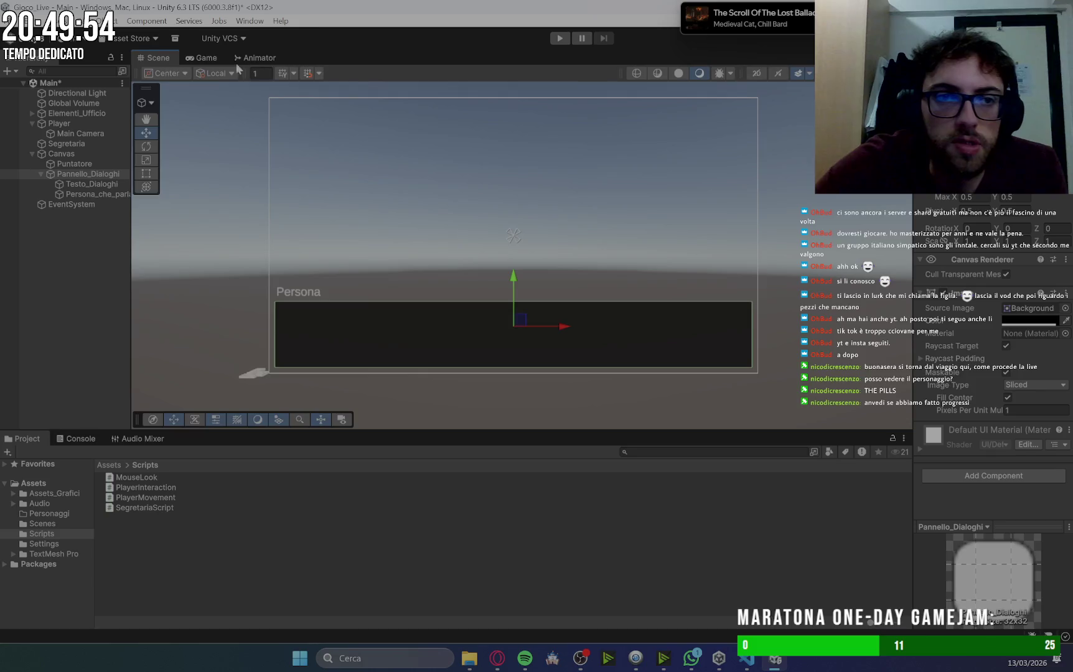
{"action": "left_click", "coordinate": [188, 57]}
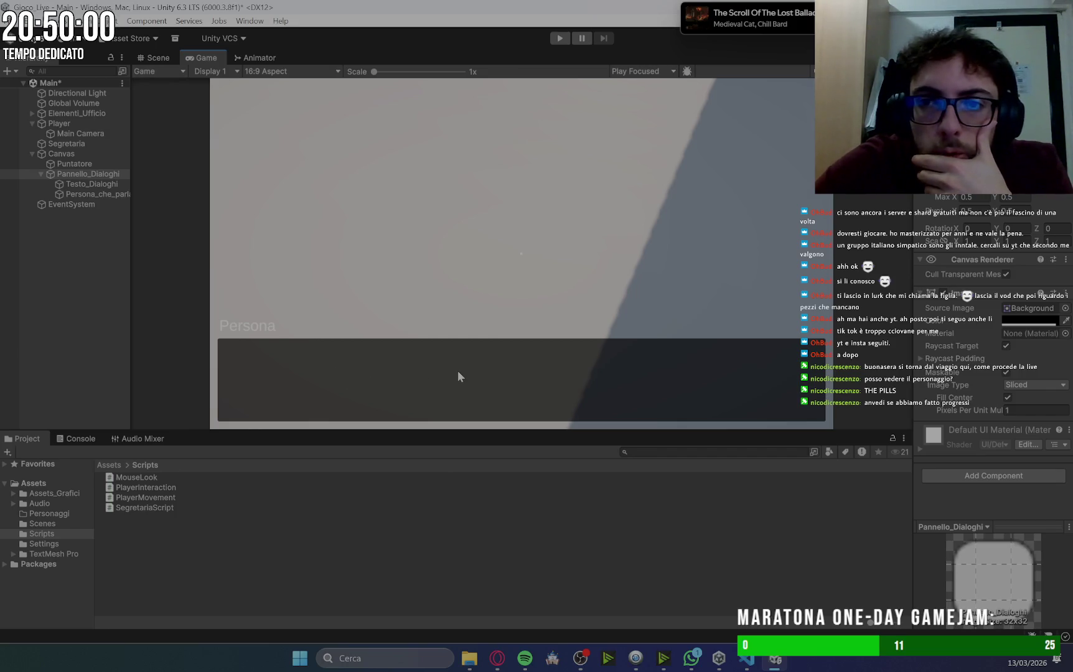
{"action": "left_click", "coordinate": [156, 57]}
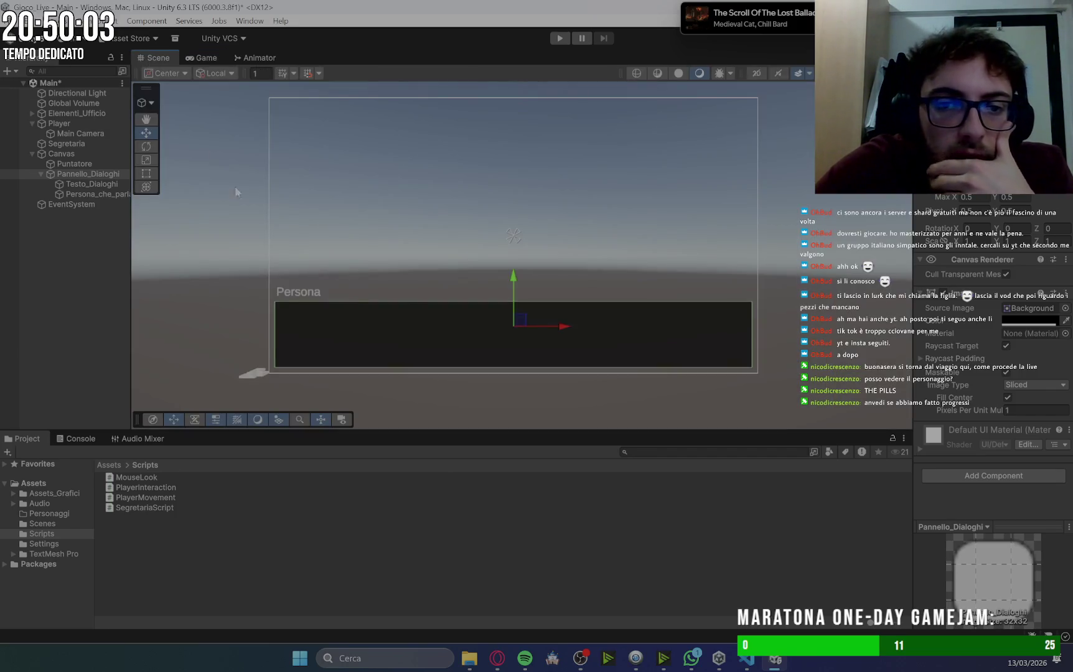
Expand Pannello_Dialoghi's children in the Hierarchy and bring up its add-child menu.
{"action": "left_click", "coordinate": [41, 175]}
{"action": "left_click", "coordinate": [41, 175]}
{"action": "left_click", "coordinate": [41, 174]}
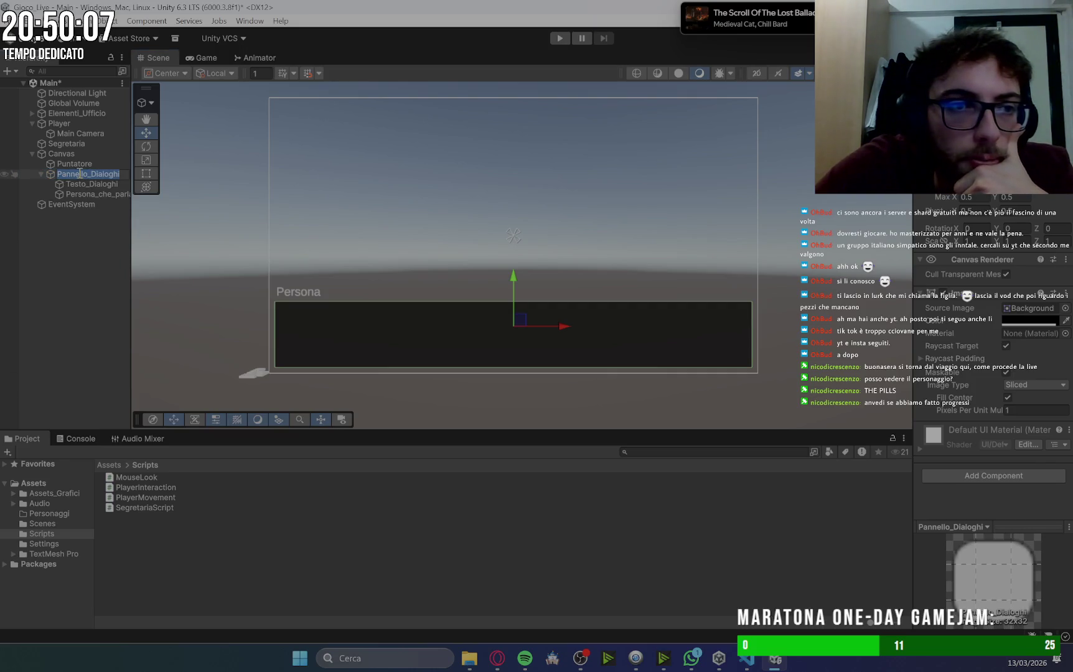
{"action": "right_click", "coordinate": [92, 205]}
Add a Text - TextMeshPro child to Pannello_Dialoghi, anchored bottom-right with Shift+Alt.
{"action": "mouse_move", "coordinate": [166, 428]}
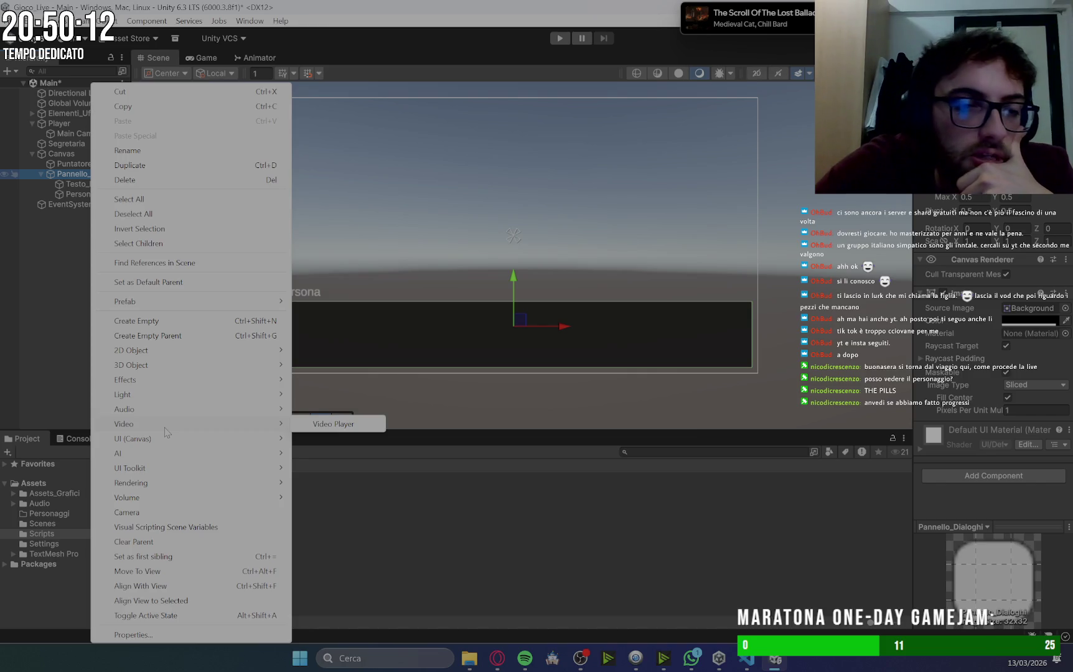
{"action": "mouse_move", "coordinate": [169, 455]}
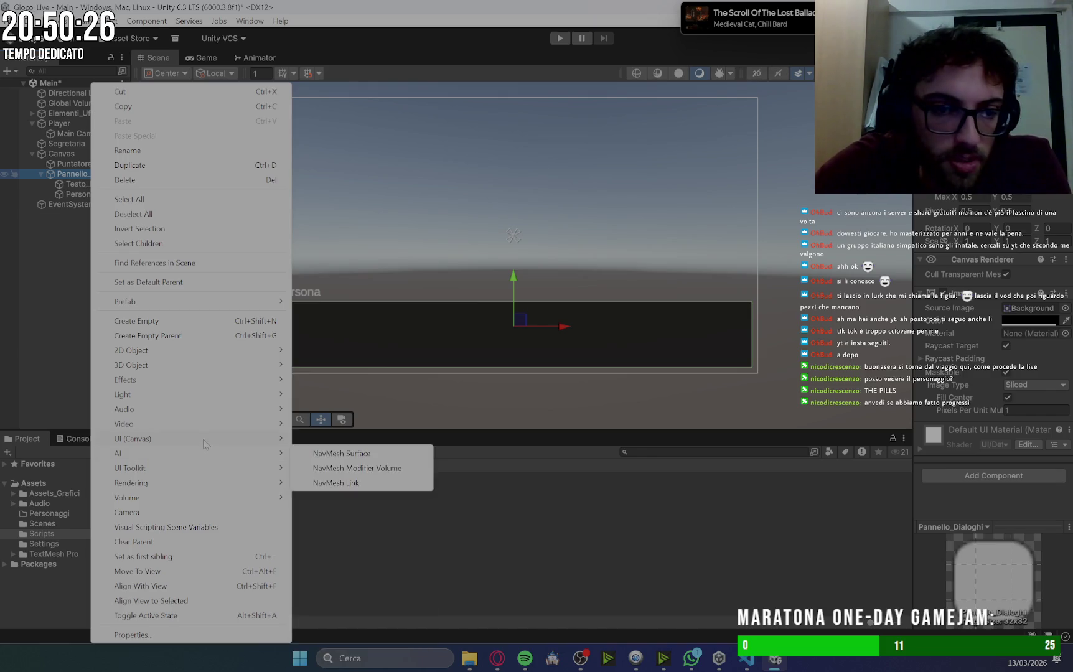
{"action": "left_click", "coordinate": [349, 454]}
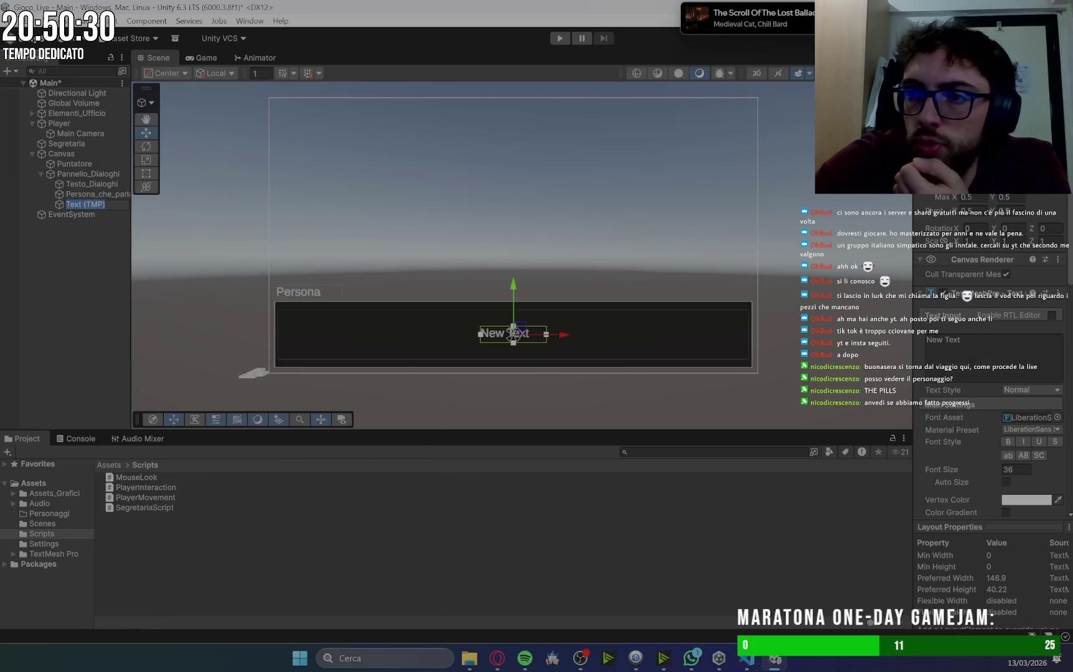
{"action": "left_click", "coordinate": [934, 162]}
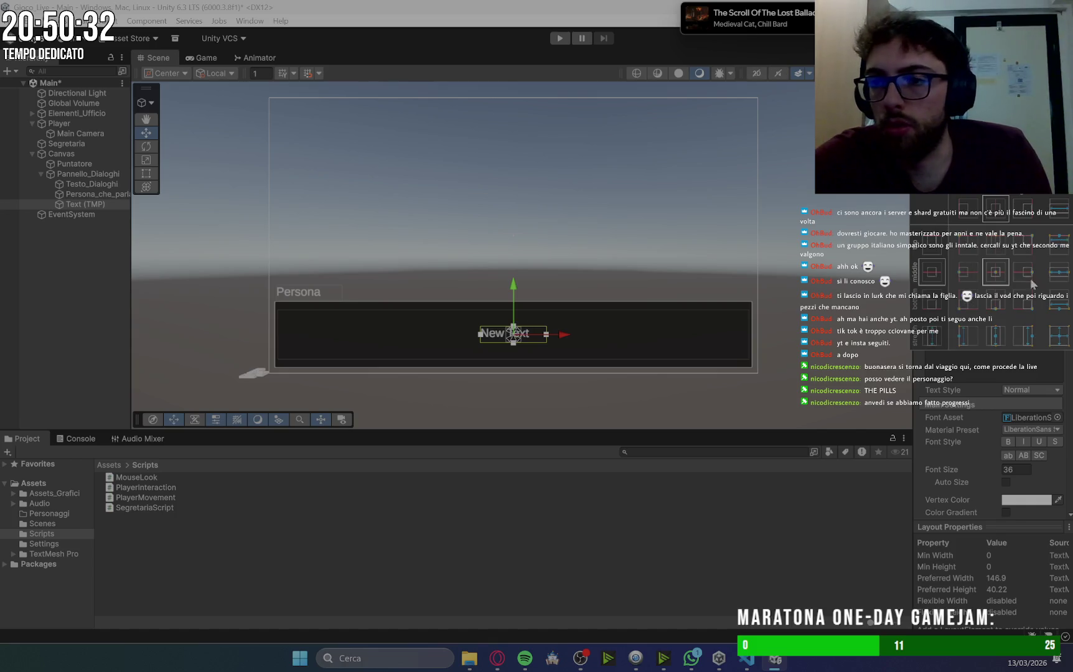
{"action": "left_click", "coordinate": [1024, 299], "text": "alt+shift"}
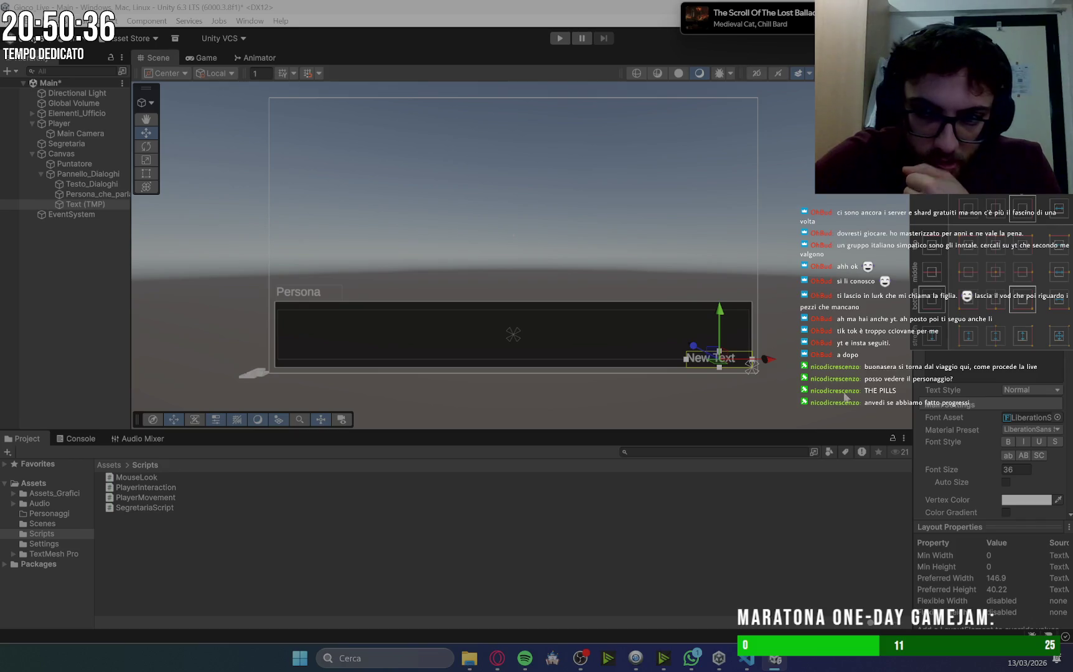
{"action": "left_click", "coordinate": [966, 353]}
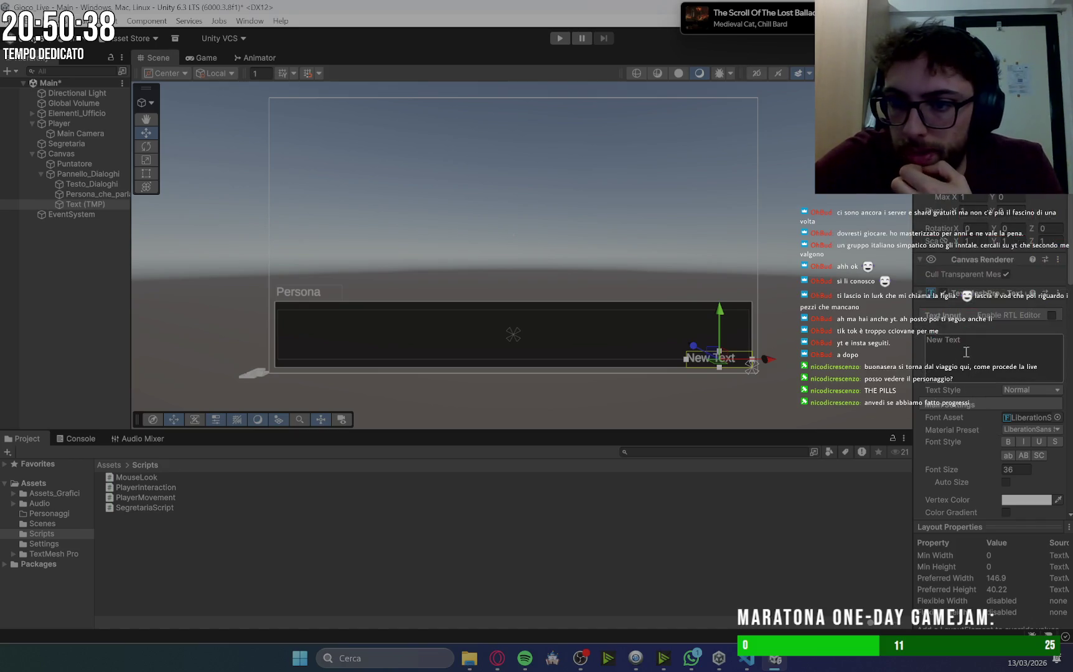
Change the text to 'SPAZIO per andare avanti', font size 15, aligned Center and Middle.
{"action": "left_click_drag", "start_coordinate": [962, 343], "coordinate": [924, 346]}
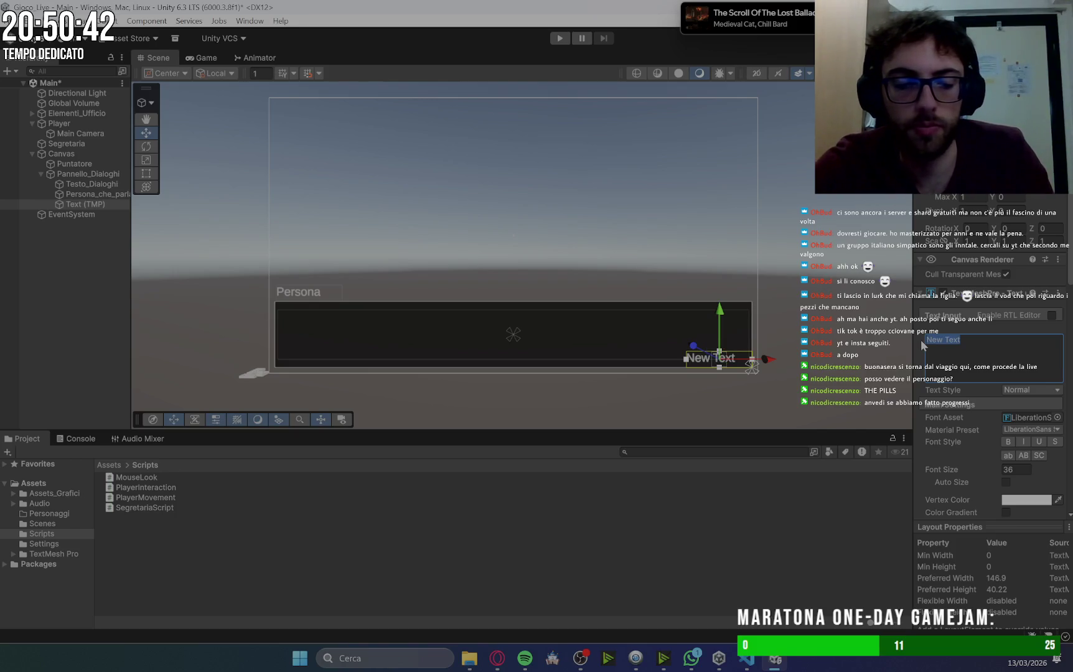
{"action": "type", "text": "SPAZ"}
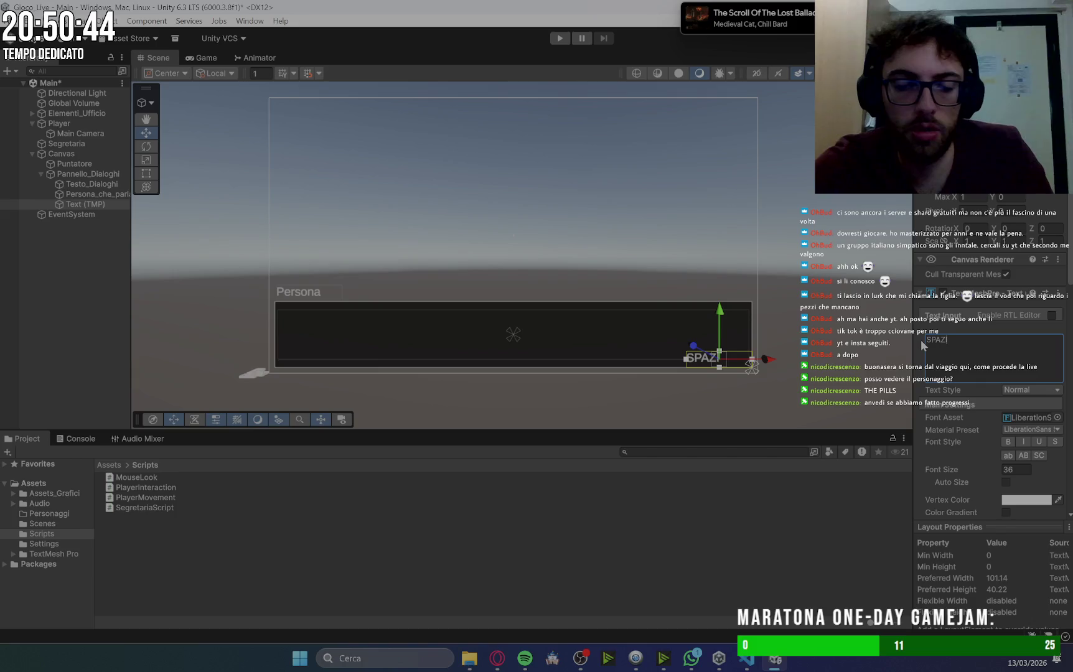
{"action": "type", "text": "IO per"}
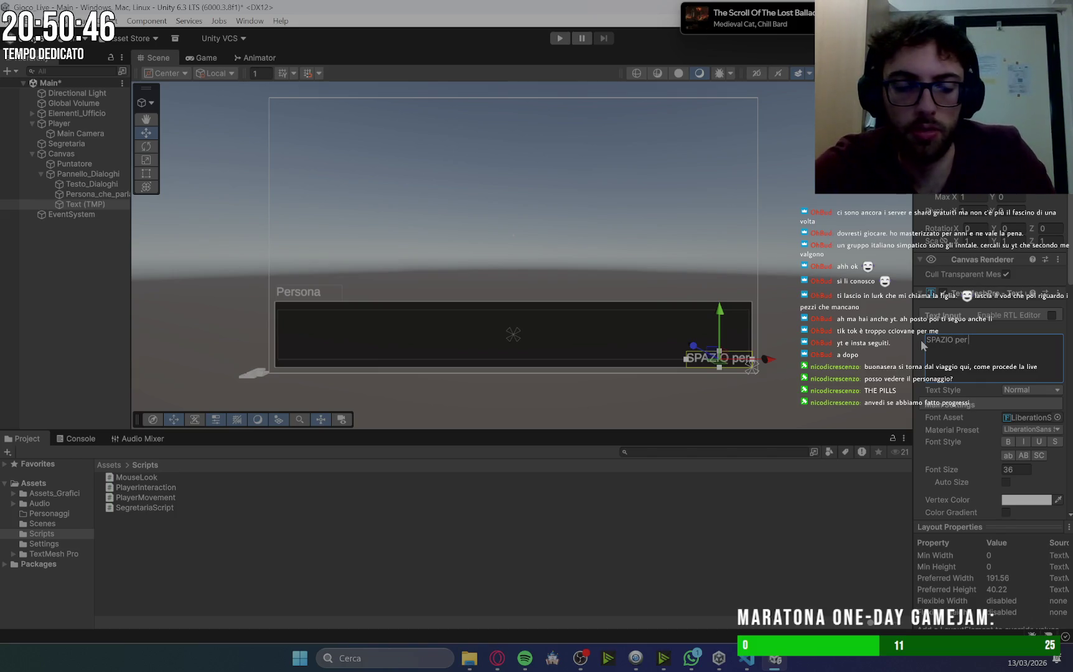
{"action": "type", "text": " andare avanti"}
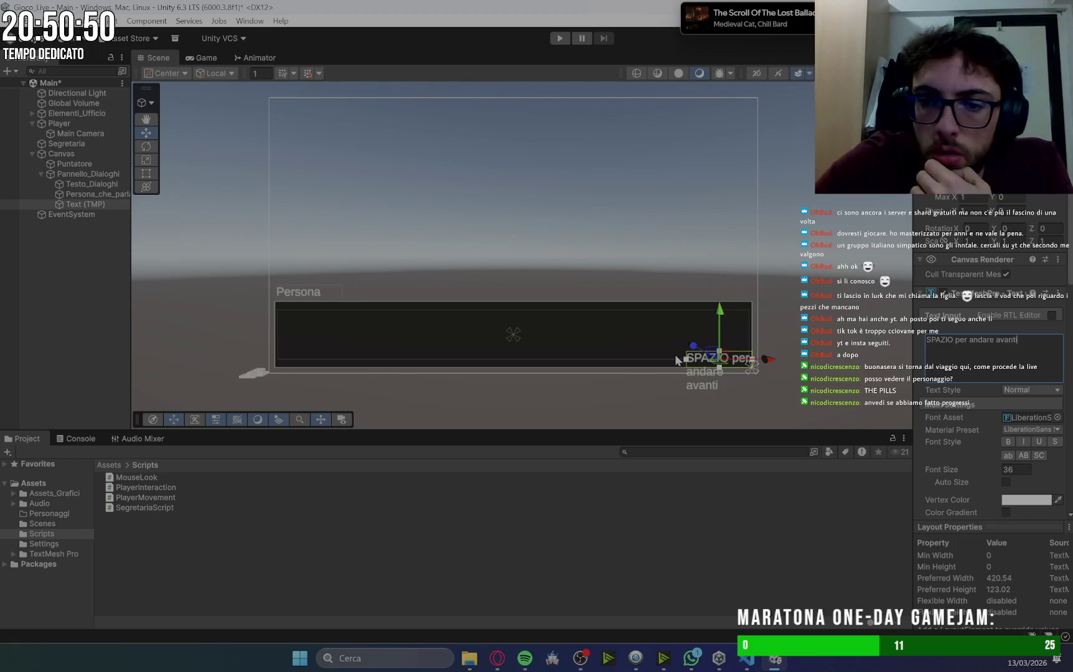
{"action": "left_click", "coordinate": [1021, 471]}
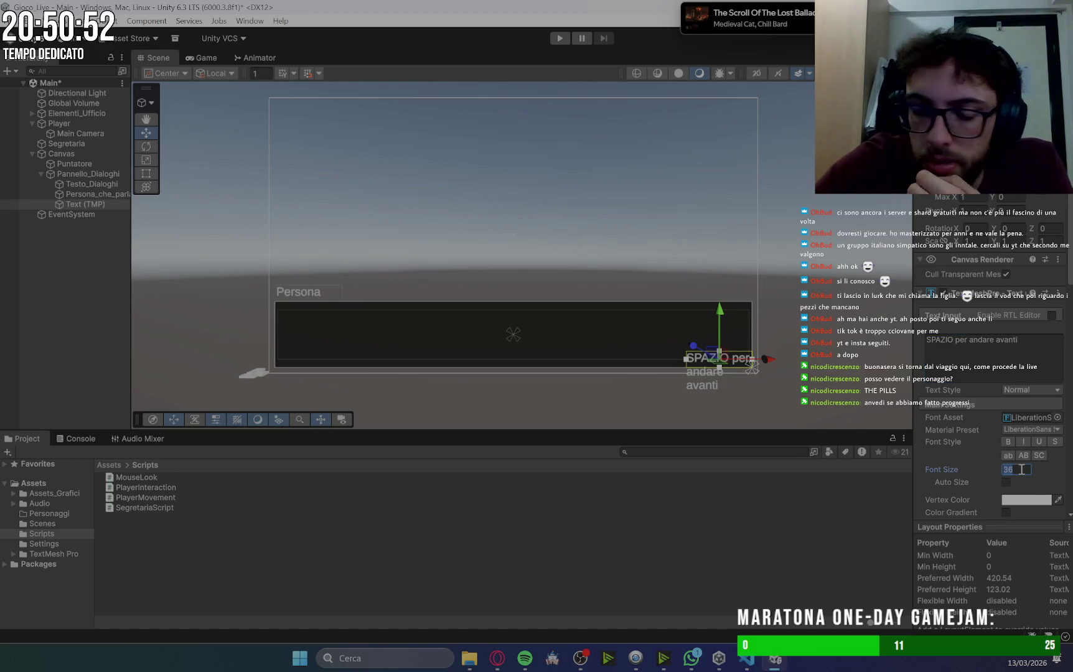
{"action": "type", "text": "15"}
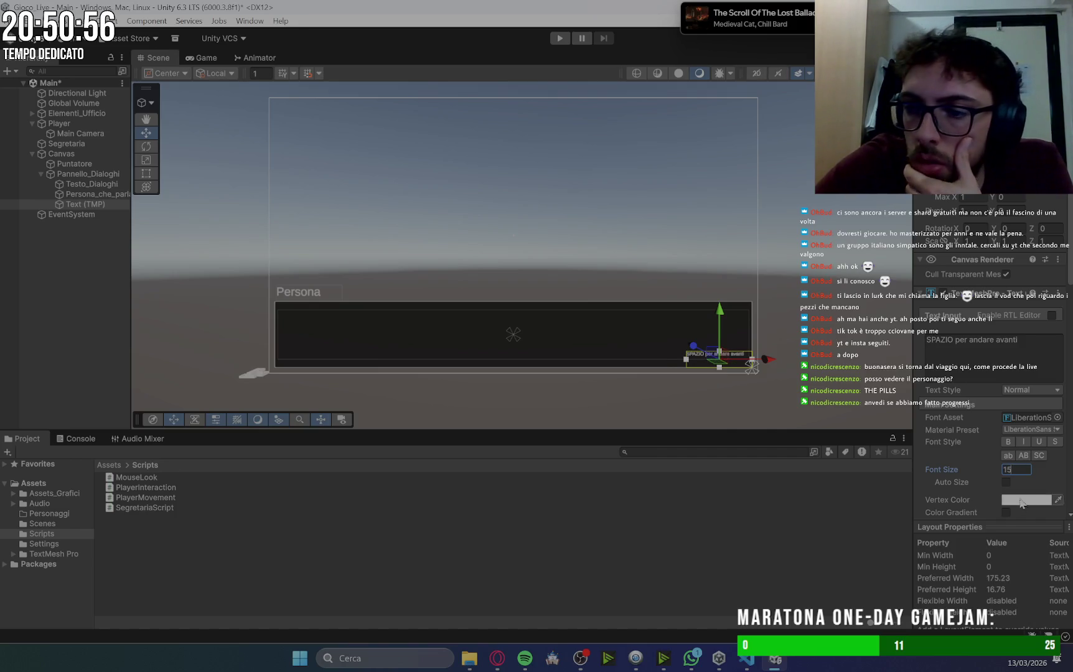
{"action": "scroll", "coordinate": [968, 487], "scroll_direction": "down", "scroll_amount": 5}
{"action": "left_click", "coordinate": [1024, 381]}
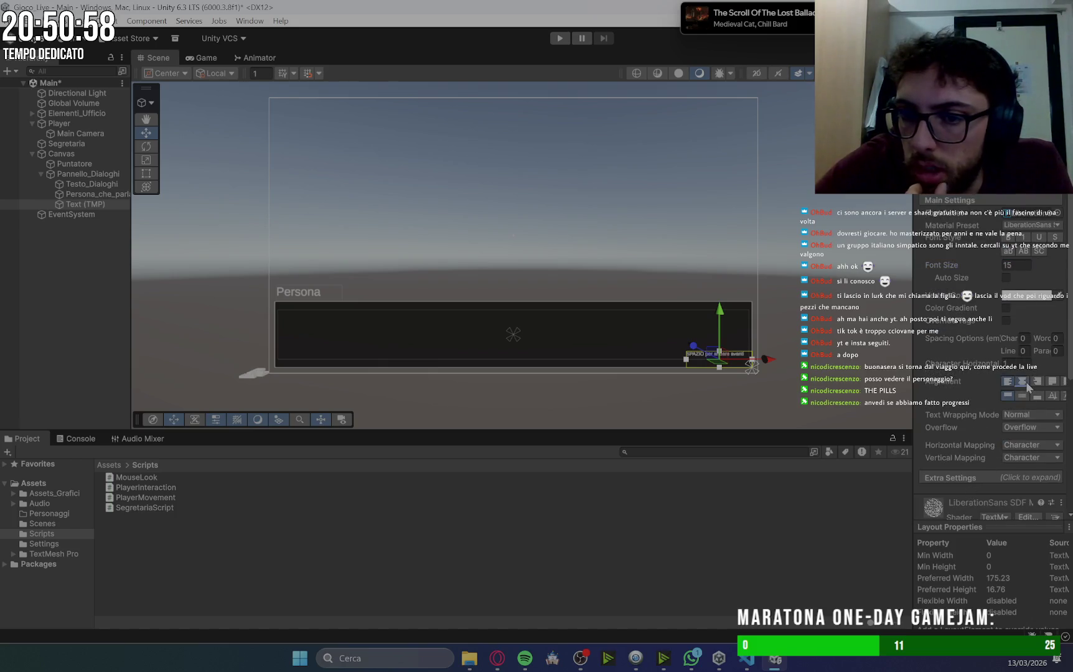
{"action": "left_click", "coordinate": [1024, 396]}
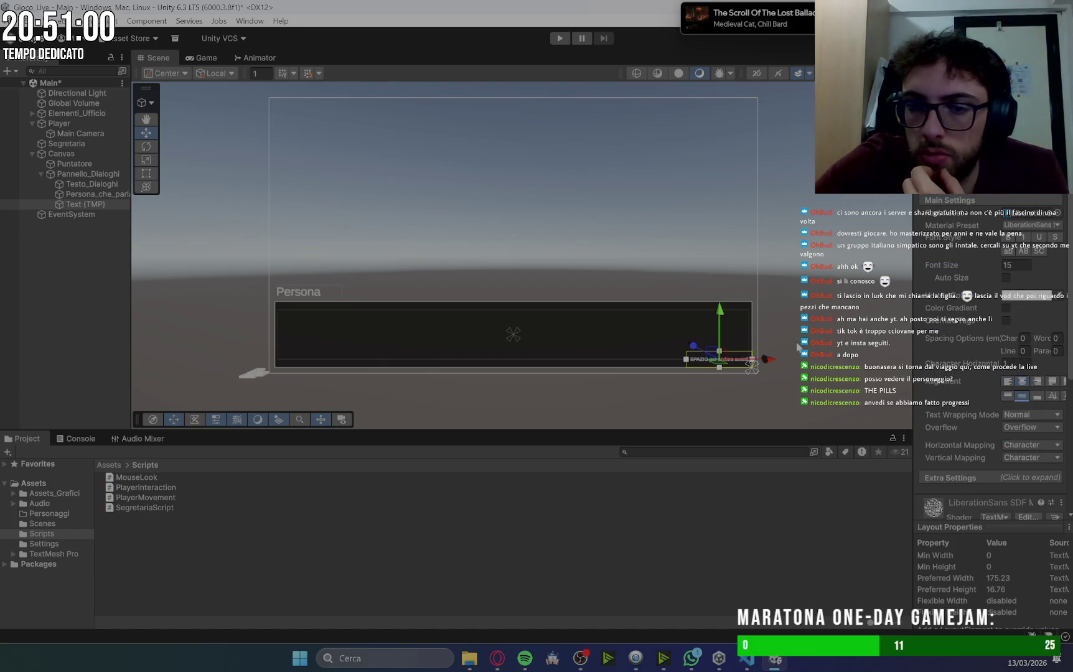
{"action": "scroll", "coordinate": [837, 355], "scroll_direction": "up", "scroll_amount": 3}
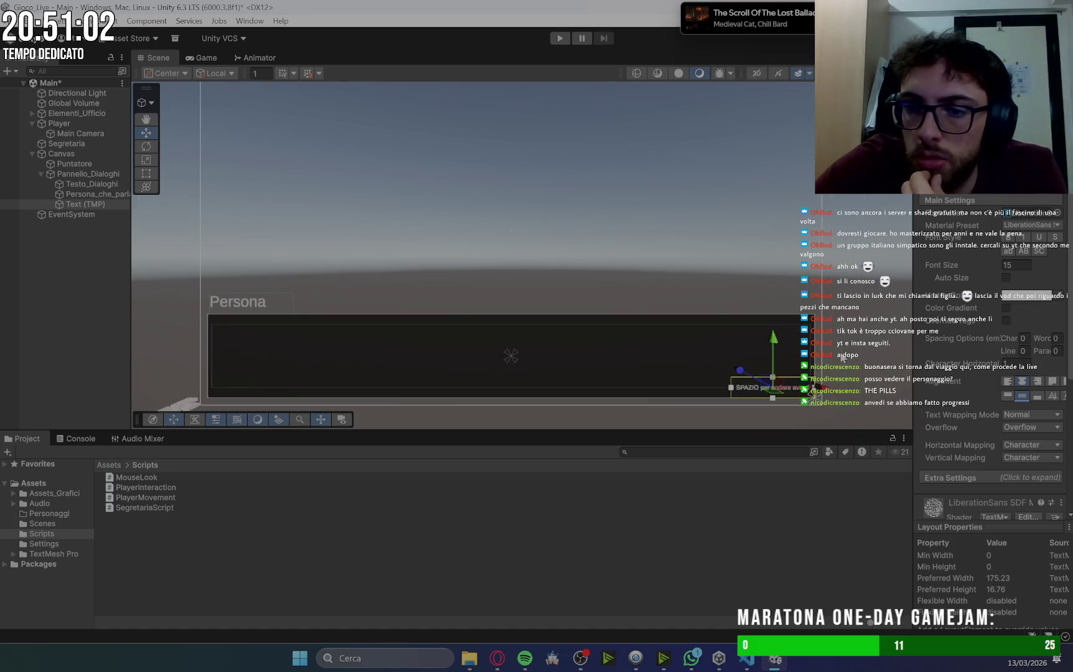
Preview the dialogue panel in the Game view, then return to the Scene view and Gemini.
{"action": "left_click", "coordinate": [862, 362]}
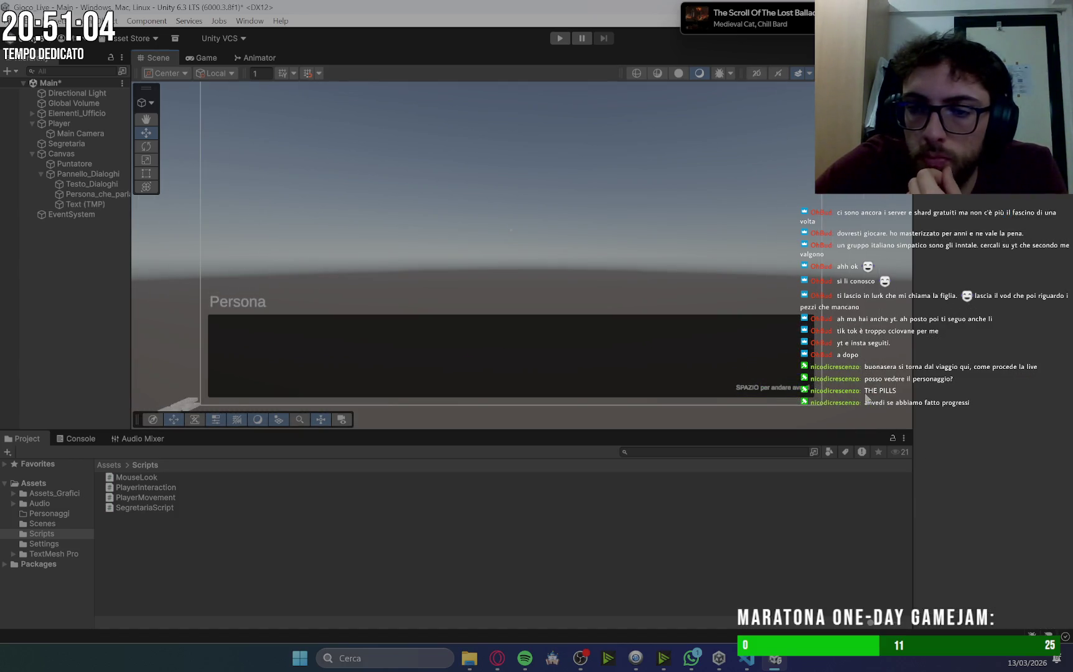
{"action": "left_click", "coordinate": [786, 389]}
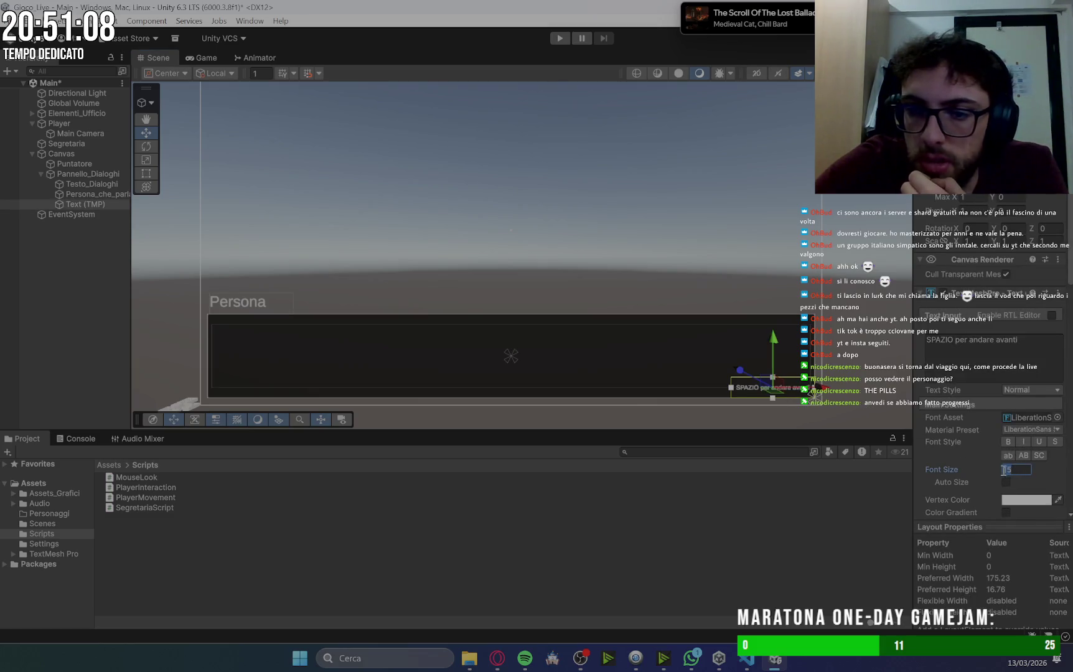
{"action": "left_click", "coordinate": [839, 312]}
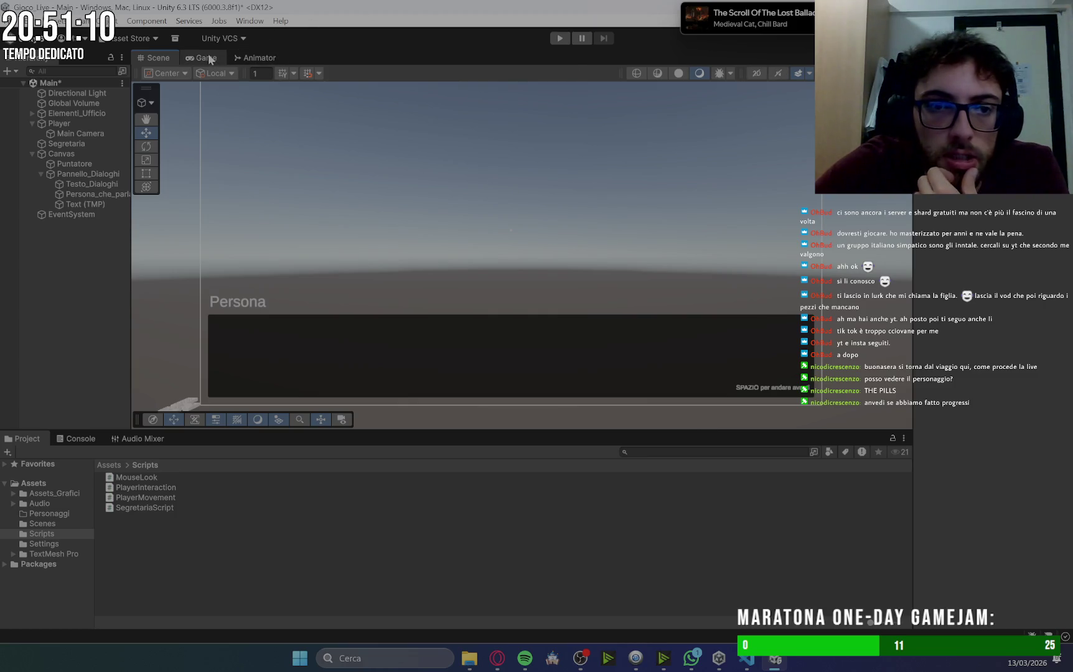
{"action": "left_click", "coordinate": [208, 56]}
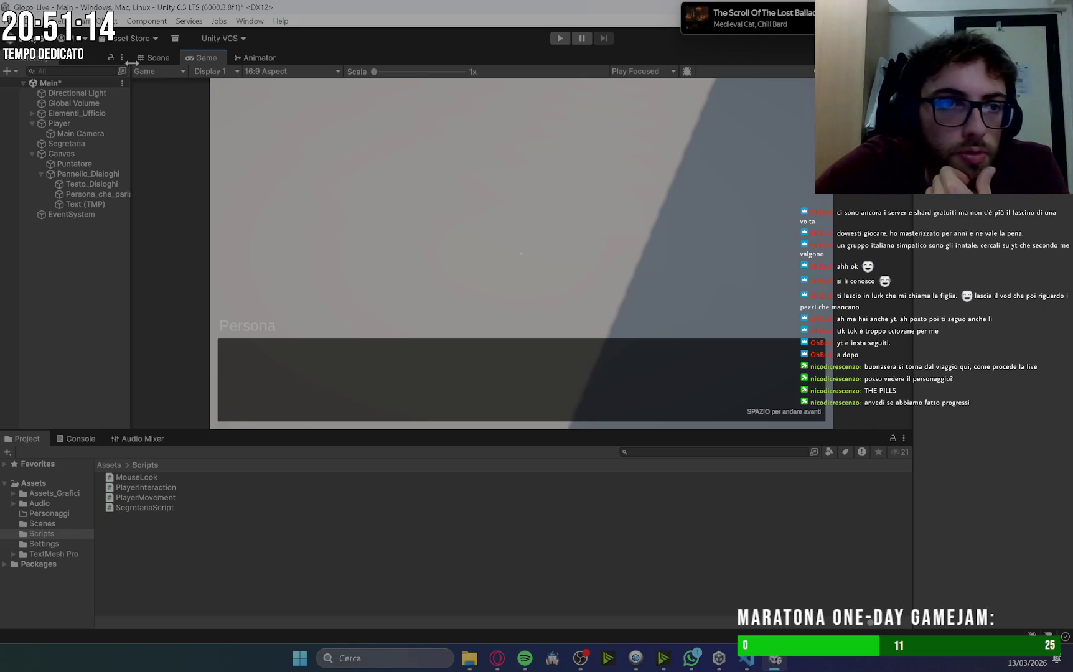
{"action": "left_click", "coordinate": [156, 58]}
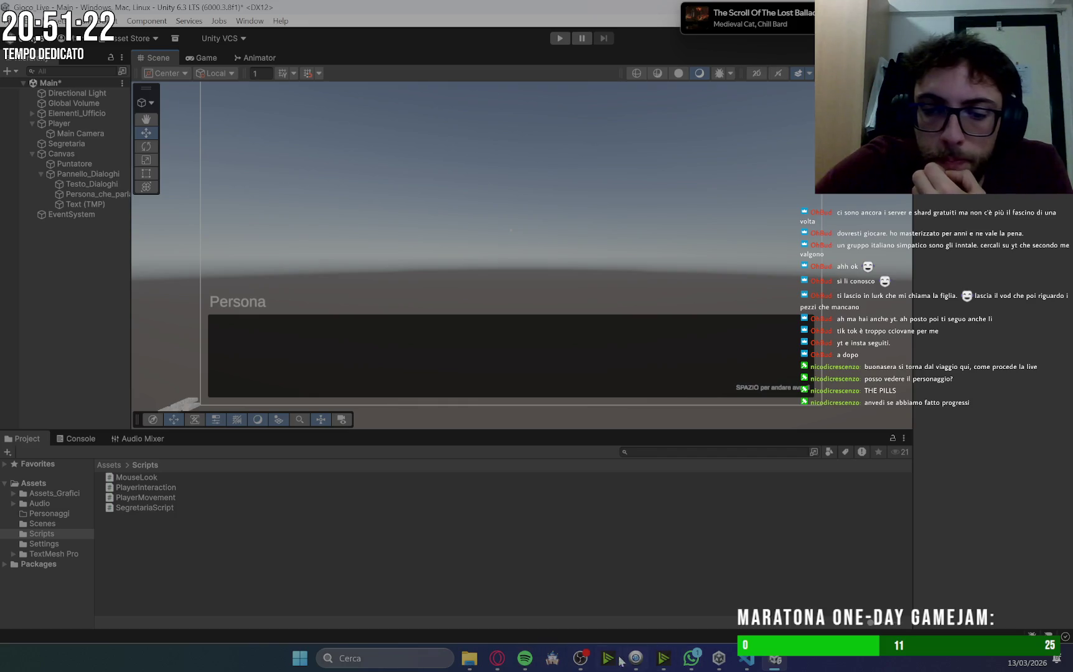
{"action": "left_click", "coordinate": [497, 658]}
{"action": "scroll", "coordinate": [725, 187], "scroll_direction": "up", "scroll_amount": 10}
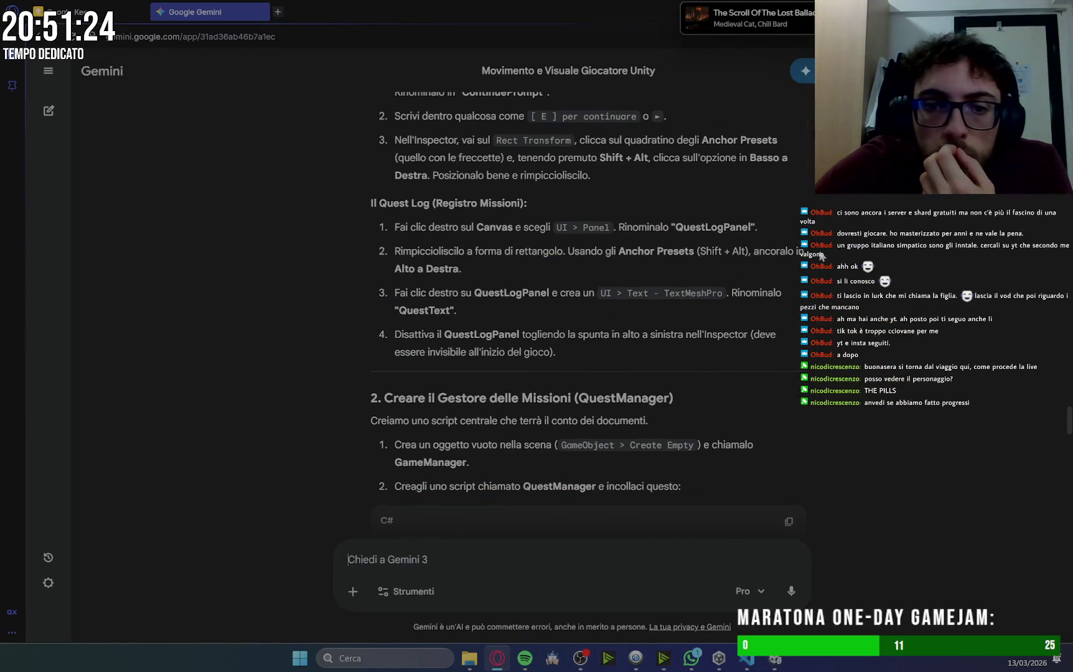
Scroll Gemini back up to section 1's UI steps, then switch to Google Keep.
{"action": "scroll", "coordinate": [848, 277], "scroll_direction": "up", "scroll_amount": 2}
{"action": "scroll", "coordinate": [848, 277], "scroll_direction": "up", "scroll_amount": 1}
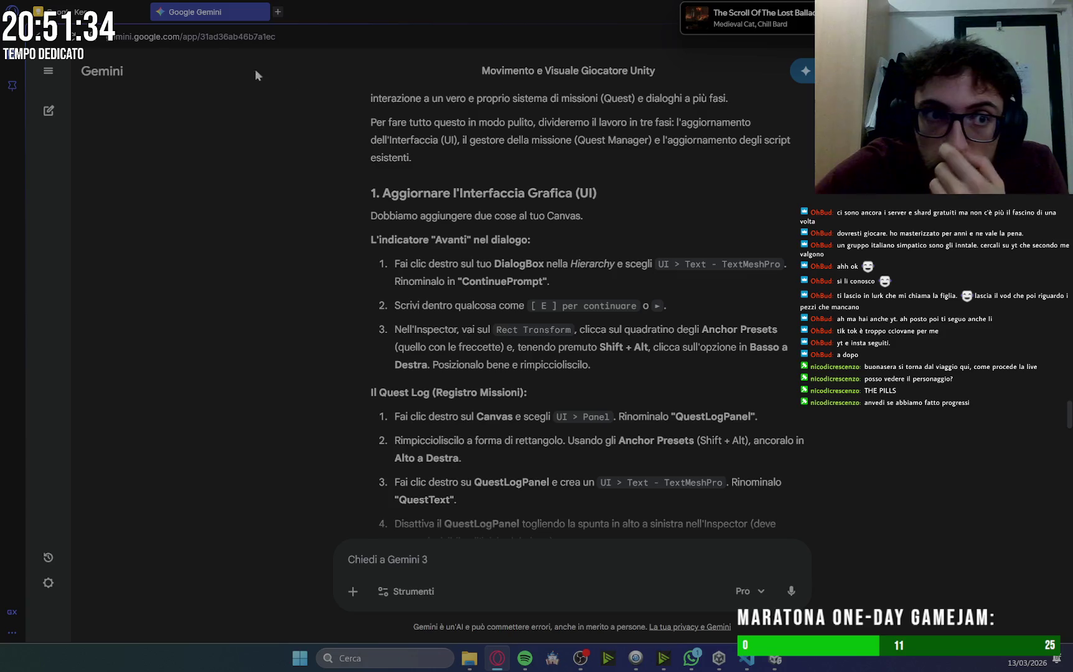
{"action": "left_click", "coordinate": [88, 12]}
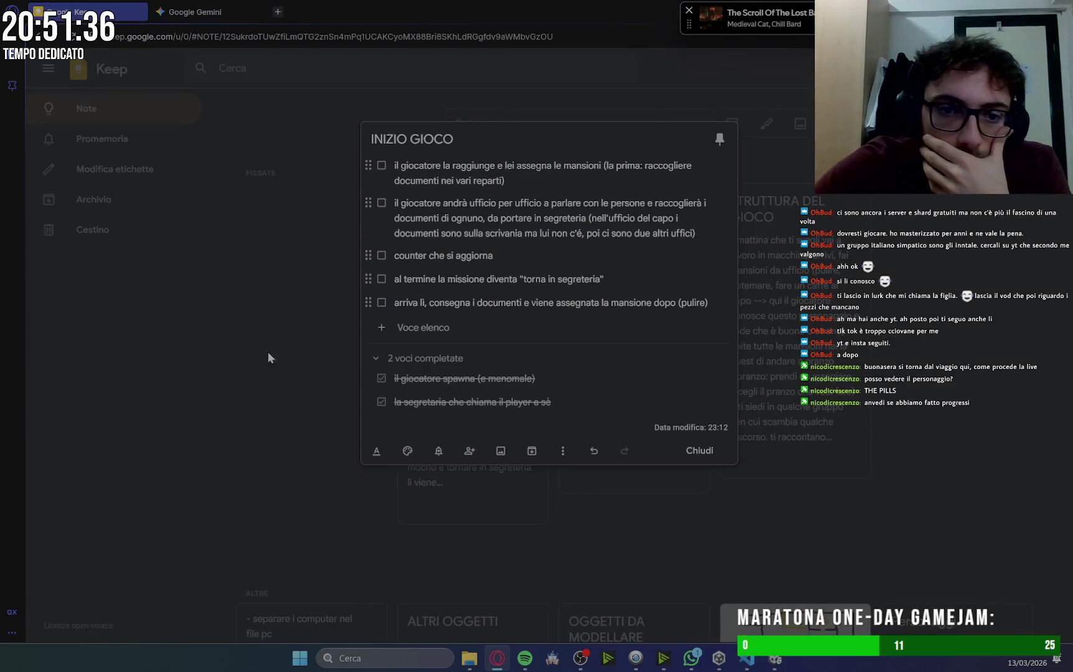
Add '- far apparire il testo per proseguire nei dialoghi alla fine del dialogo' to the untitled Keep note.
{"action": "left_click", "coordinate": [269, 356]}
{"action": "scroll", "coordinate": [280, 373], "scroll_direction": "down", "scroll_amount": 6}
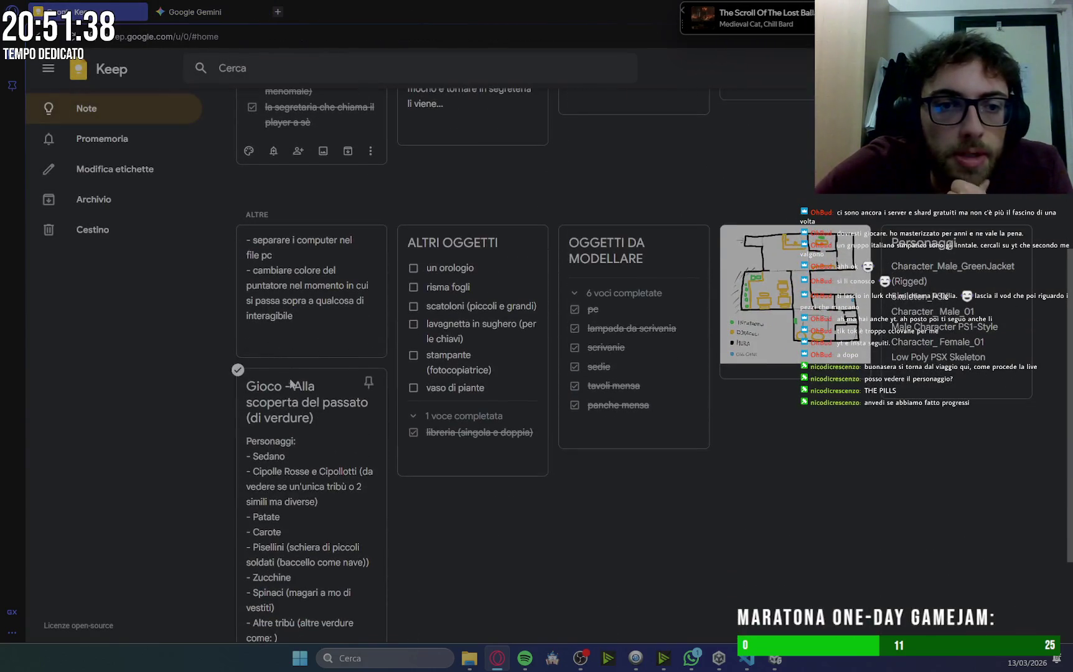
{"action": "left_click", "coordinate": [324, 298]}
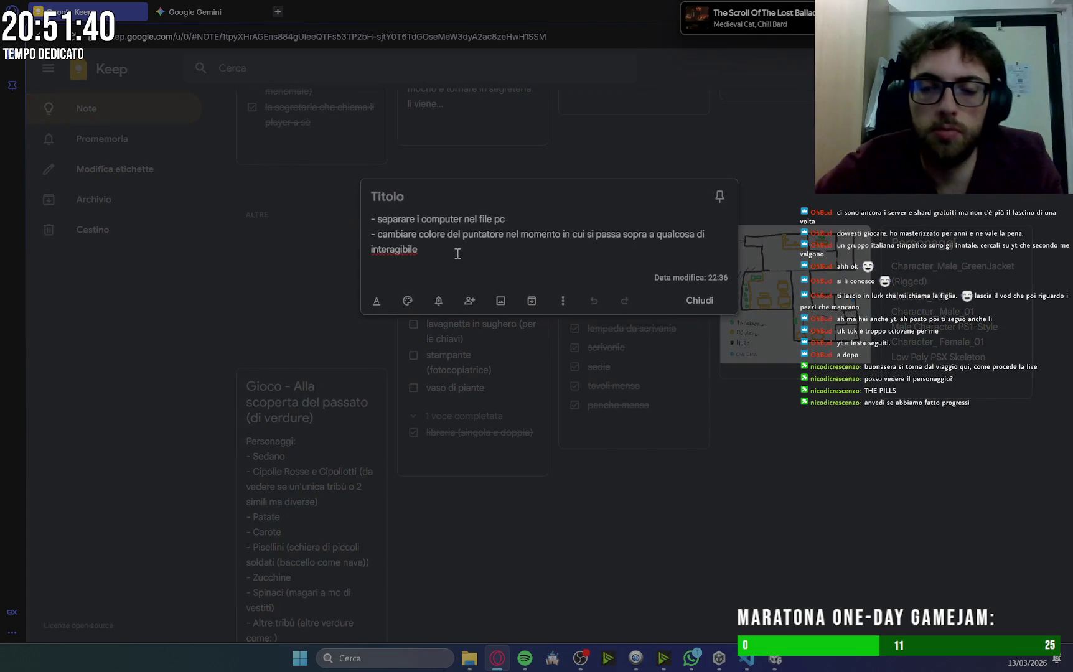
{"action": "key", "text": "Return"}
{"action": "type", "text": "-"}
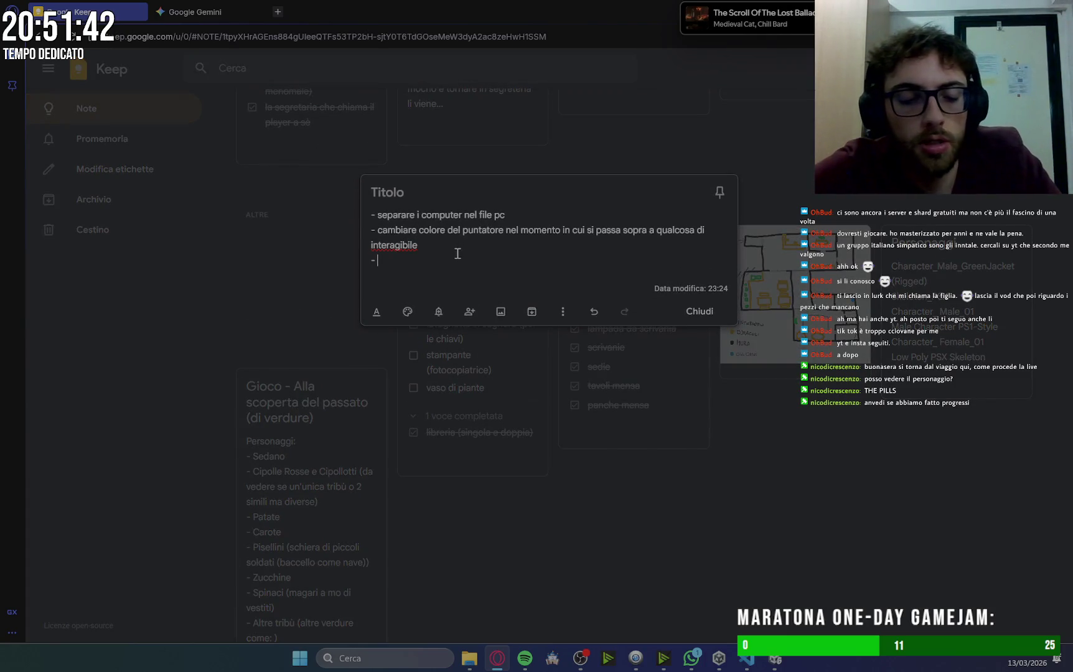
{"action": "type", "text": " far apparire"}
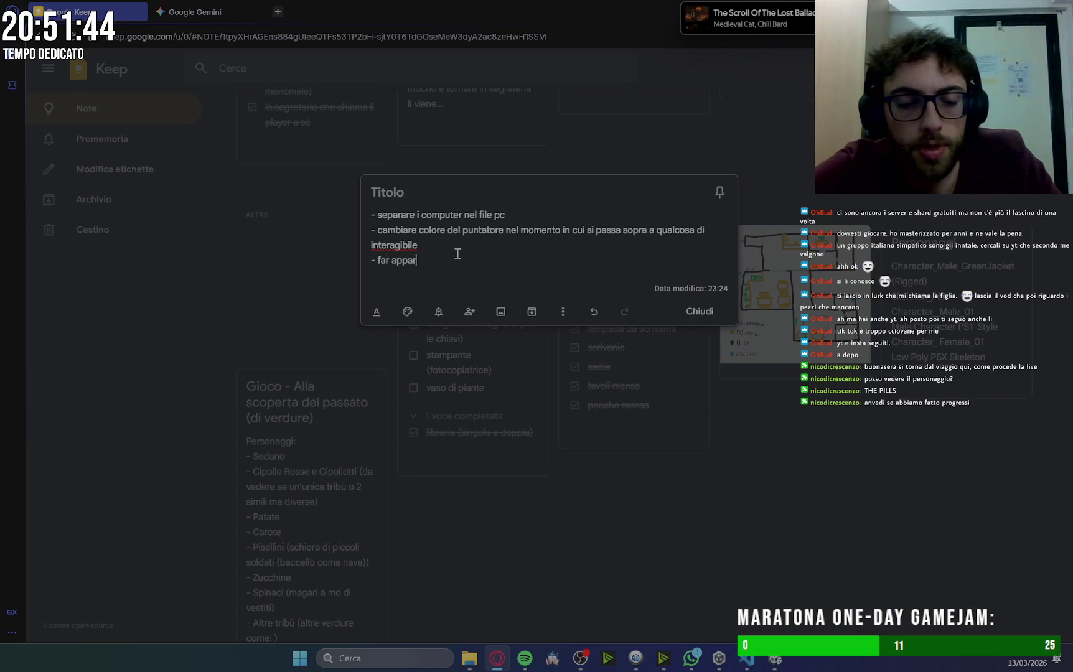
{"action": "type", "text": " il"}
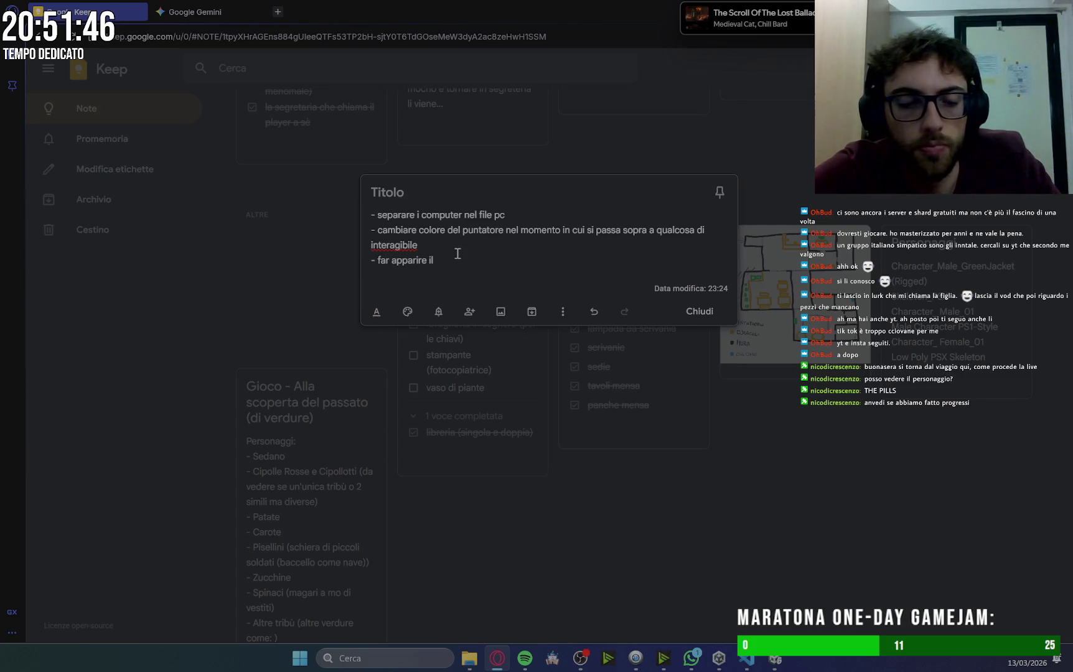
{"action": "type", "text": " testo pe a"}
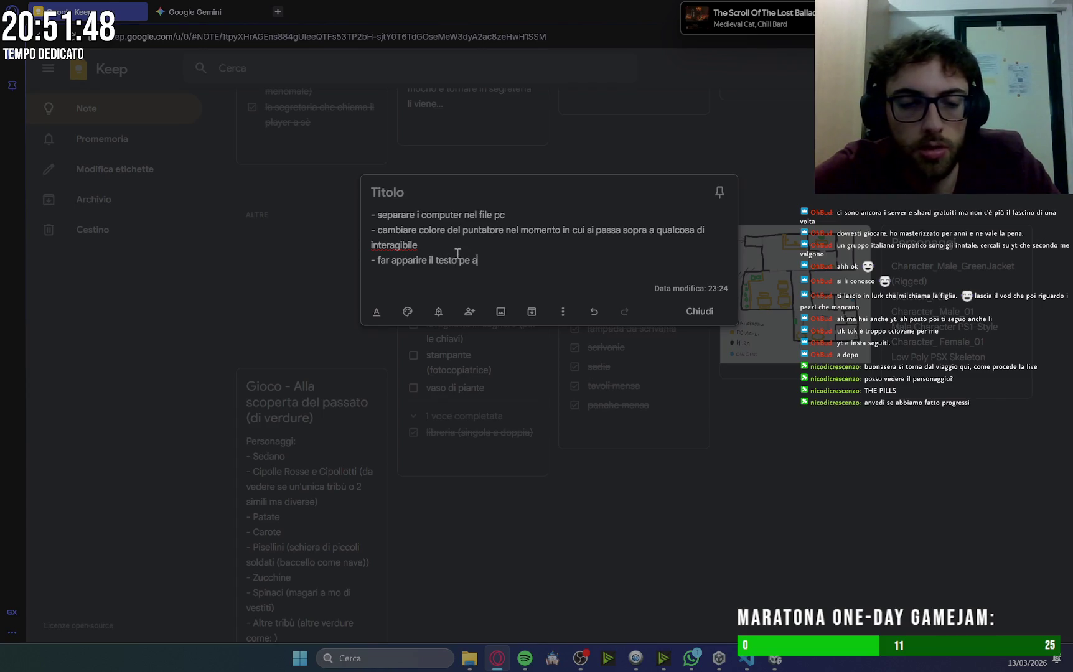
{"action": "key", "text": "BackSpace"}
{"action": "key", "text": "BackSpace"}
{"action": "type", "text": "r pr"}
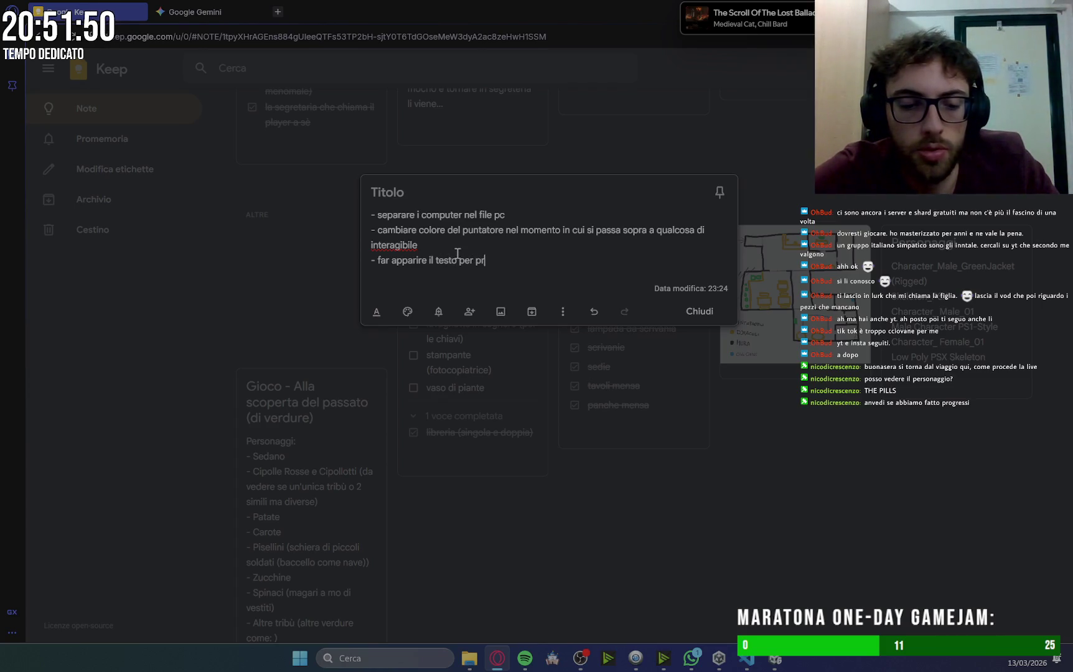
{"action": "type", "text": "osegu"}
{"action": "type", "text": "nel"}
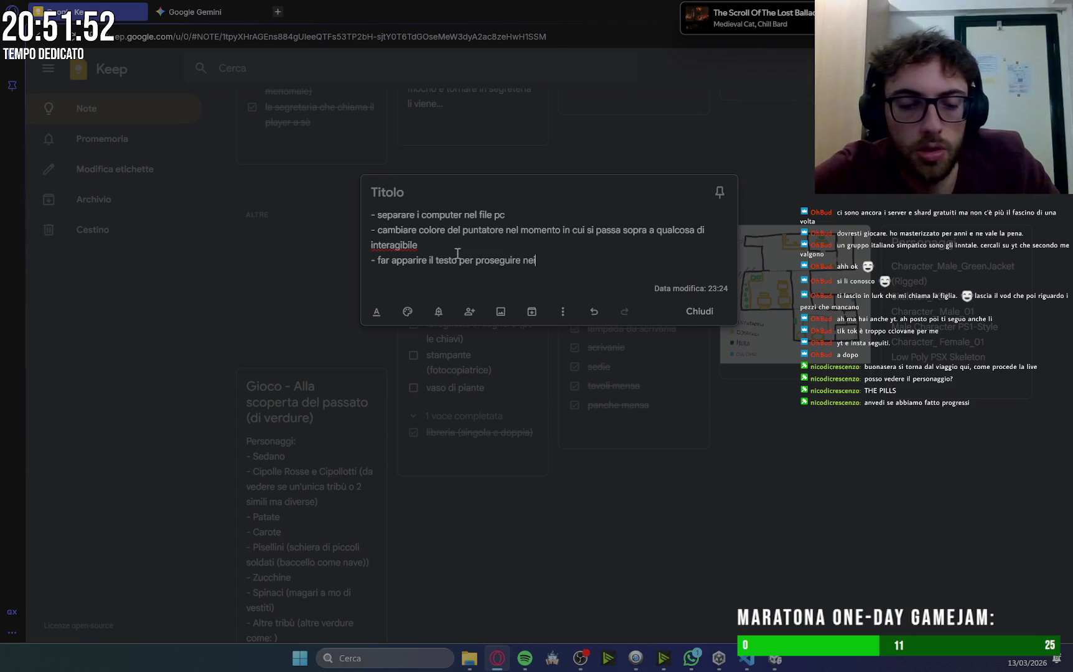
{"action": "type", "text": "ialoghi"}
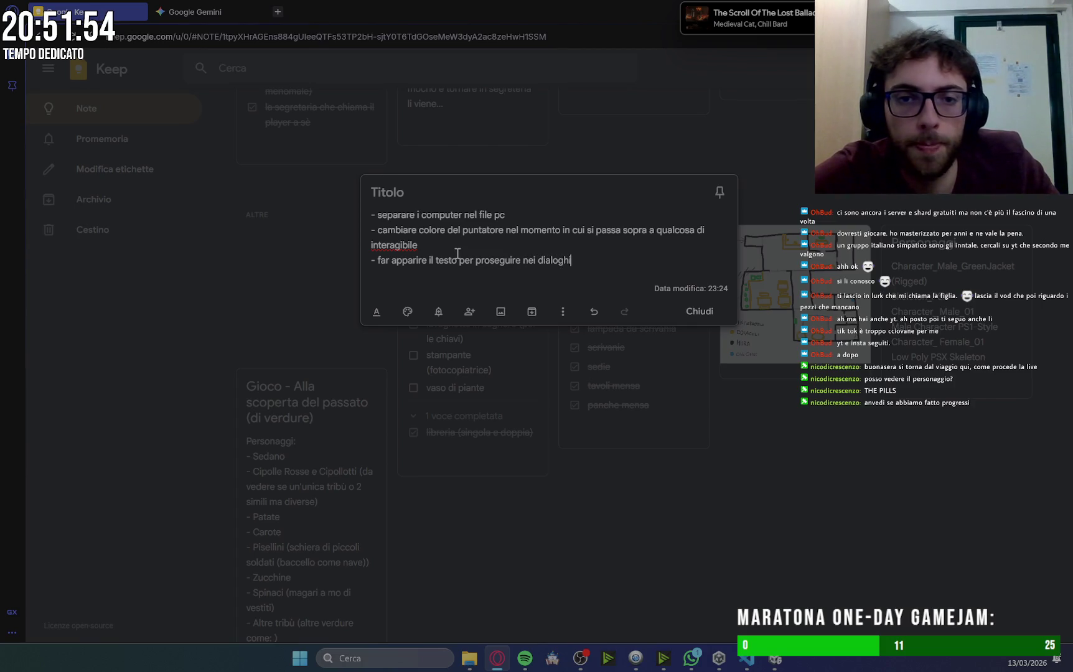
{"action": "type", "text": " a"}
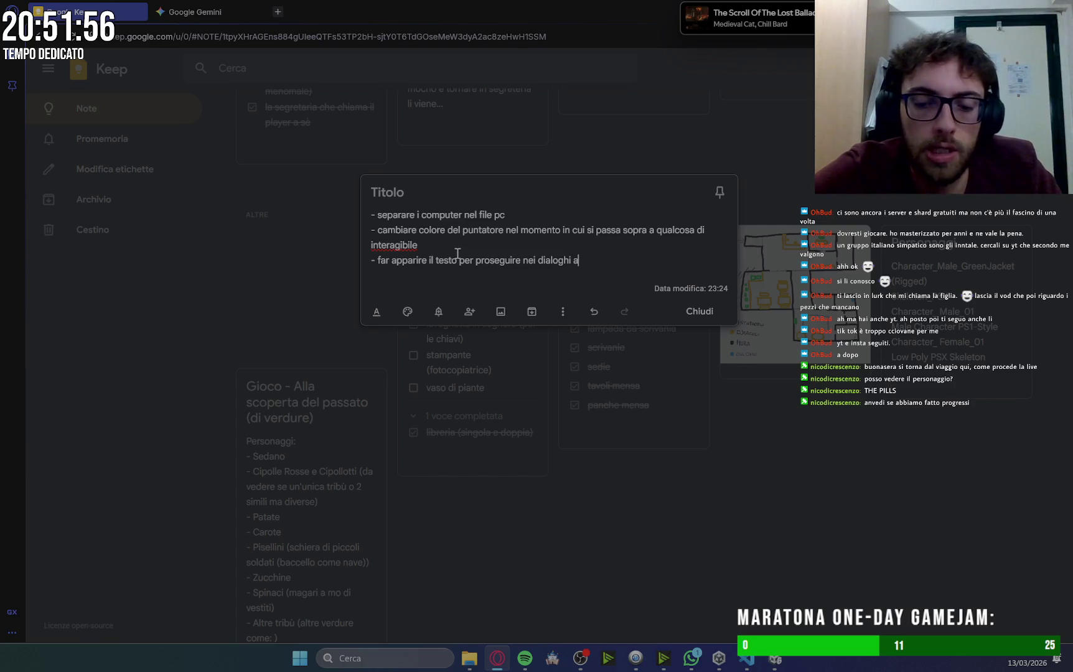
{"action": "type", "text": "lla fine del di"}
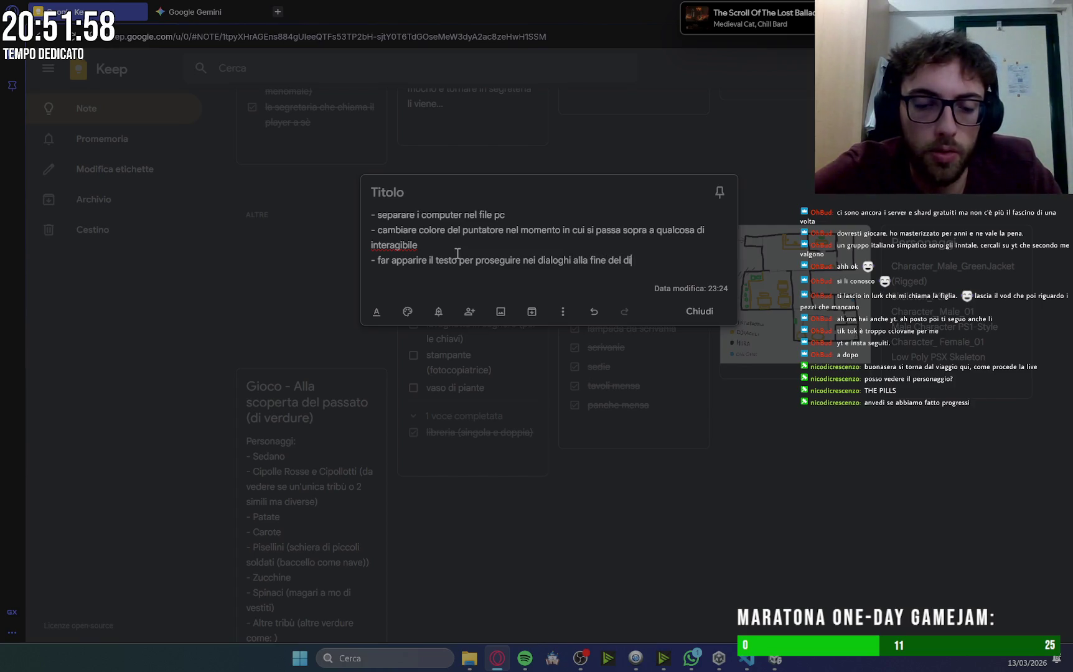
{"action": "type", "text": "alogo"}
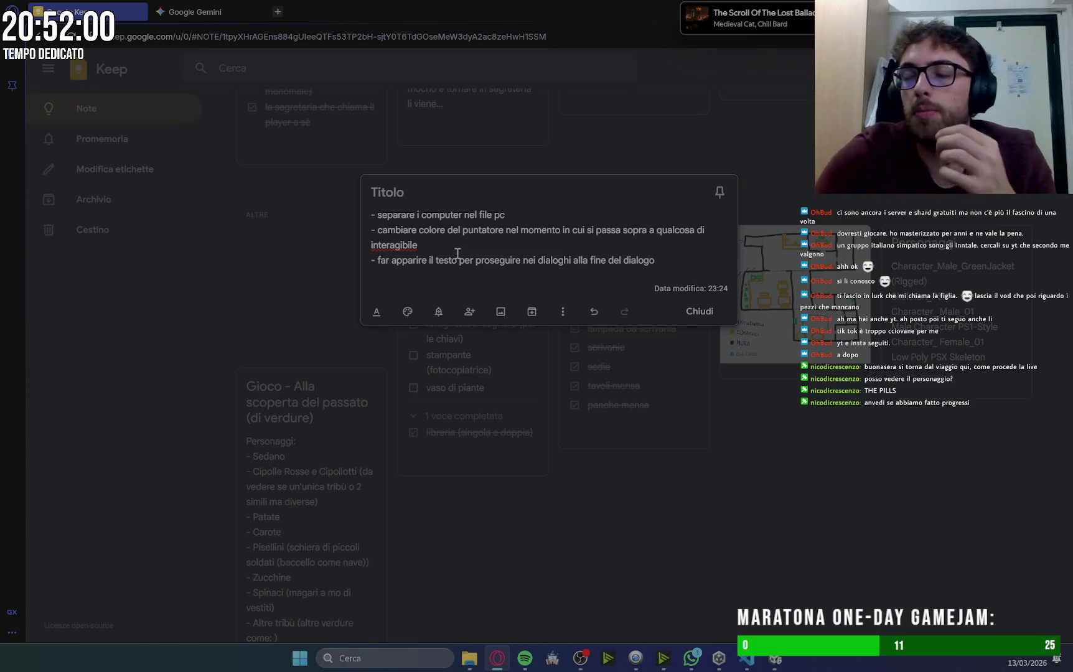
{"action": "left_click", "coordinate": [698, 311]}
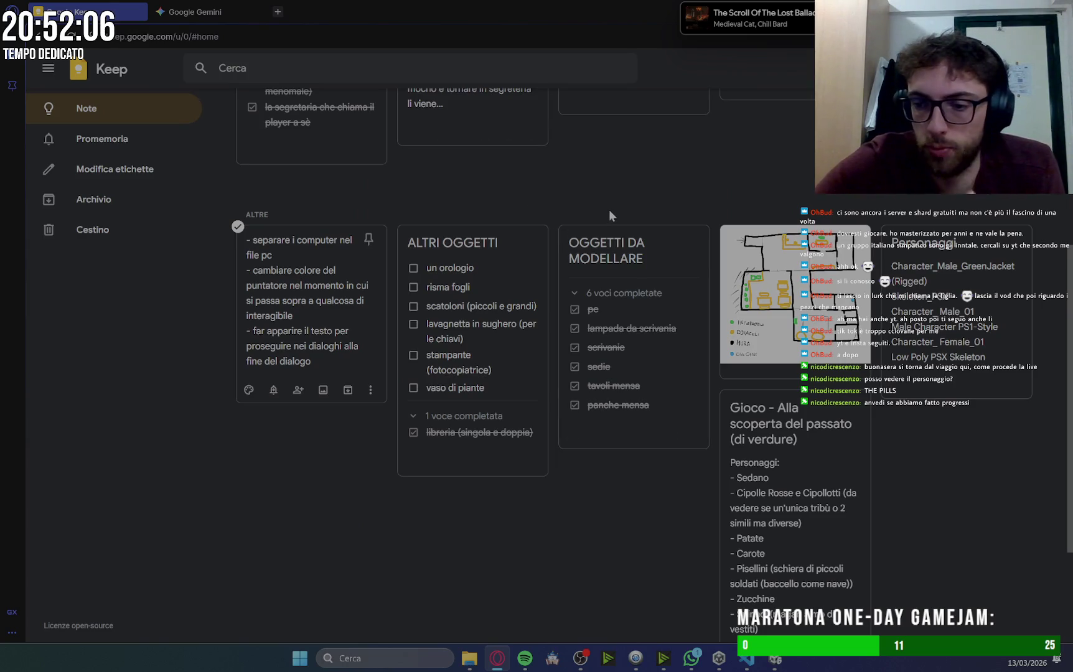
{"action": "left_click", "coordinate": [215, 15]}
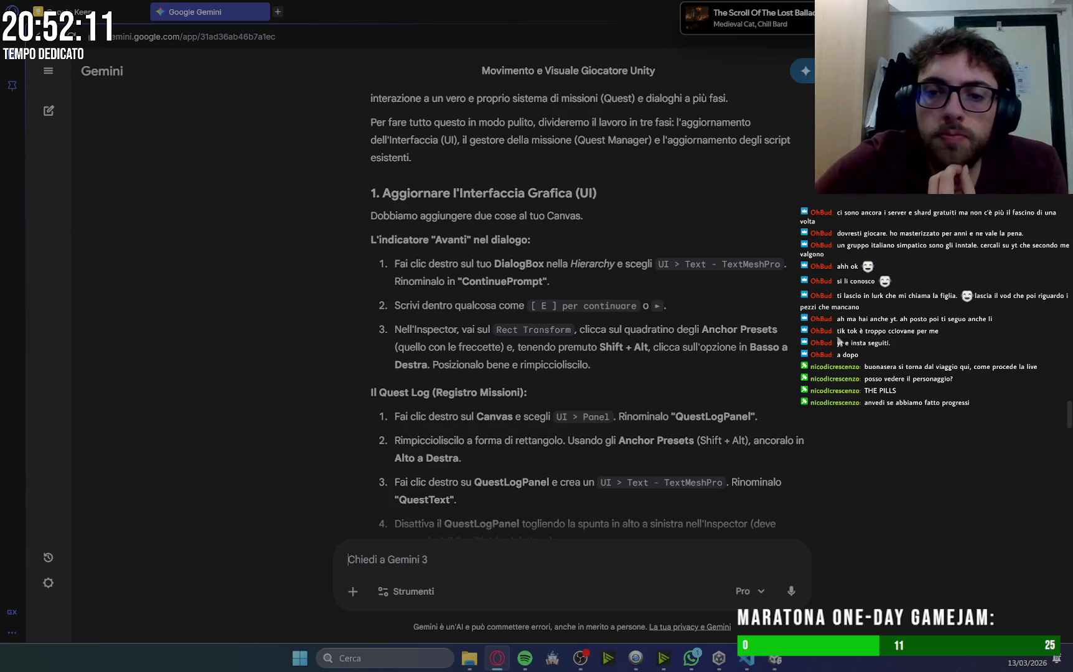
Scroll Gemini to section 2, 'Creare il Gestore delle Missioni', then switch to Unity.
{"action": "scroll", "coordinate": [839, 342], "scroll_direction": "down", "scroll_amount": 3}
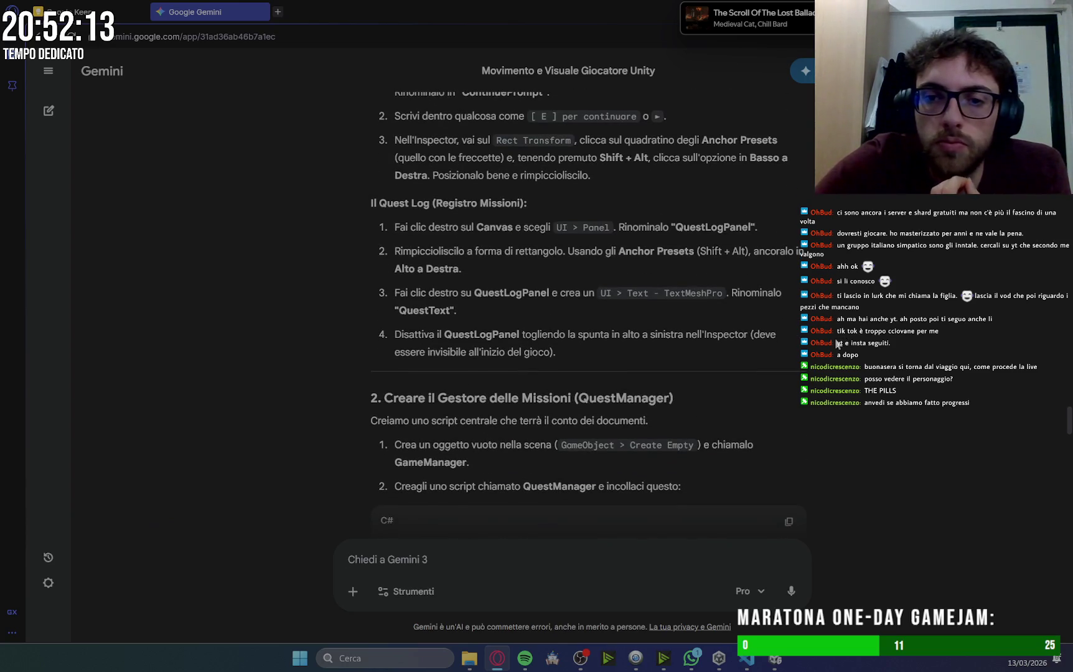
{"action": "mouse_move", "coordinate": [775, 659]}
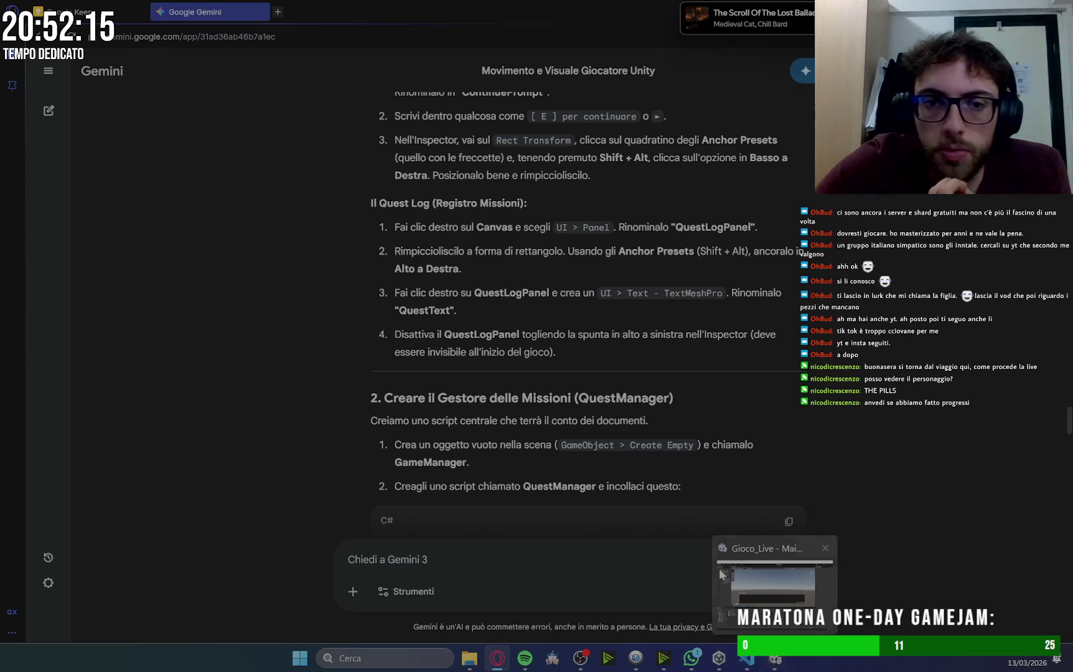
{"action": "left_click", "coordinate": [775, 659]}
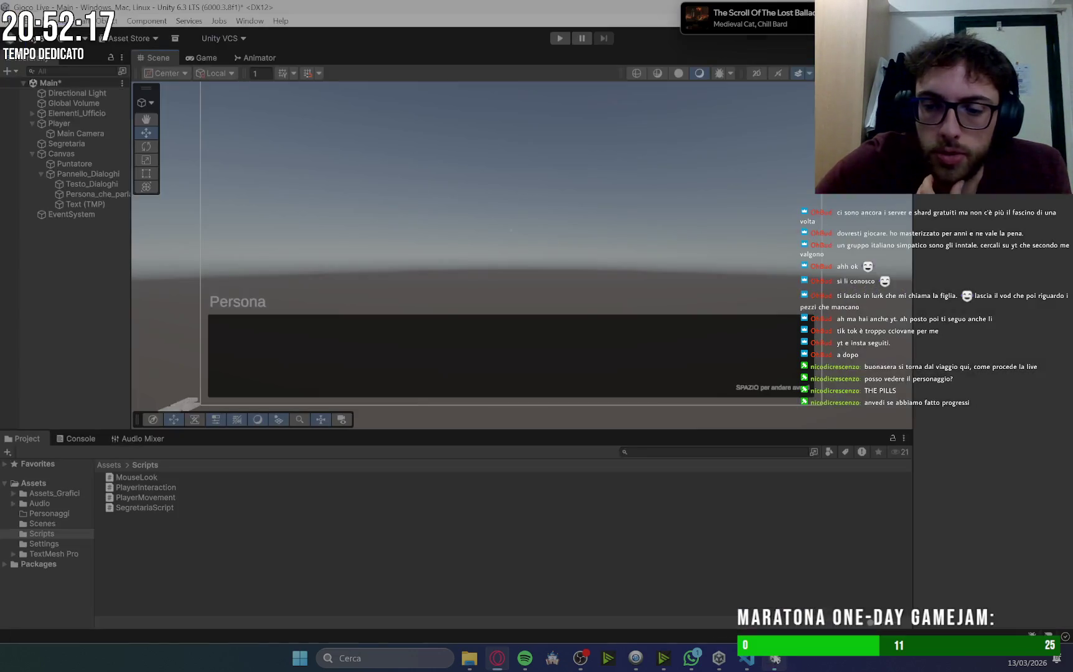
With the Game view showing, add a UI Panel under Canvas named QuestLog.
{"action": "left_click", "coordinate": [206, 58]}
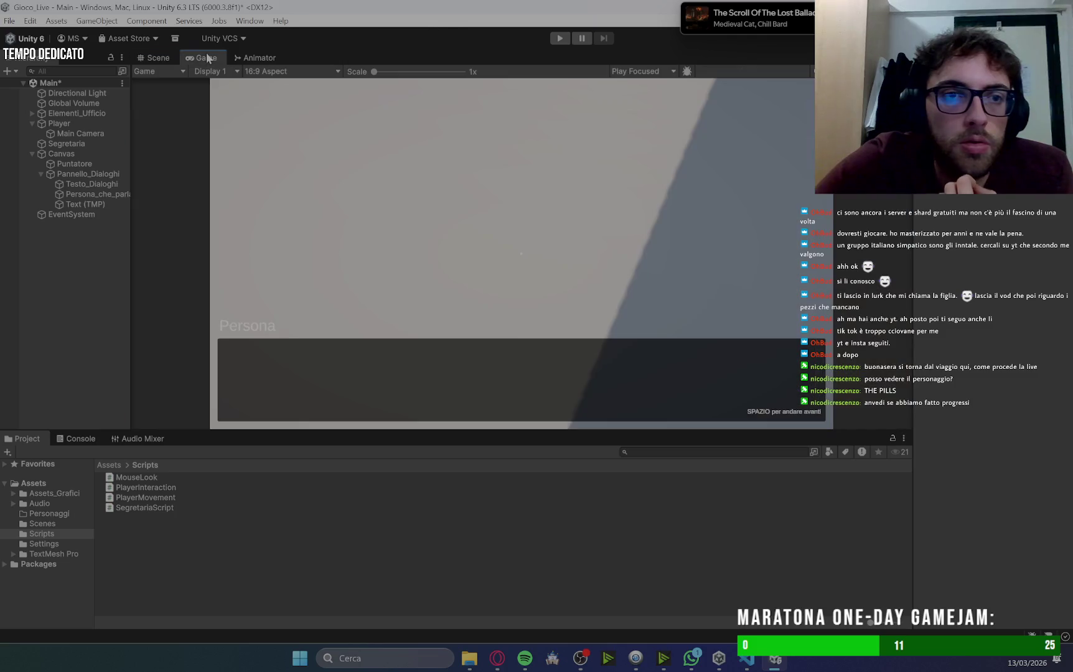
{"action": "left_click", "coordinate": [40, 175]}
{"action": "left_click", "coordinate": [71, 153]}
{"action": "right_click", "coordinate": [71, 153]}
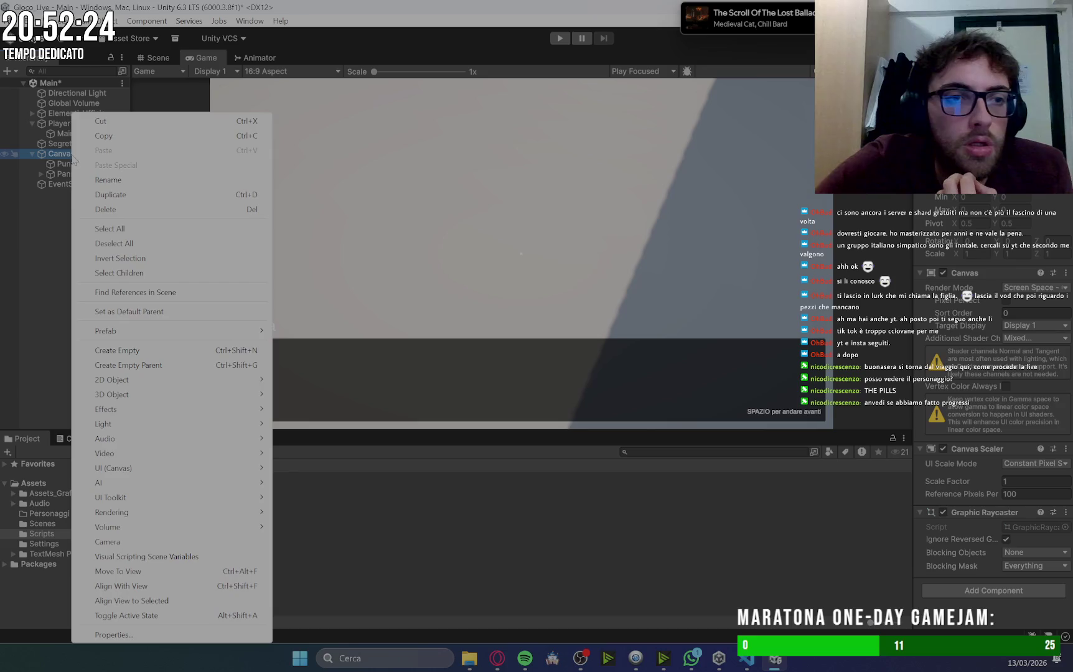
{"action": "mouse_move", "coordinate": [156, 470]}
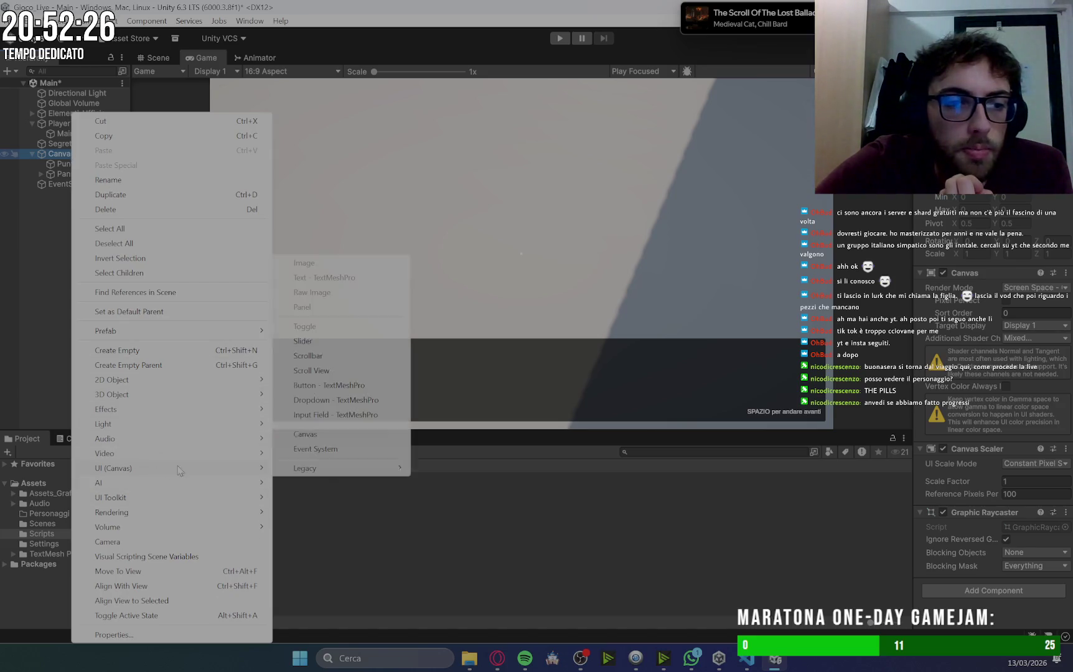
{"action": "left_click", "coordinate": [322, 309]}
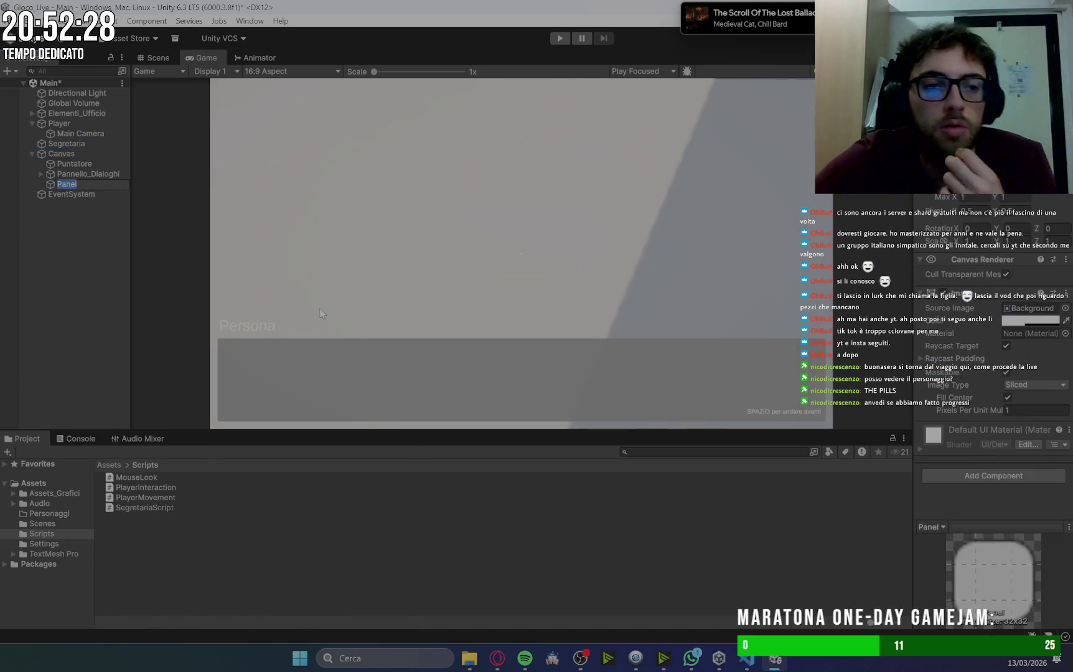
{"action": "type", "text": "Ques"}
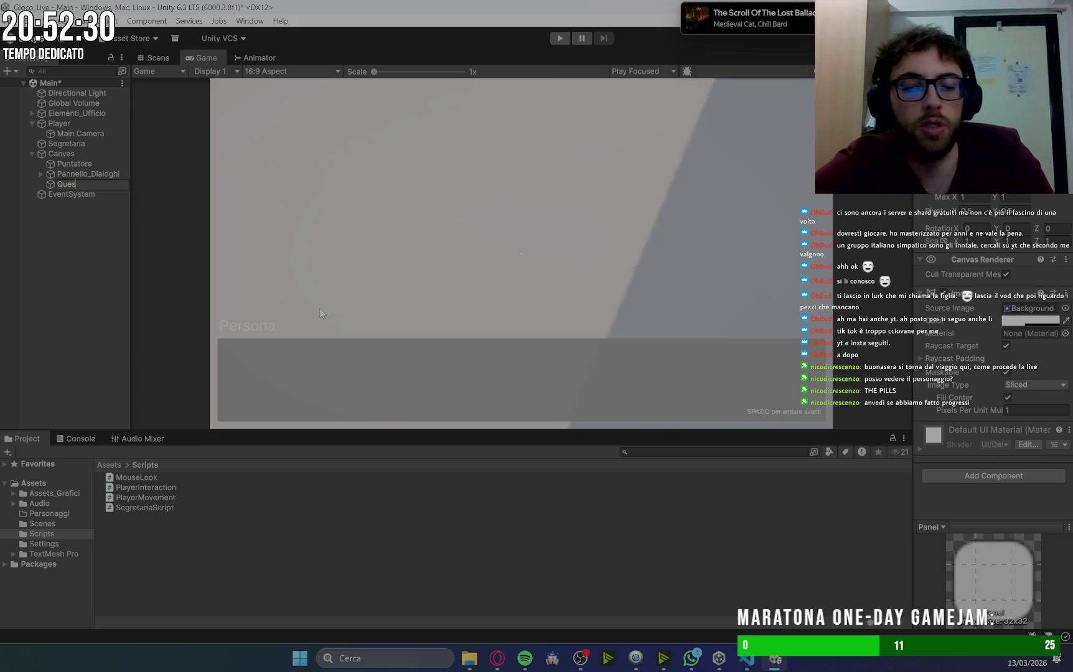
{"action": "type", "text": "tLog"}
{"action": "key", "text": "Return"}
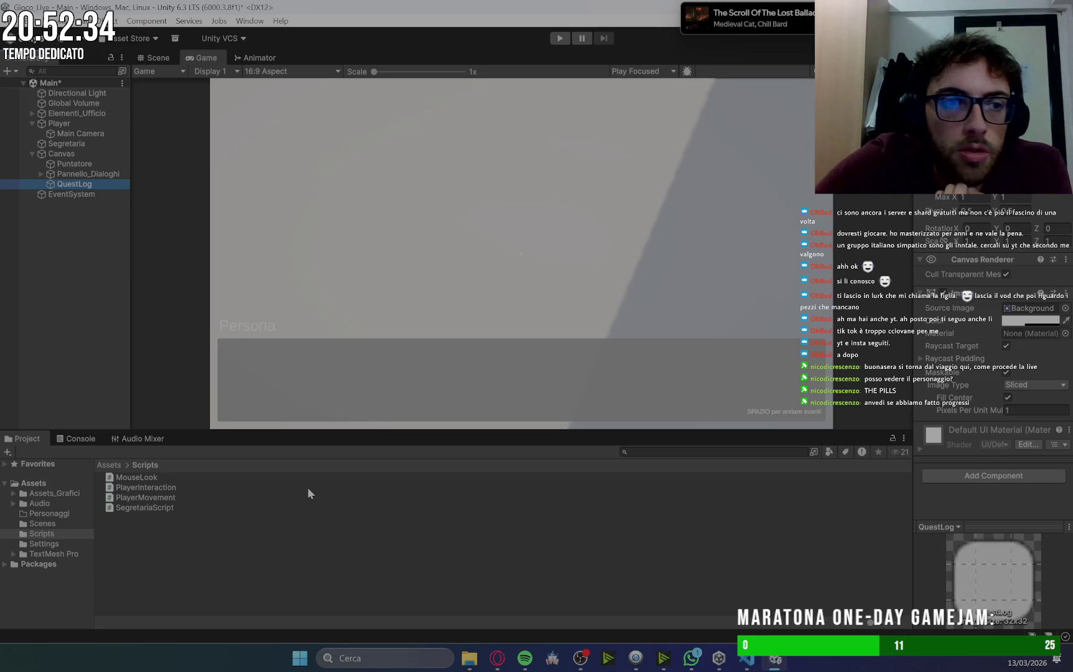
{"action": "left_click", "coordinate": [496, 658]}
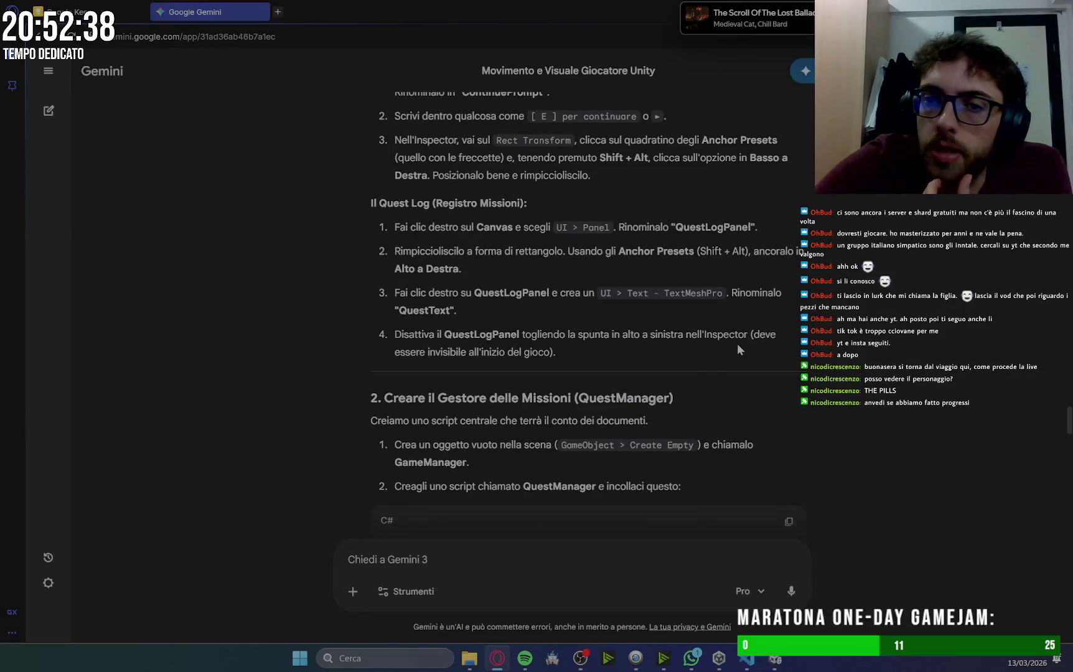
{"action": "left_click", "coordinate": [775, 658]}
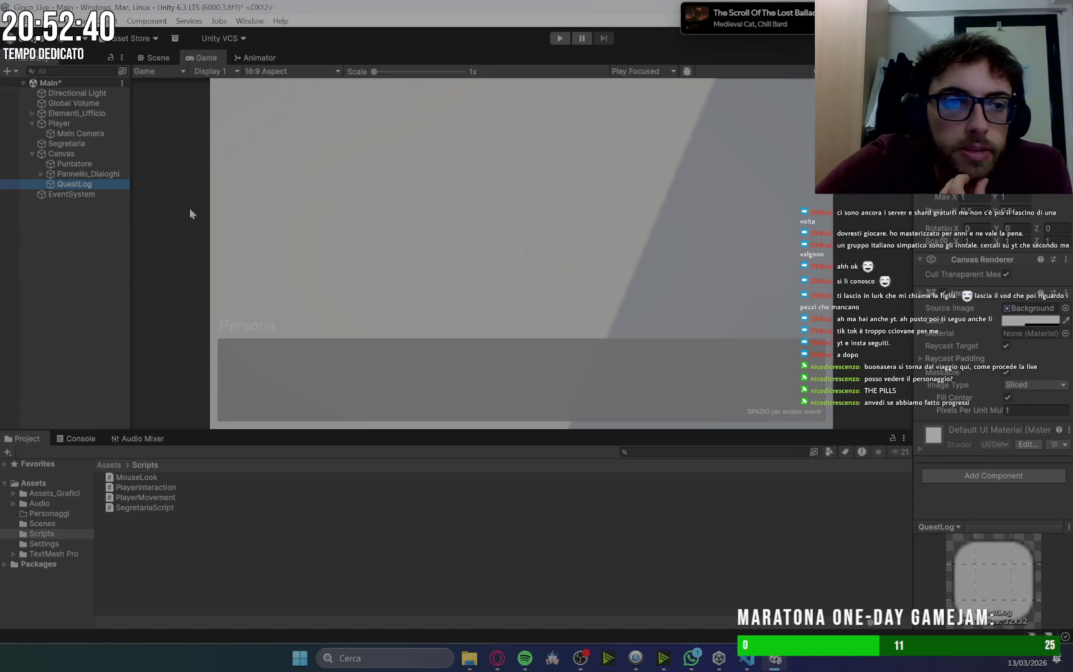
{"action": "left_click", "coordinate": [79, 177]}
Set the QuestLog panel's Image colour to black (000000) with alpha about 90.
{"action": "left_click", "coordinate": [80, 186]}
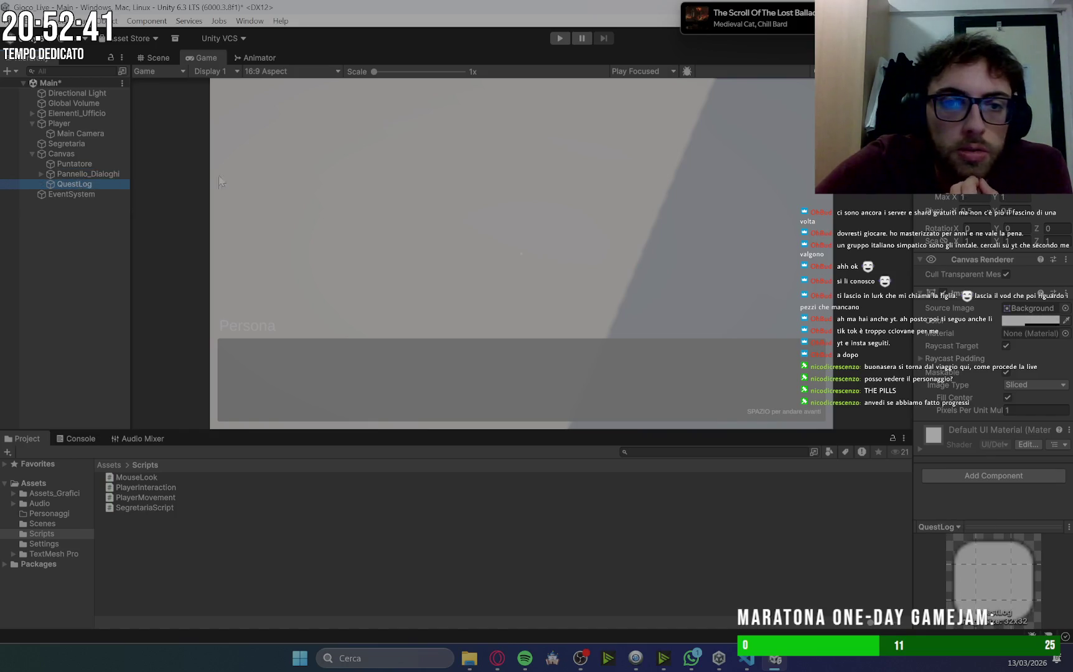
{"action": "left_click", "coordinate": [1017, 320]}
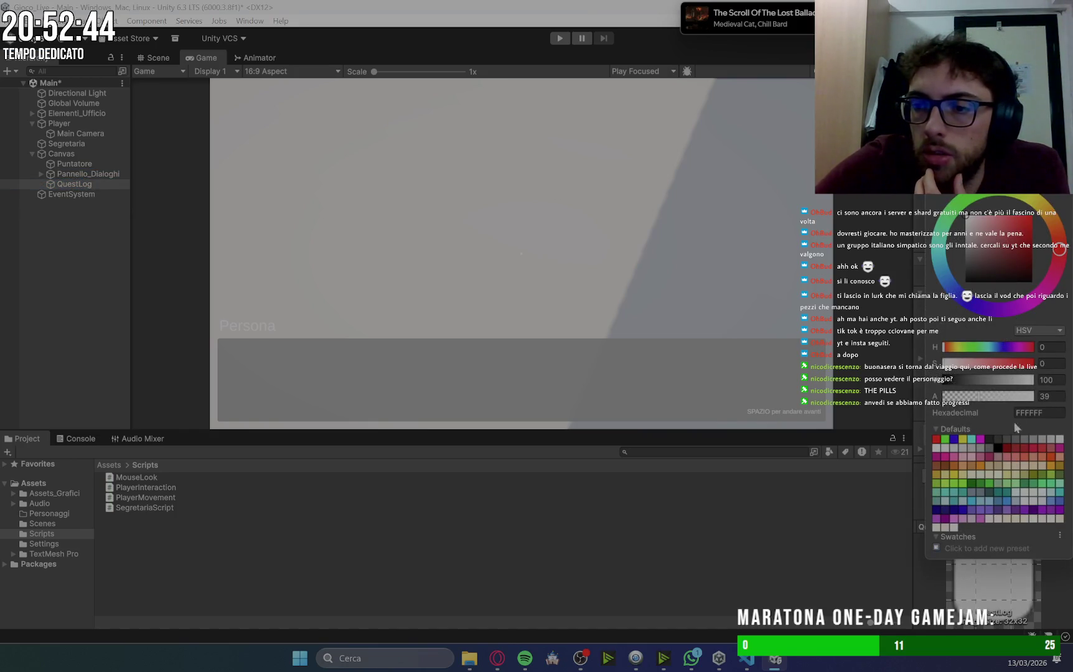
{"action": "left_click_drag", "start_coordinate": [990, 269], "coordinate": [953, 312]}
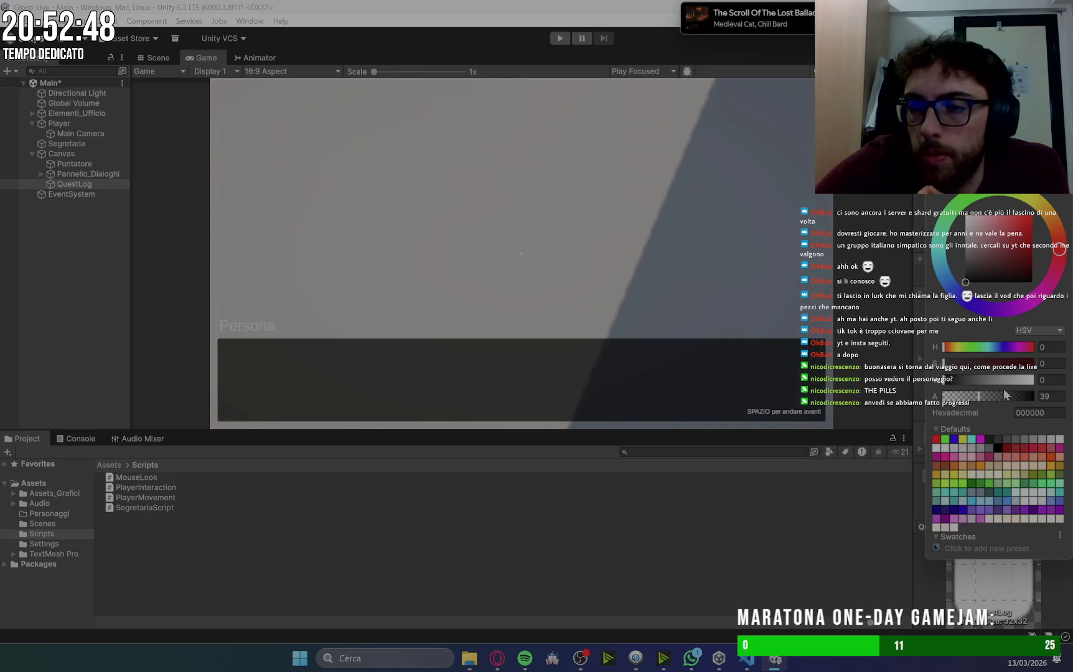
{"action": "mouse_move", "coordinate": [996, 398]}
{"action": "left_mouse_down"}
{"action": "mouse_move", "coordinate": [1034, 397]}
{"action": "mouse_move", "coordinate": [1026, 403]}
{"action": "left_mouse_up"}
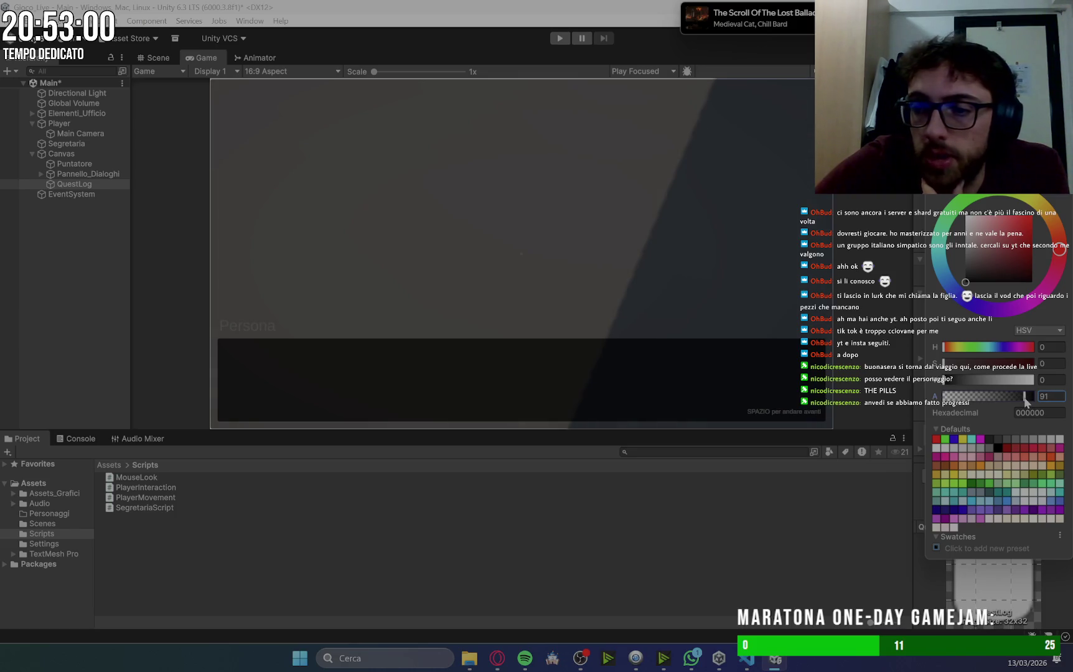
{"action": "left_click_drag", "start_coordinate": [1026, 402], "coordinate": [1022, 401]}
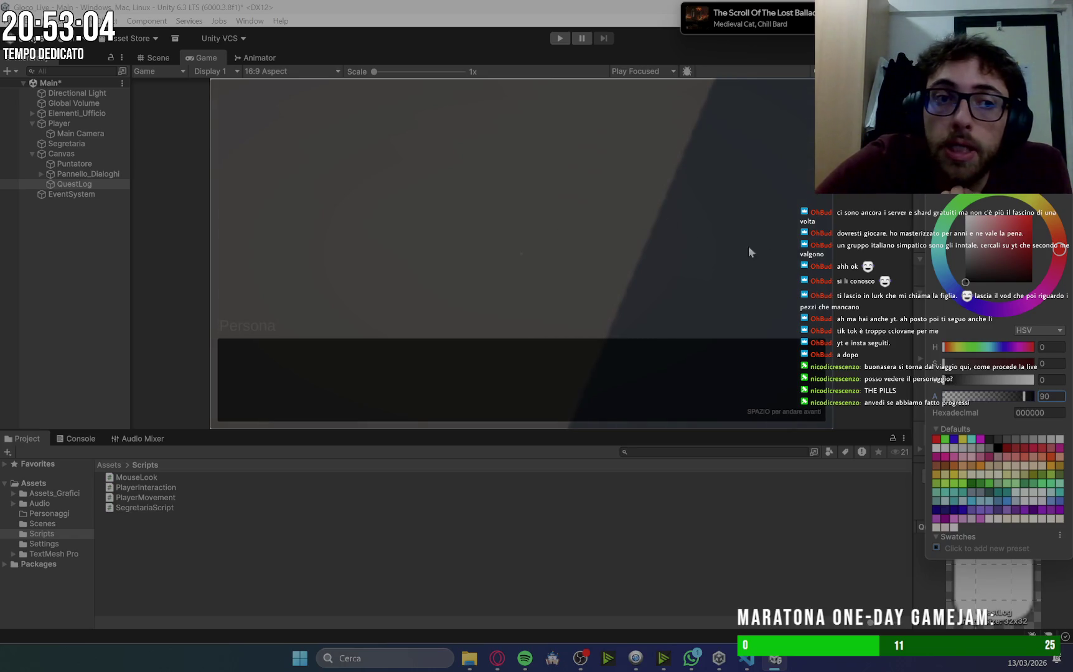
{"action": "left_click", "coordinate": [852, 236]}
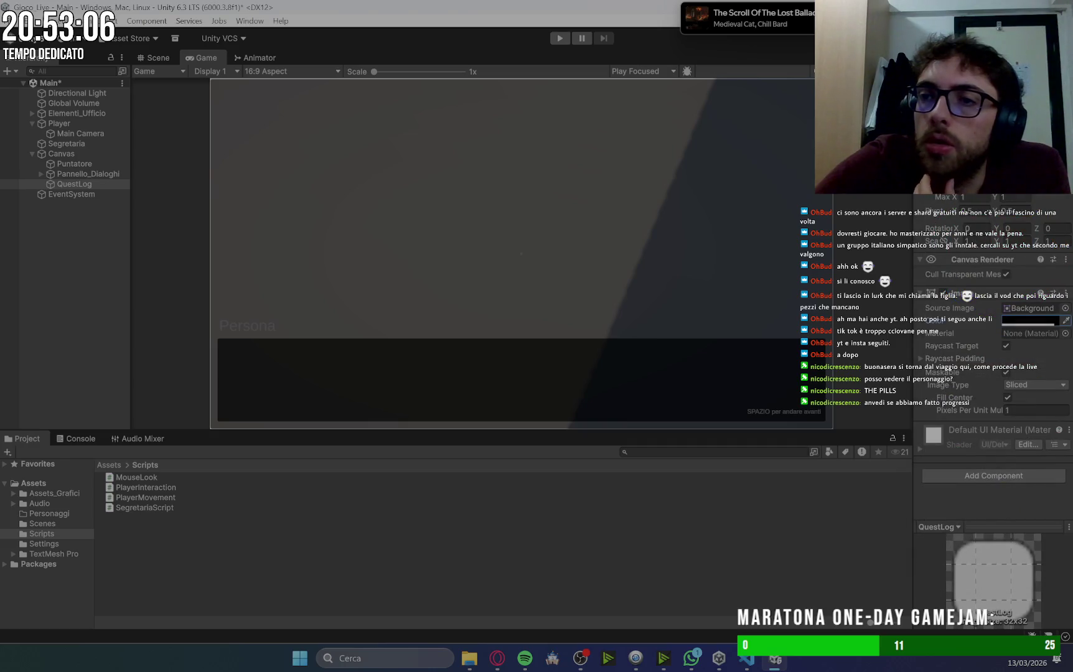
Set the QuestLog panel's anchor preset to top-right, replacing an initial middle-centre choice.
{"action": "left_click", "coordinate": [932, 156]}
{"action": "left_click", "coordinate": [998, 273]}
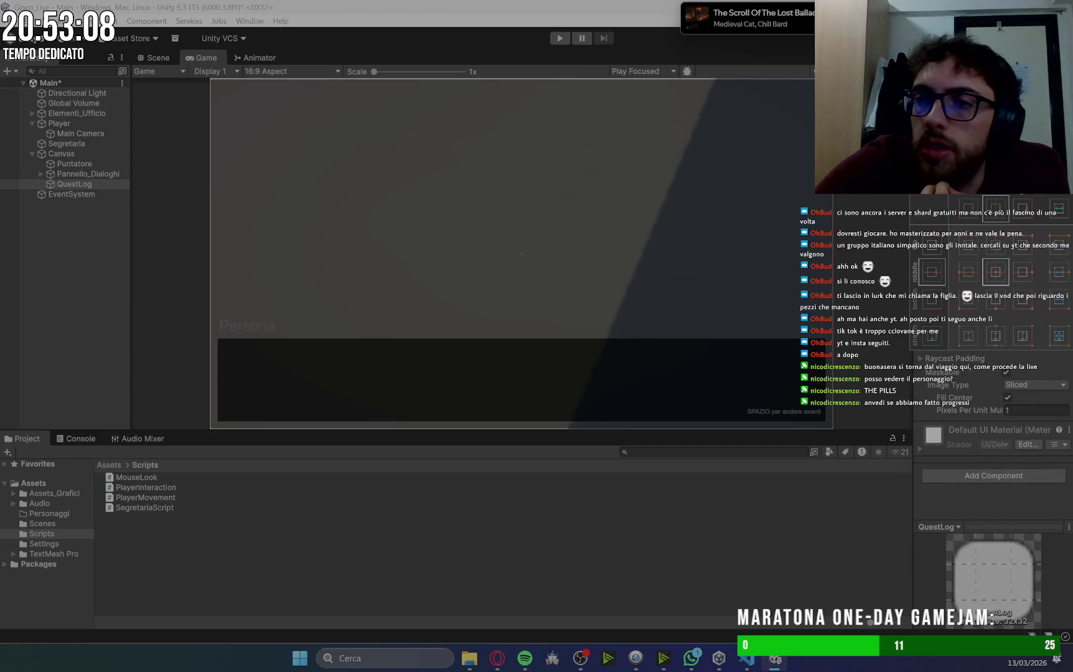
{"action": "key", "text": "Escape"}
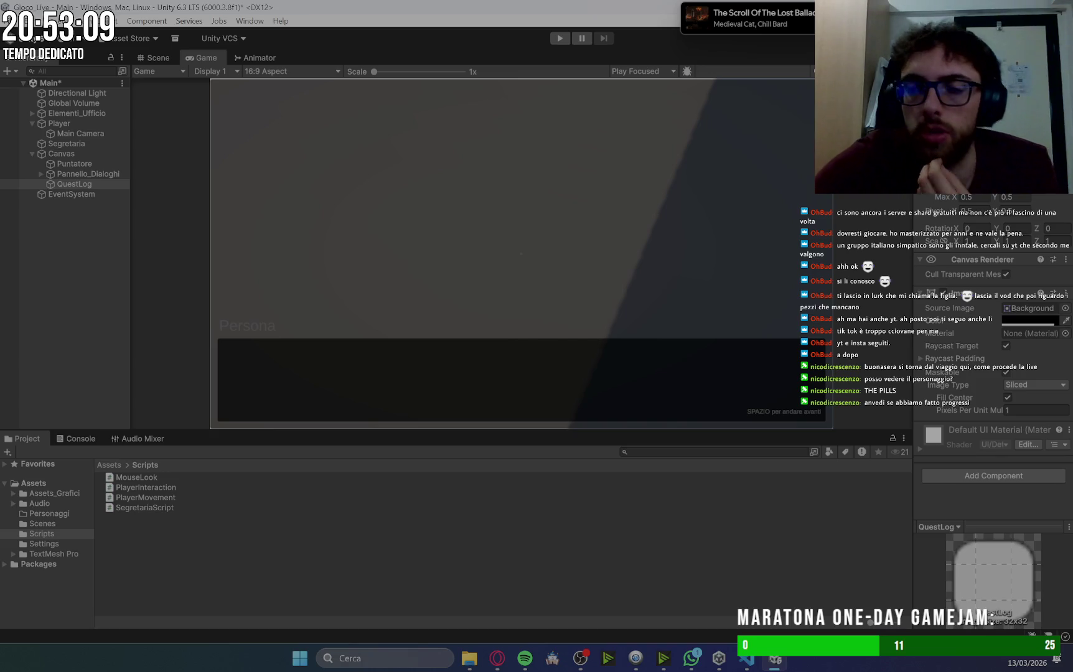
{"action": "left_click", "coordinate": [931, 156]}
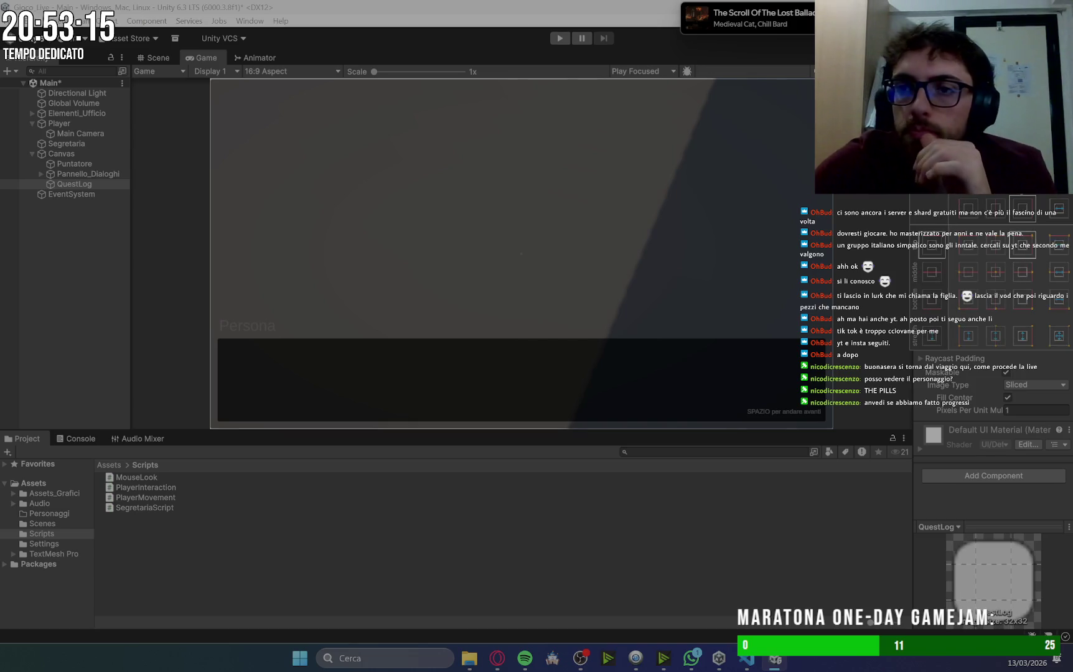
{"action": "left_click", "coordinate": [1026, 249]}
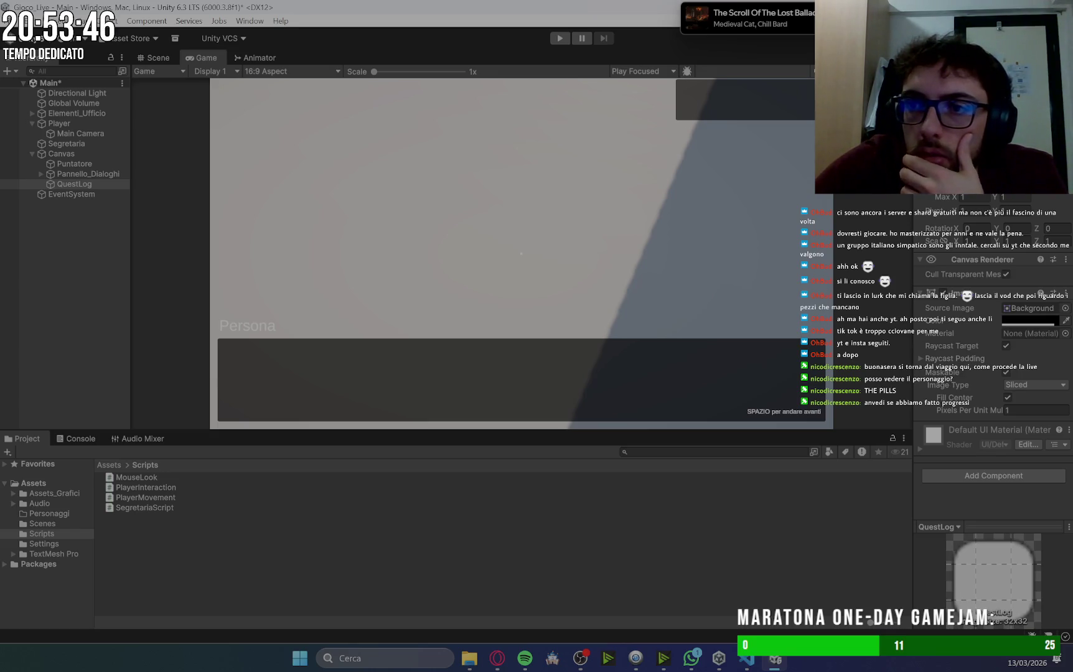
Compare Pannello_Dialoghi's settings, then size QuestLog into a small dark top-right rectangle.
{"action": "left_click", "coordinate": [87, 174]}
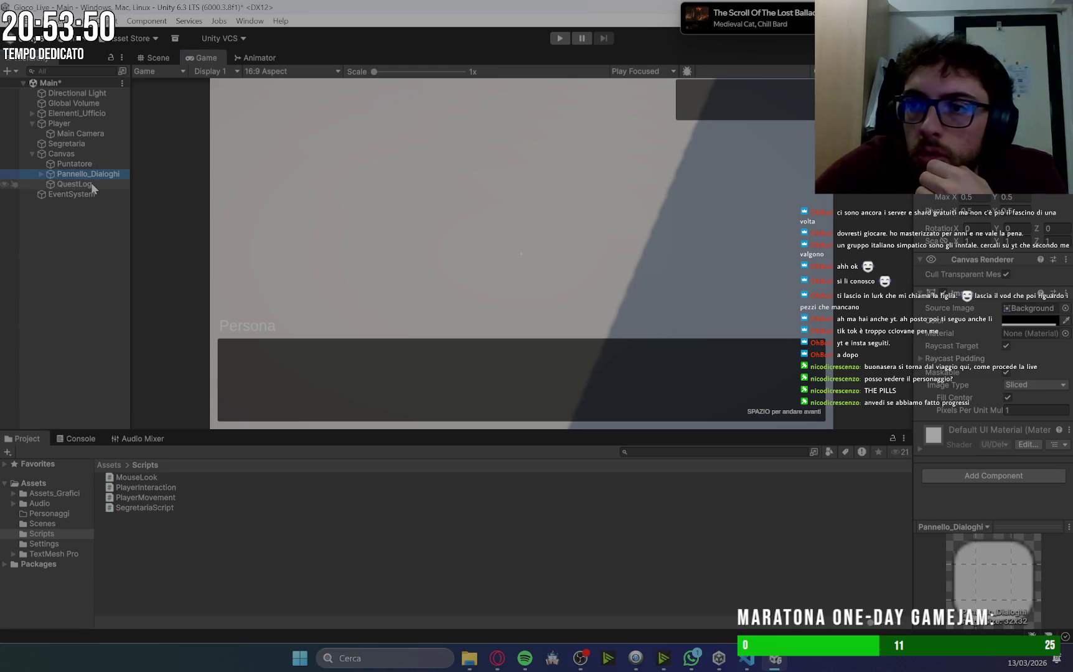
{"action": "left_click", "coordinate": [92, 185]}
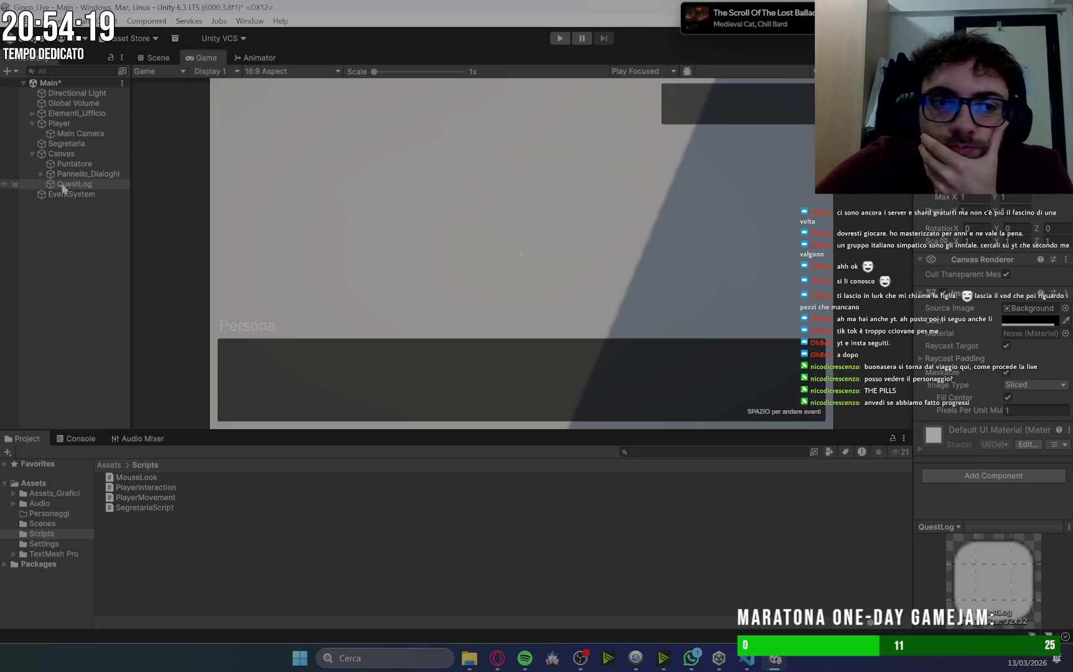
{"action": "left_click", "coordinate": [86, 186]}
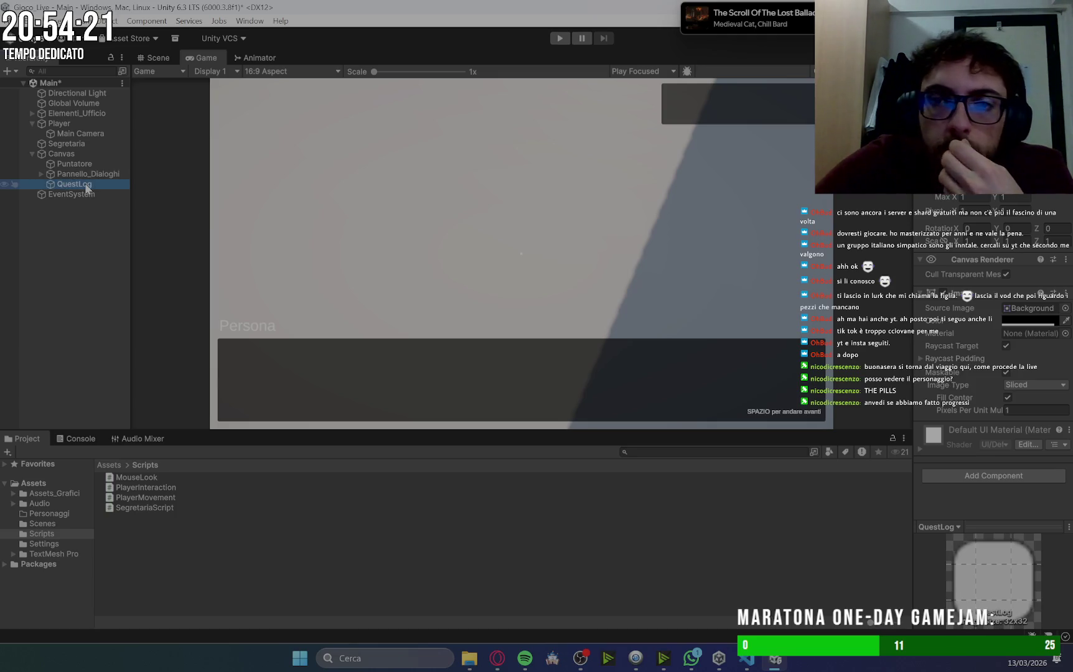
Add a TextMeshPro text named Quest_Testo inside the QuestLog panel.
{"action": "right_click", "coordinate": [84, 183]}
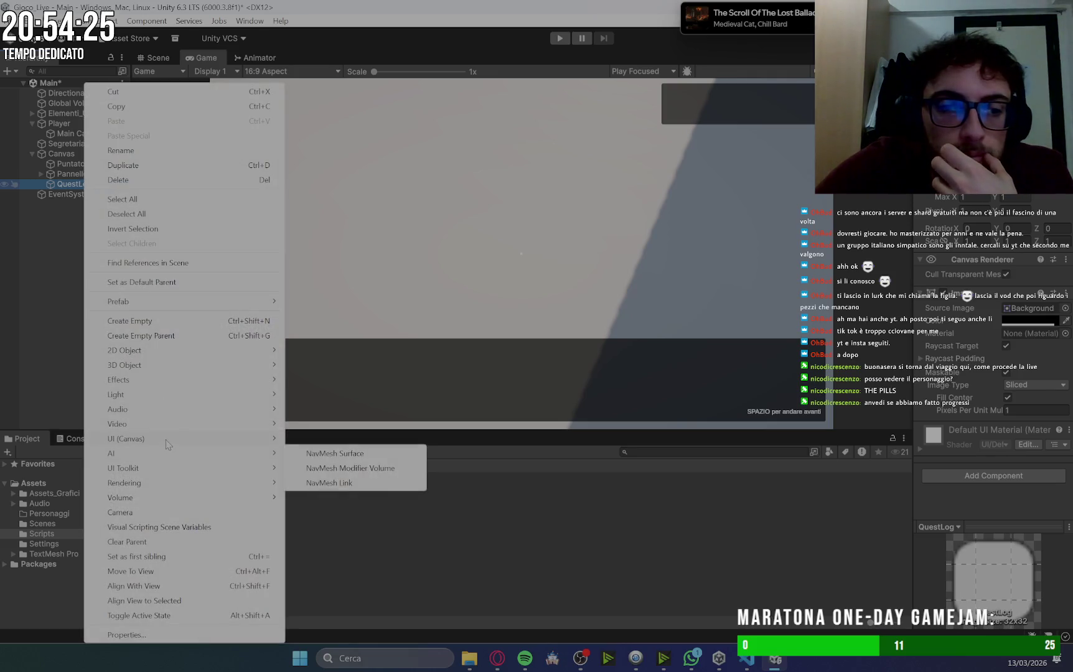
{"action": "mouse_move", "coordinate": [165, 440]}
{"action": "left_click", "coordinate": [352, 455]}
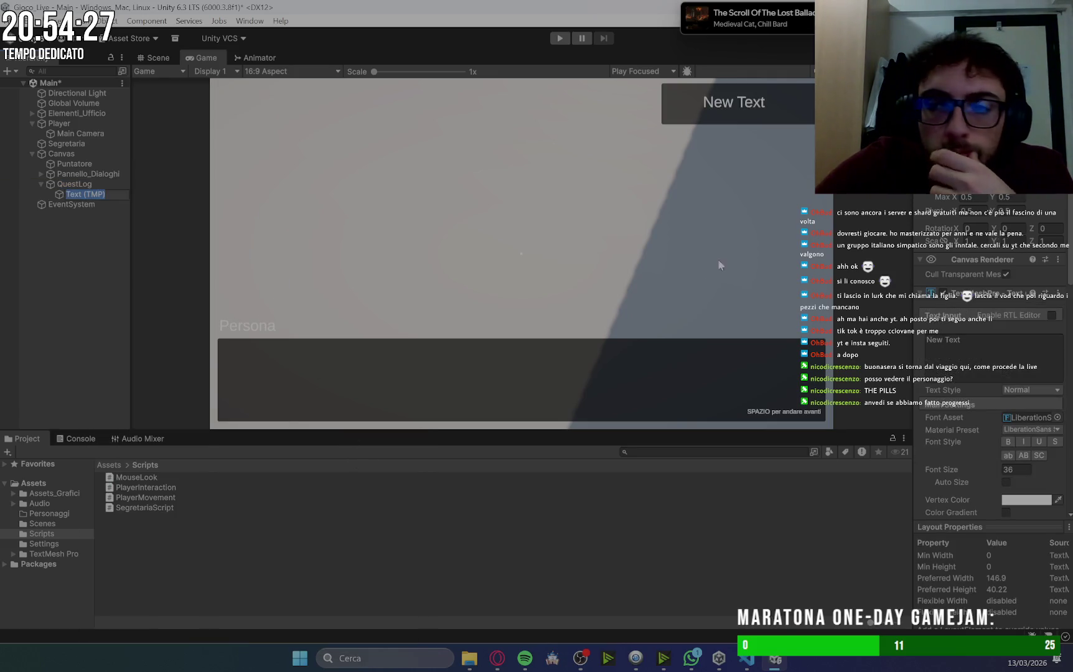
{"action": "type", "text": "Quest_"}
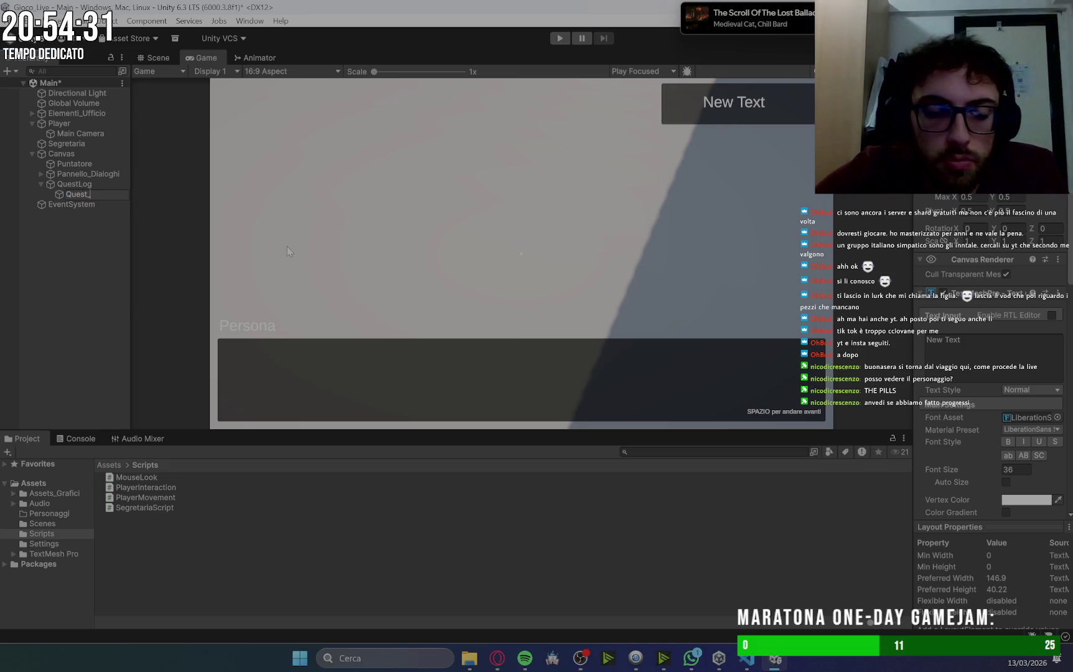
{"action": "type", "text": "Testo"}
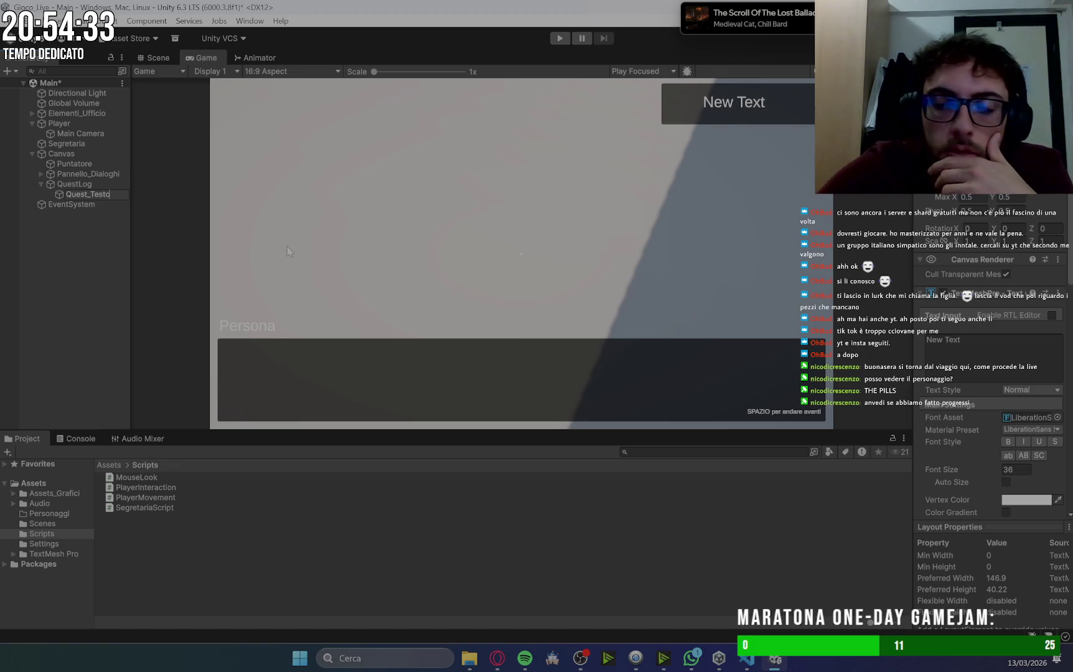
{"action": "key", "text": "Return"}
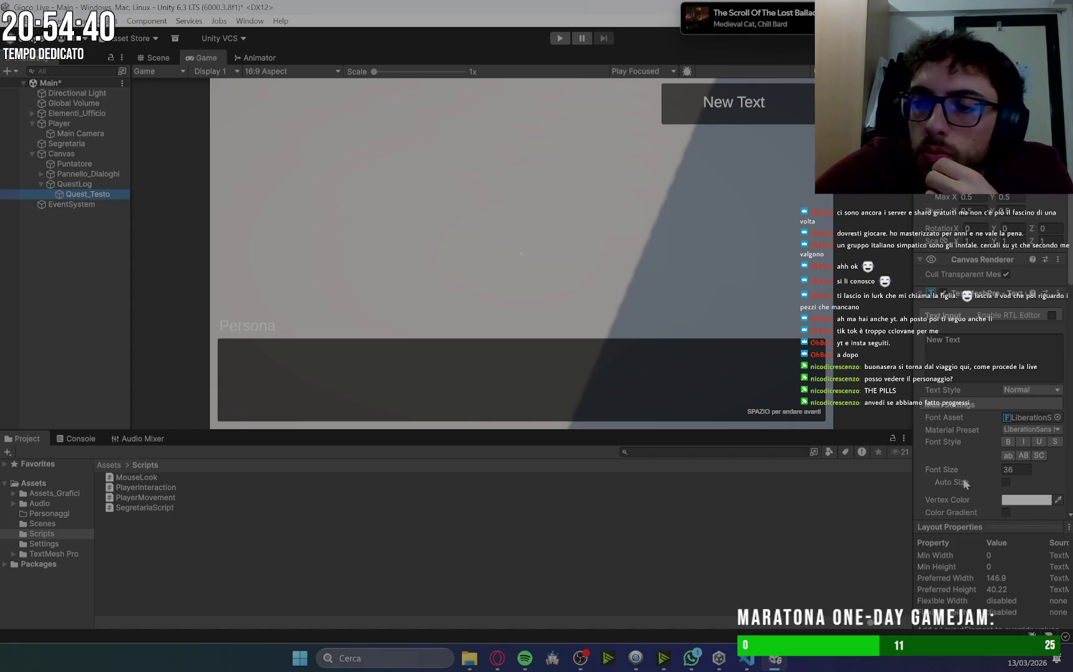
Set Quest_Testo's alignment to justified and top, then reselect Quest_Testo.
{"action": "scroll", "coordinate": [963, 479], "scroll_direction": "down", "scroll_amount": 5}
{"action": "left_click", "coordinate": [1008, 451]}
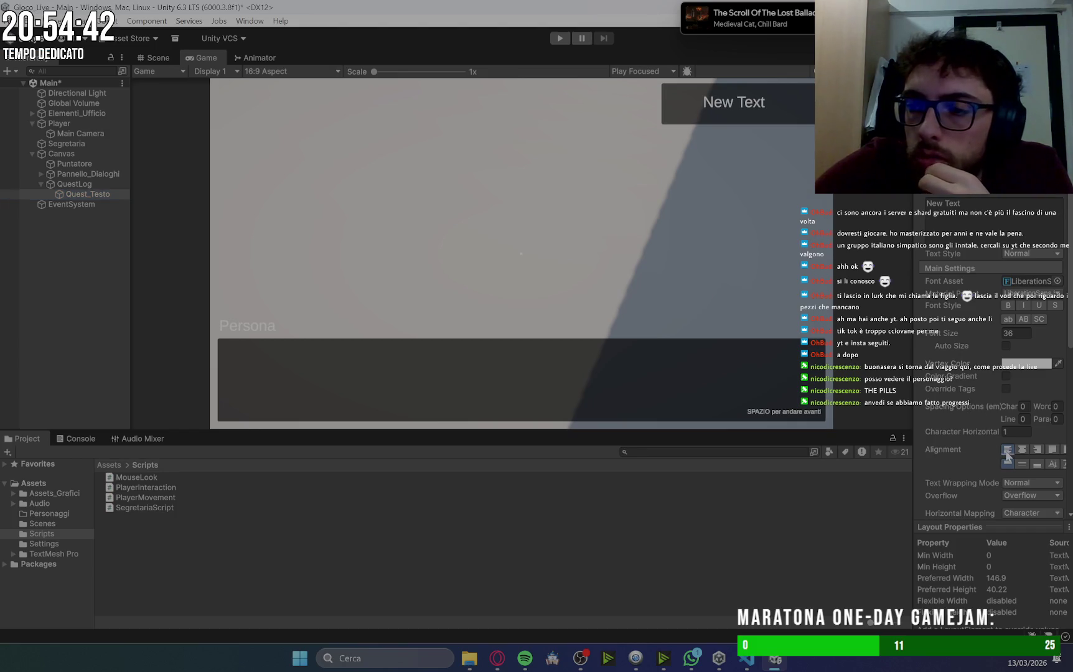
{"action": "left_click", "coordinate": [1051, 450]}
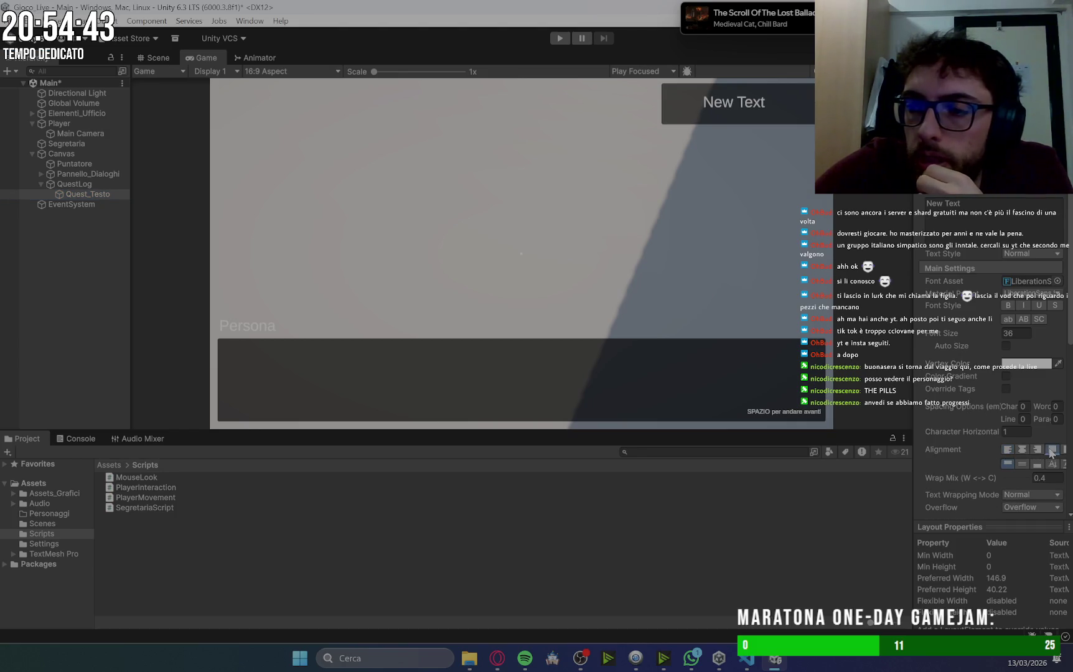
{"action": "left_click", "coordinate": [1009, 466]}
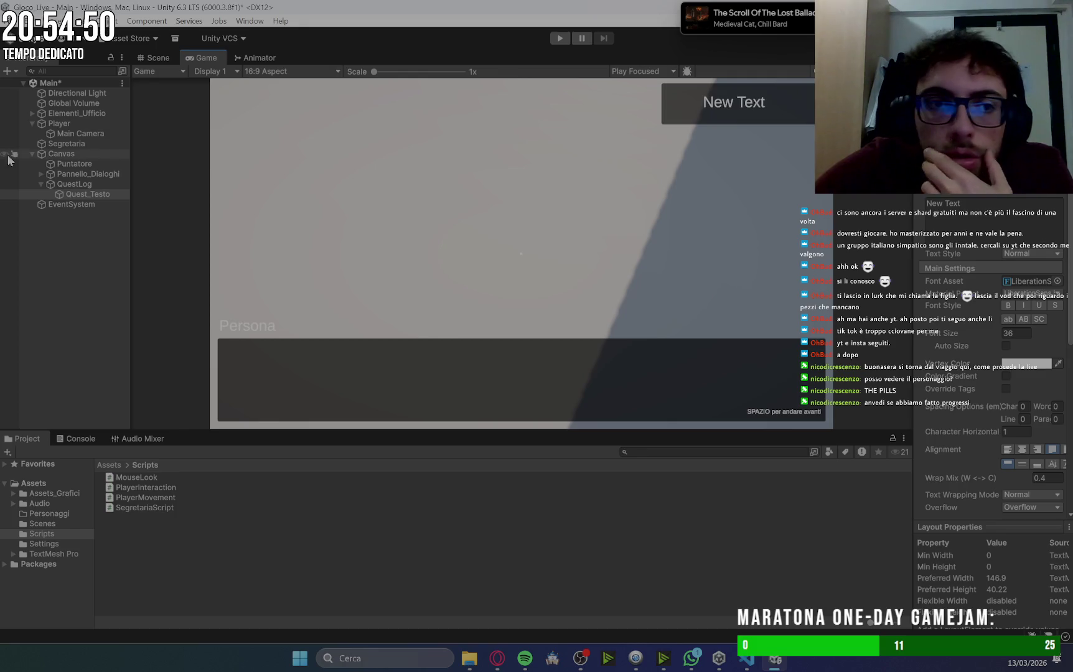
{"action": "left_click", "coordinate": [88, 195]}
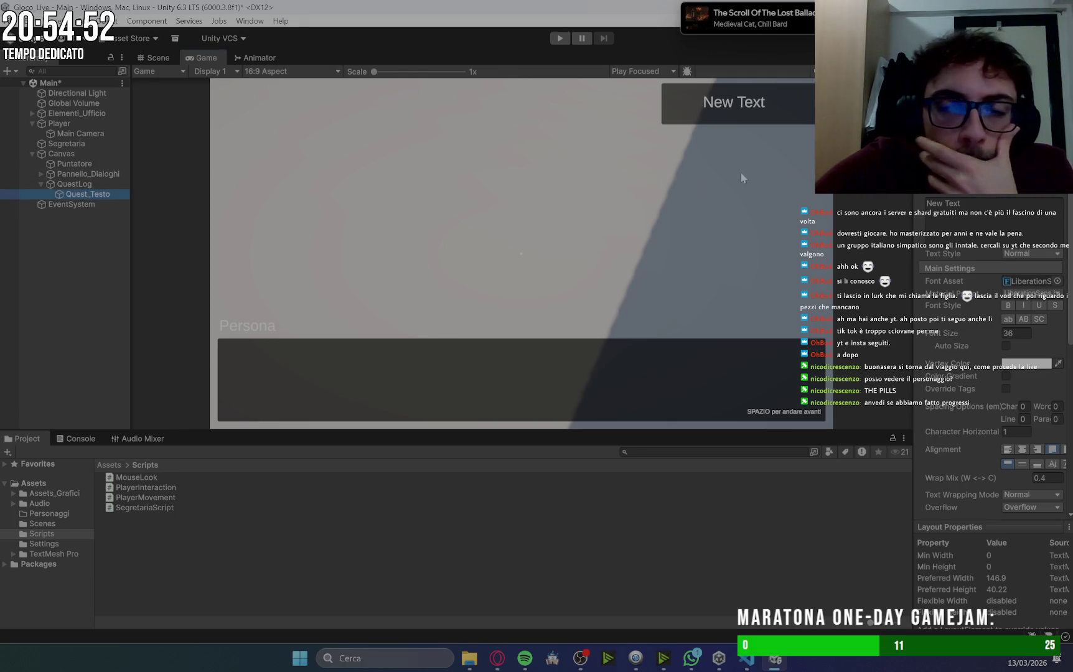
{"action": "scroll", "coordinate": [993, 373], "scroll_direction": "up", "scroll_amount": 5}
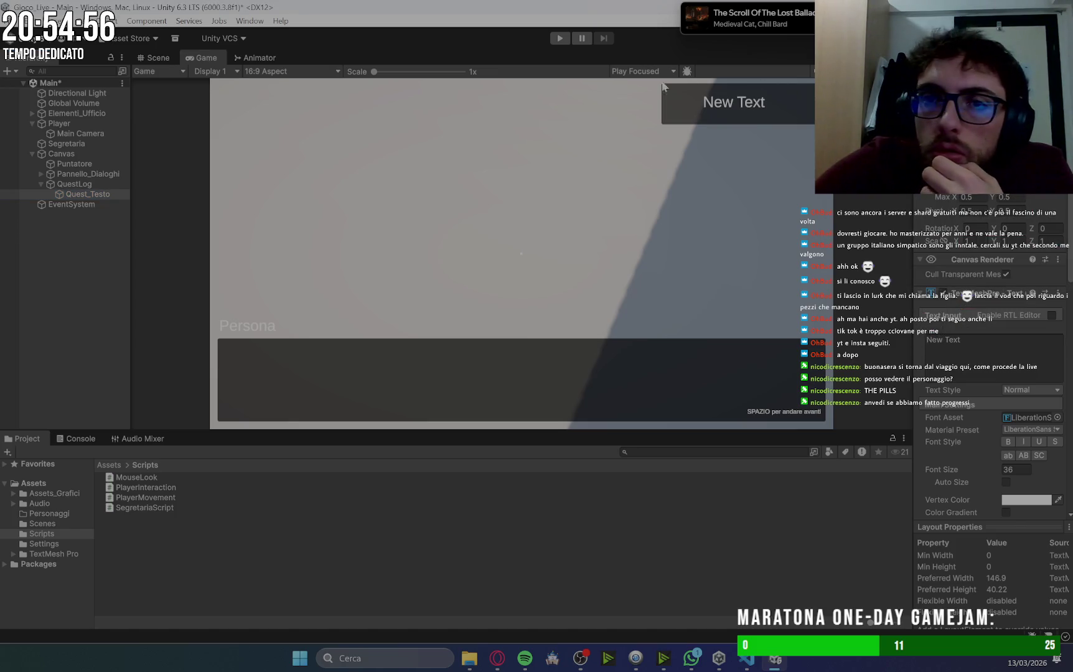
Inspect the Pannello_Dialoghi panel and its dialogue Text (TMP) settings for comparison.
{"action": "left_click", "coordinate": [73, 174]}
{"action": "left_click", "coordinate": [42, 174]}
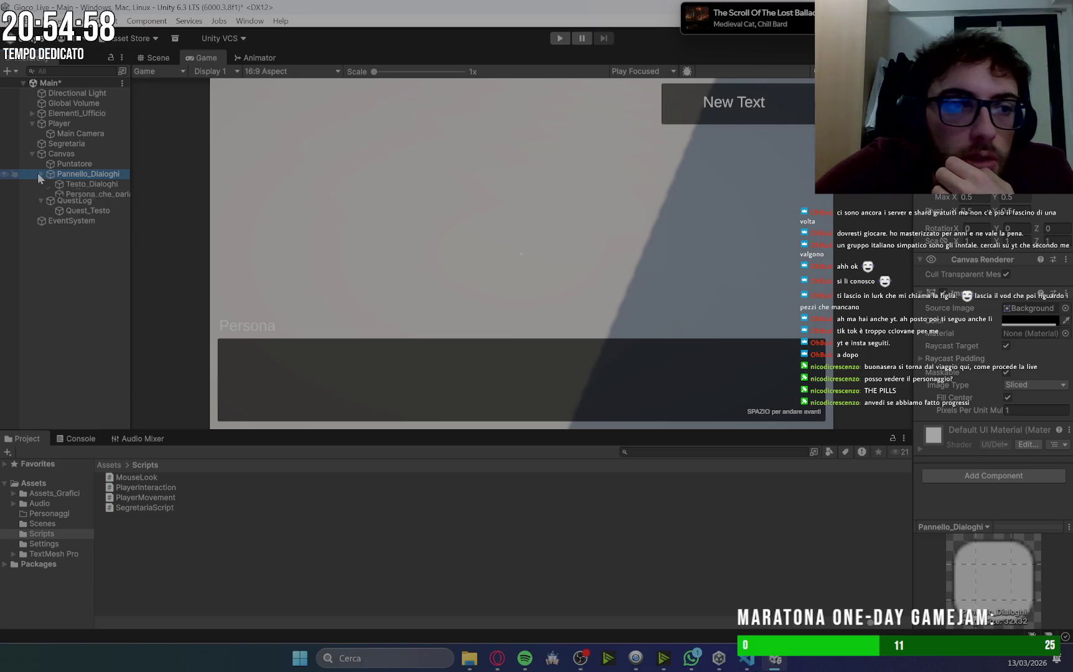
{"action": "left_click", "coordinate": [92, 184]}
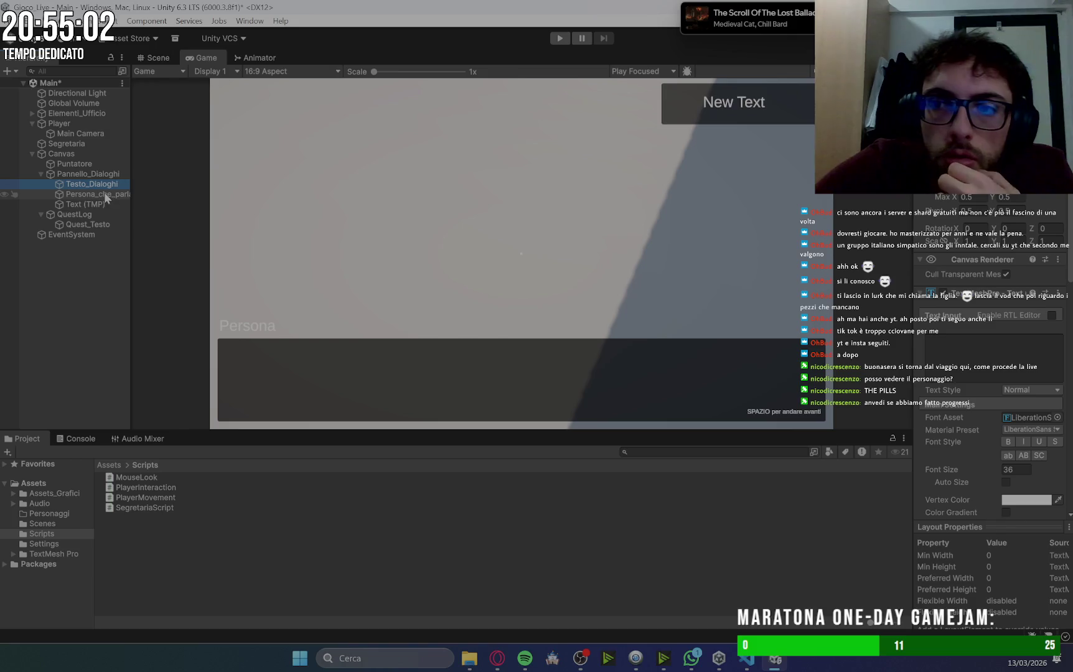
{"action": "left_click", "coordinate": [91, 203]}
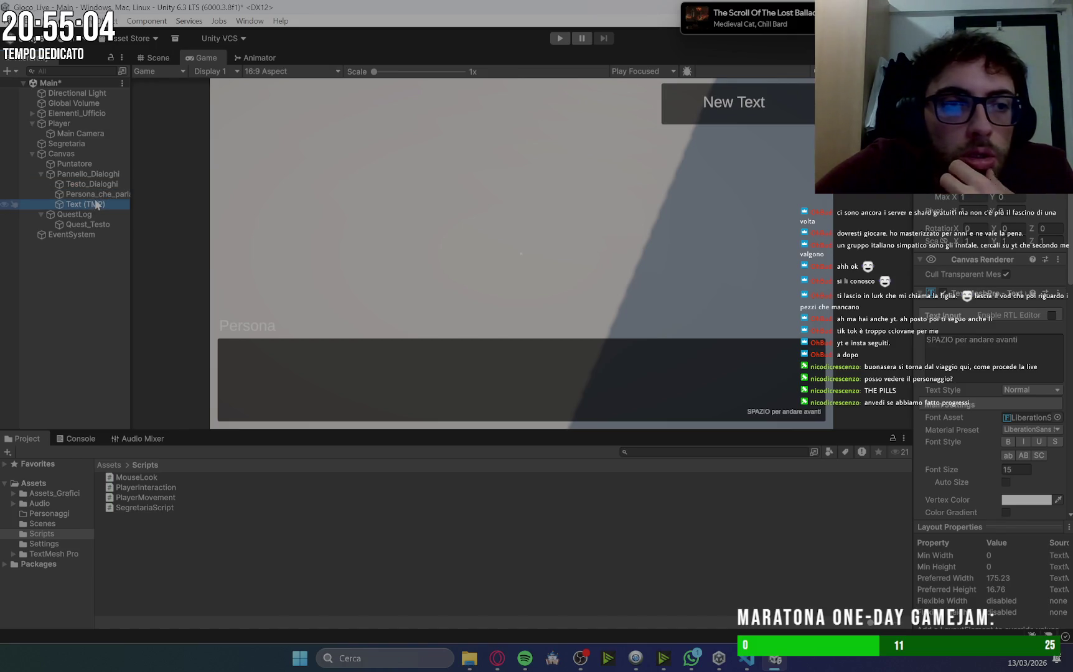
{"action": "left_click", "coordinate": [41, 174]}
{"action": "left_click", "coordinate": [87, 194]}
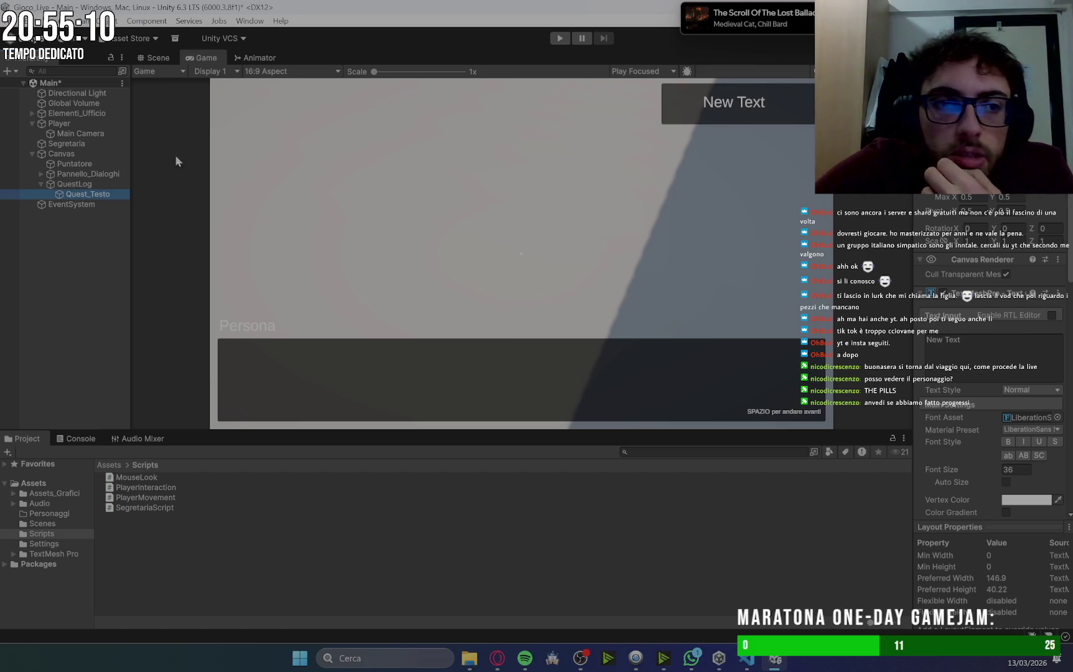
Undo Quest_Testo's wrapping change so it's one line, then view it in Scene.
{"action": "left_click", "coordinate": [95, 184]}
{"action": "left_click", "coordinate": [90, 193]}
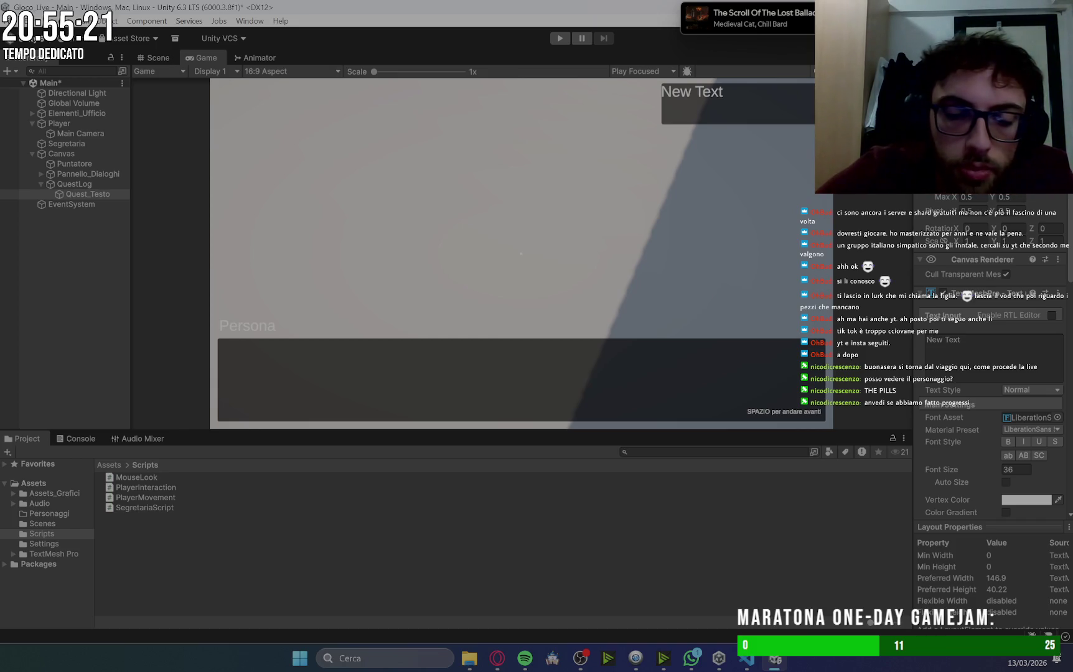
{"action": "key", "text": "ctrl+z"}
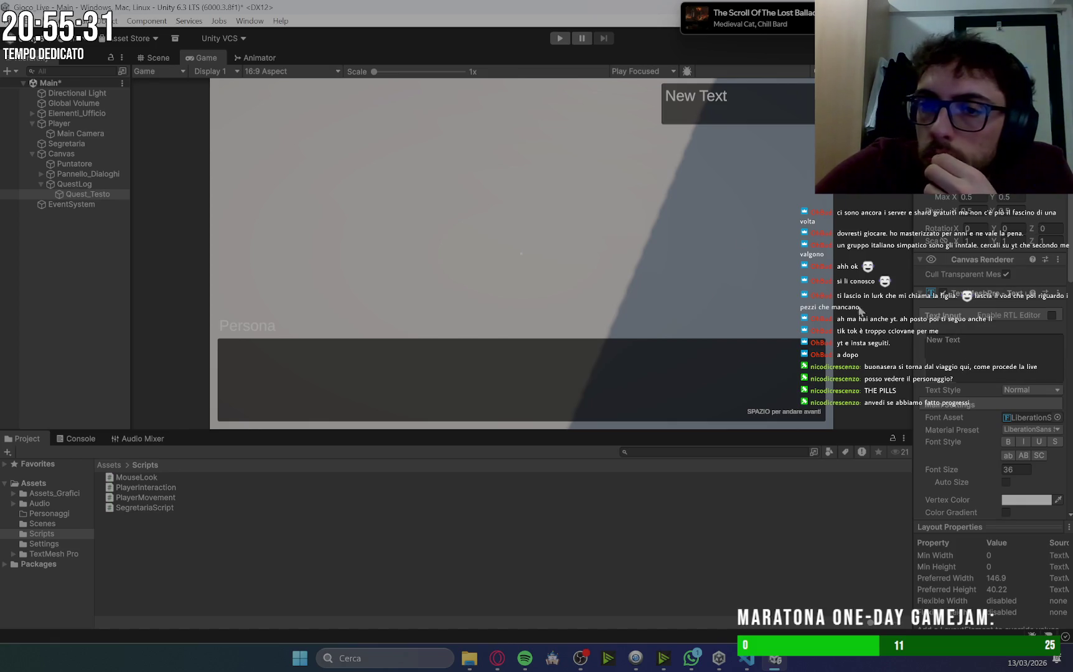
{"action": "left_click", "coordinate": [155, 56]}
Frame Quest_Testo in the Scene view, then set its font size to 20.
{"action": "key", "text": "f"}
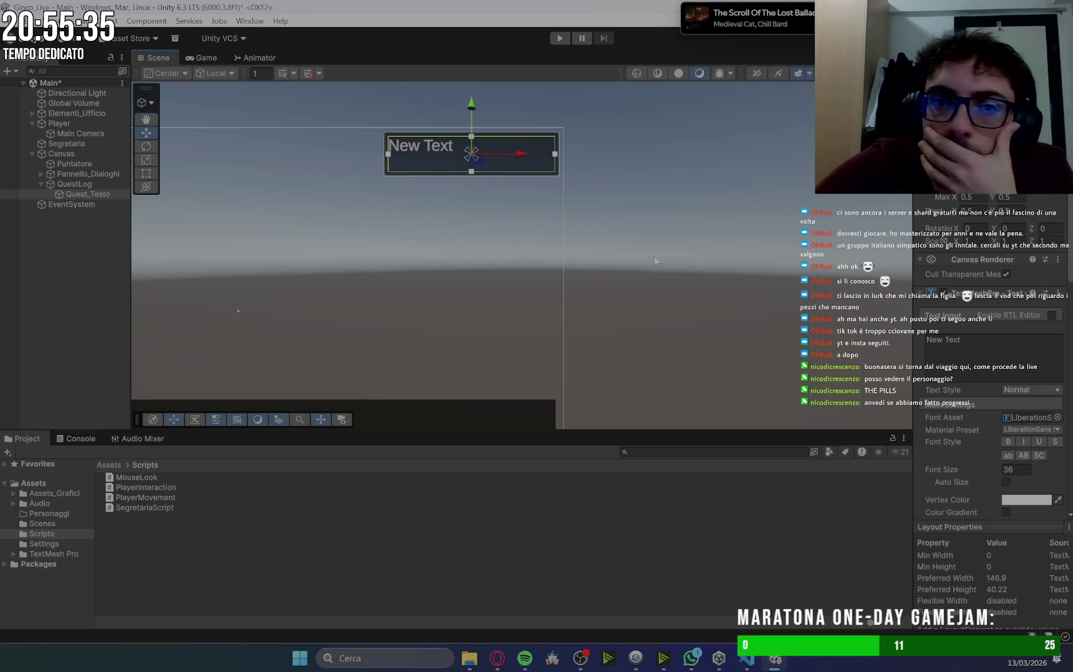
{"action": "left_click", "coordinate": [202, 57]}
{"action": "left_click", "coordinate": [1019, 470]}
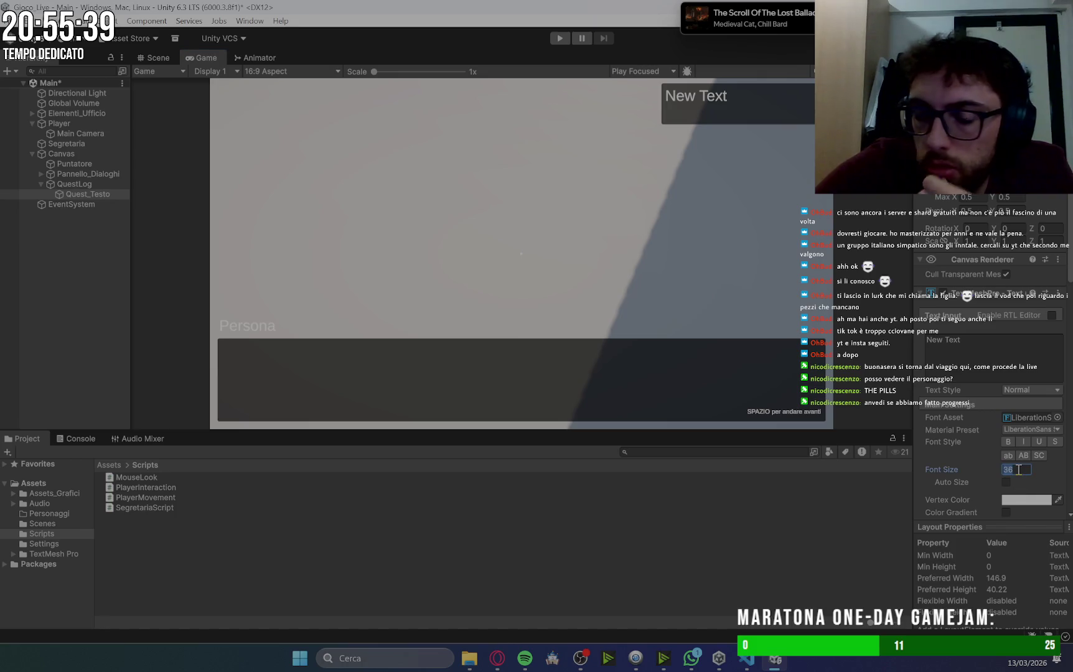
{"action": "type", "text": "20"}
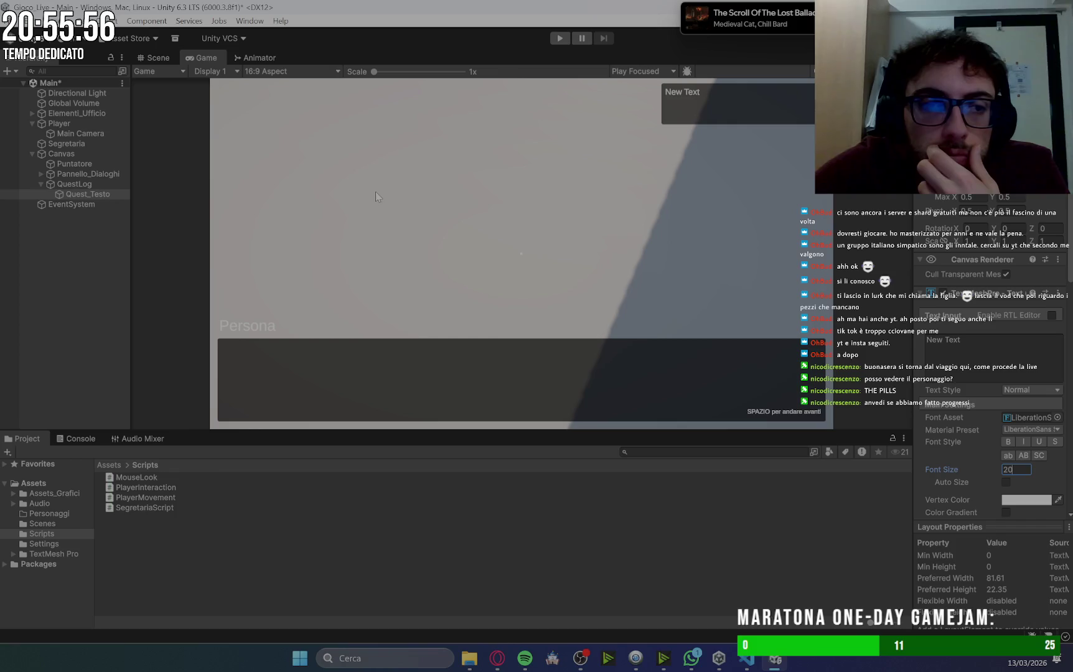
Deactivate QuestLog and Pannello_Dialoghi with Alt+Shift+A, then return to Gemini's instructions.
{"action": "left_click", "coordinate": [498, 658]}
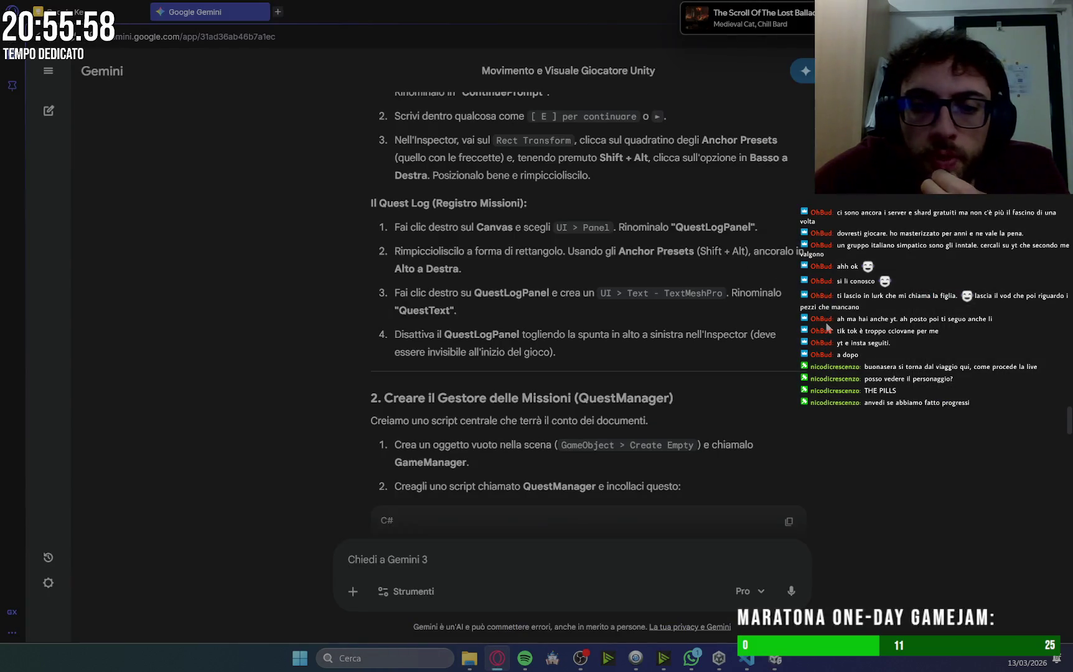
{"action": "left_click", "coordinate": [775, 658]}
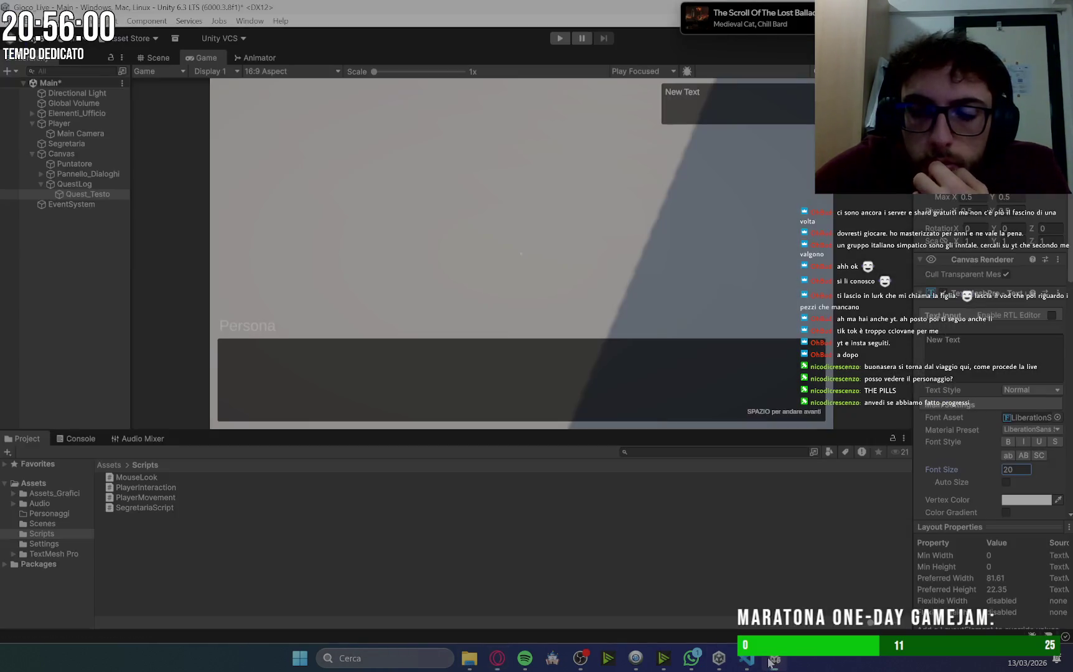
{"action": "left_click", "coordinate": [81, 187]}
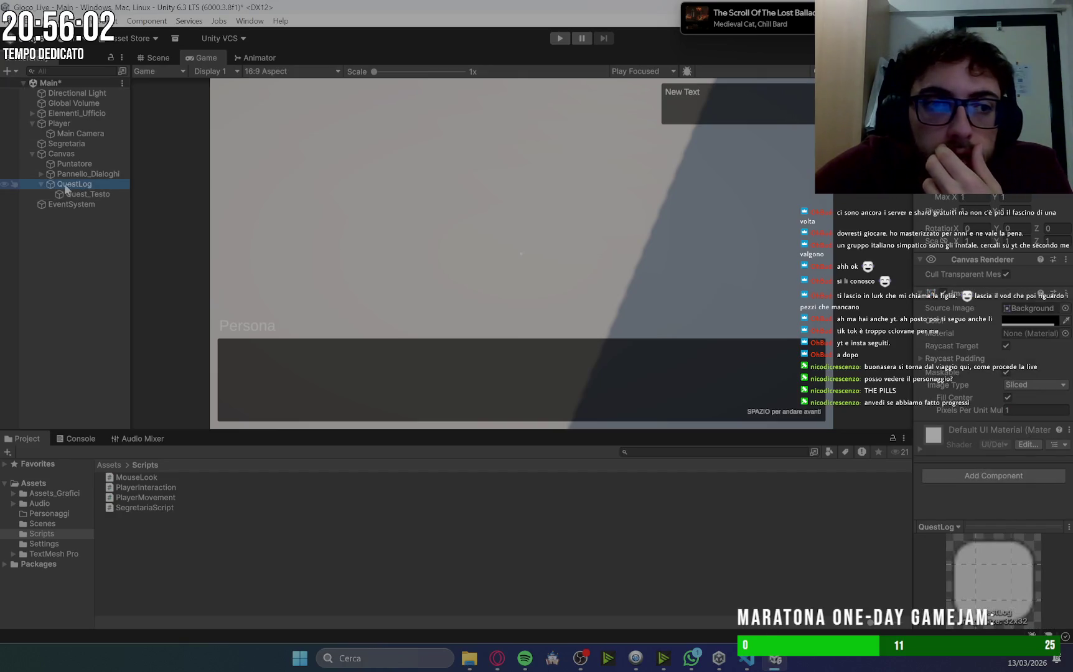
{"action": "left_click", "coordinate": [41, 184]}
{"action": "key", "text": "shift+alt+a"}
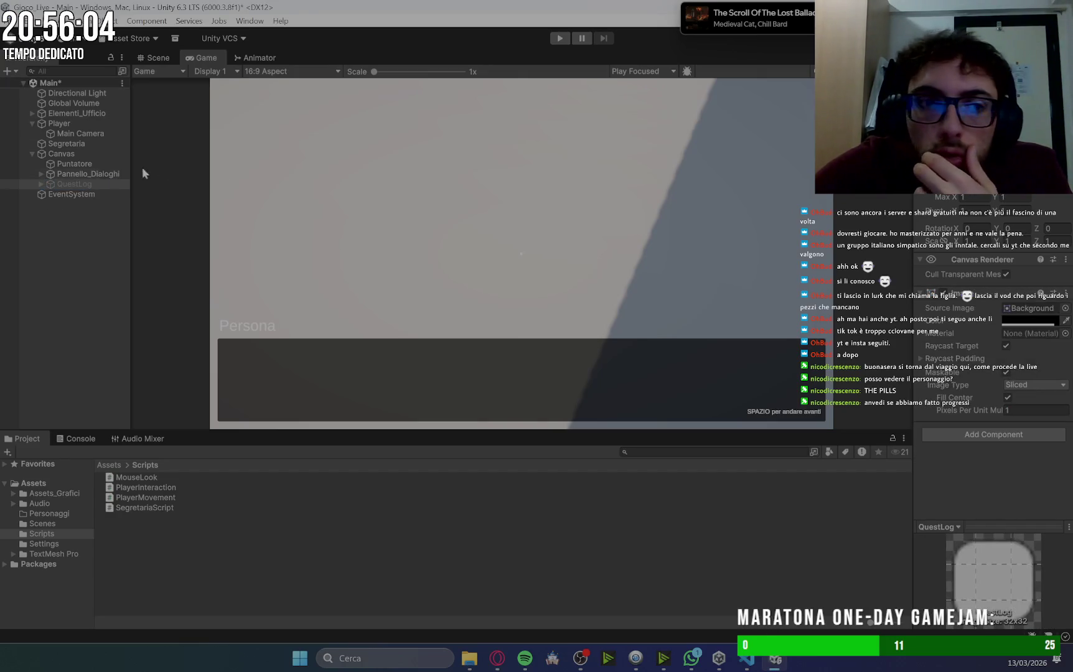
{"action": "left_click", "coordinate": [98, 174]}
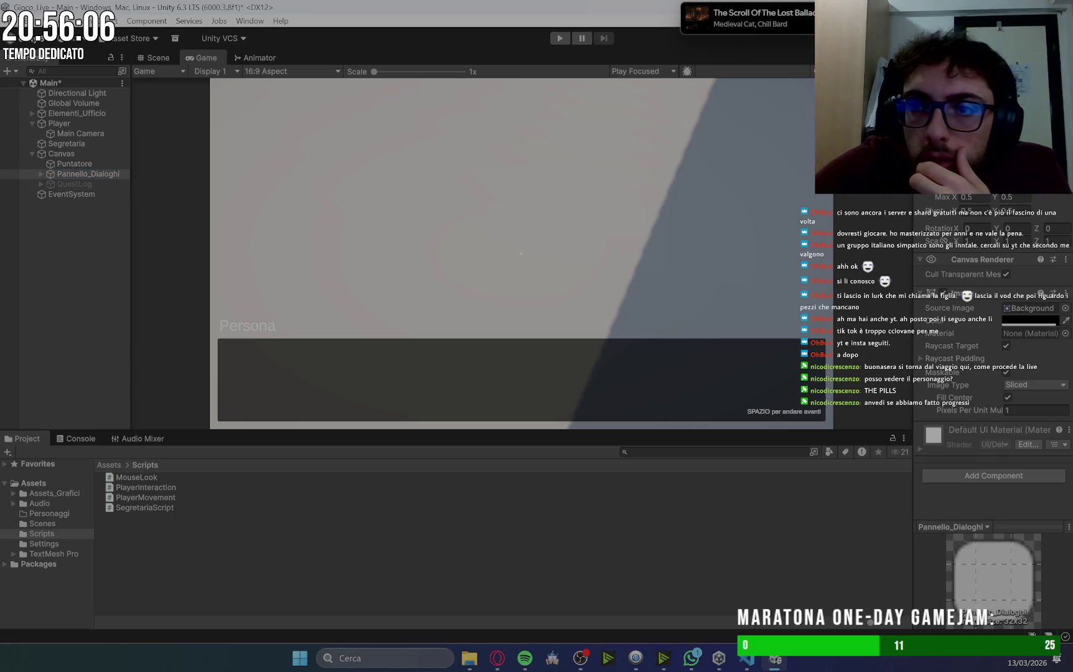
{"action": "key", "text": "shift+alt+a"}
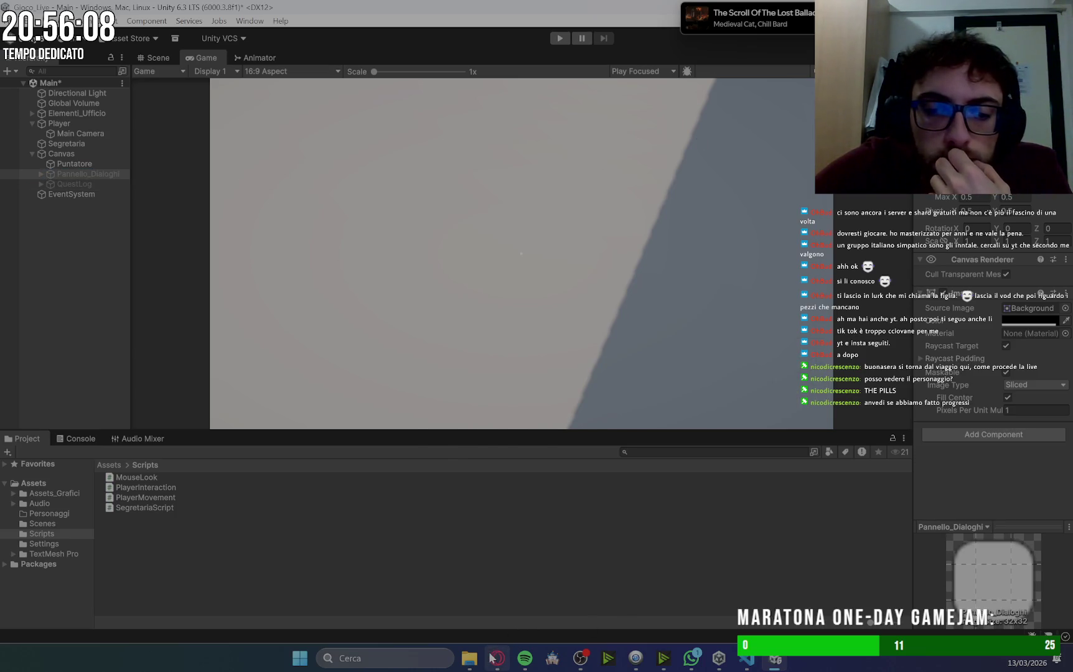
{"action": "left_click", "coordinate": [497, 658]}
{"action": "scroll", "coordinate": [840, 274], "scroll_direction": "down", "scroll_amount": 2}
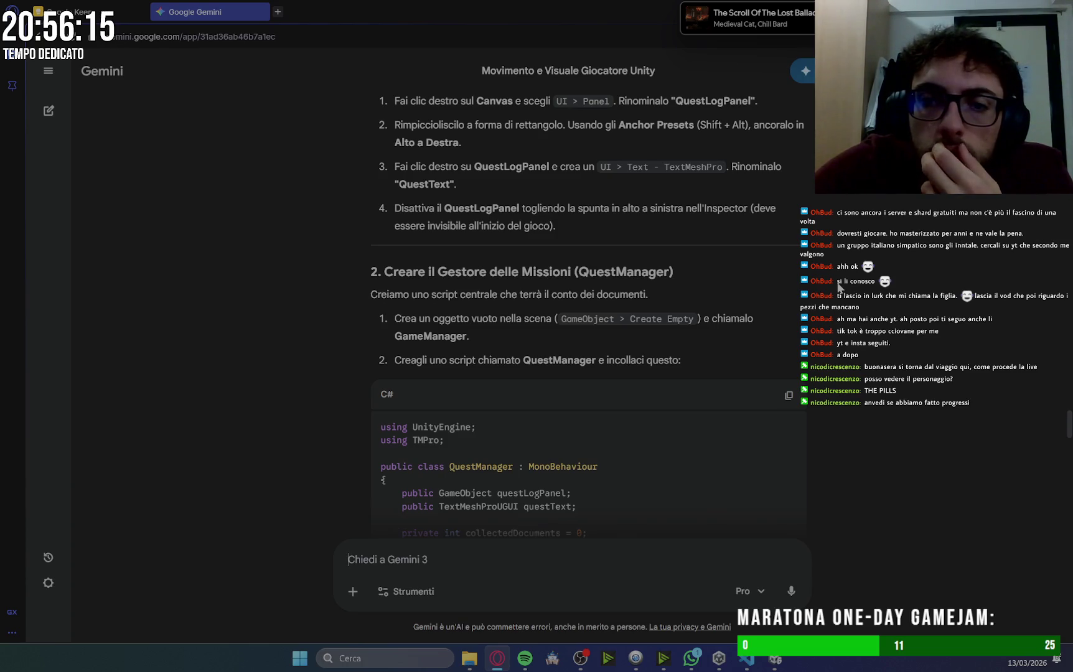
Scroll Gemini's response past the QuestManager code to the PlayerInteraction pickup code.
{"action": "scroll", "coordinate": [839, 287], "scroll_direction": "down", "scroll_amount": 2}
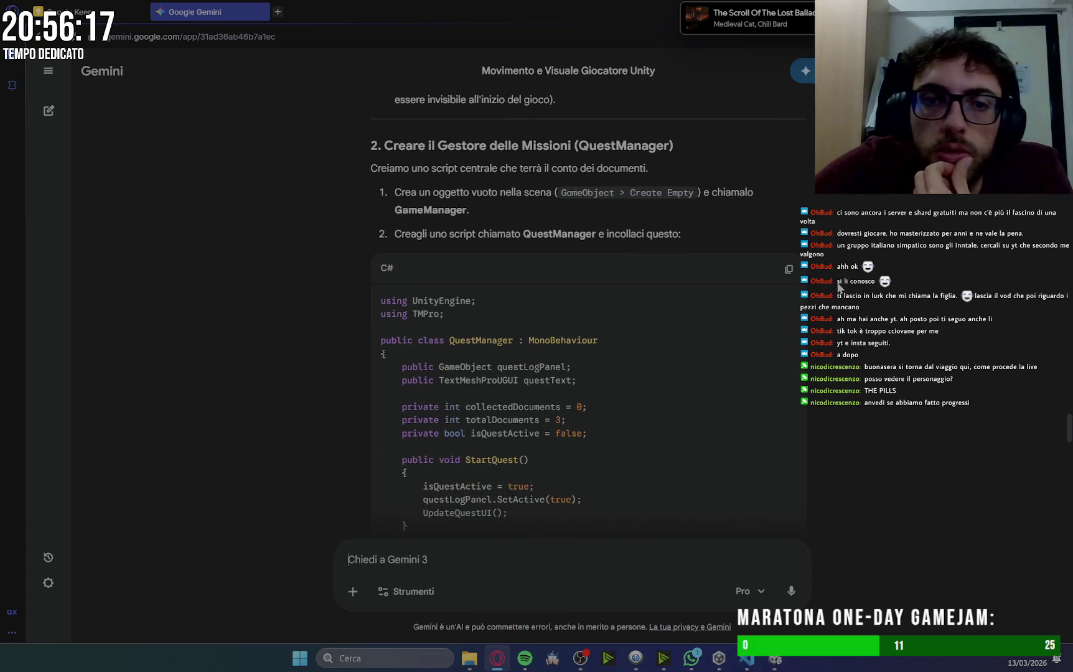
{"action": "scroll", "coordinate": [839, 286], "scroll_direction": "down", "scroll_amount": 9}
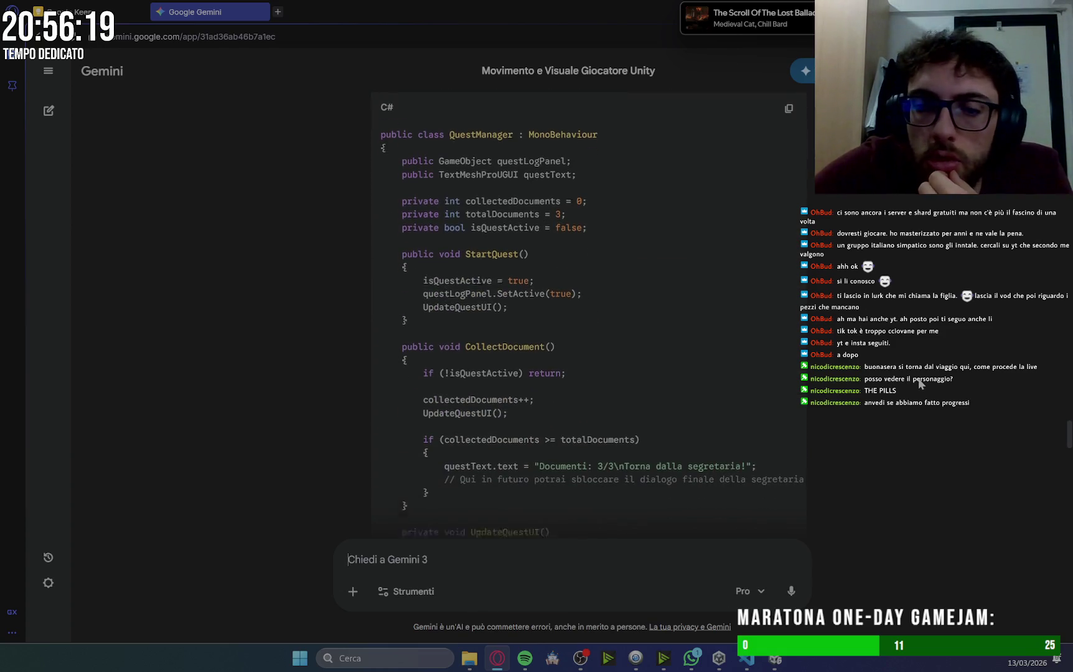
{"action": "scroll", "coordinate": [920, 384], "scroll_direction": "down", "scroll_amount": 15}
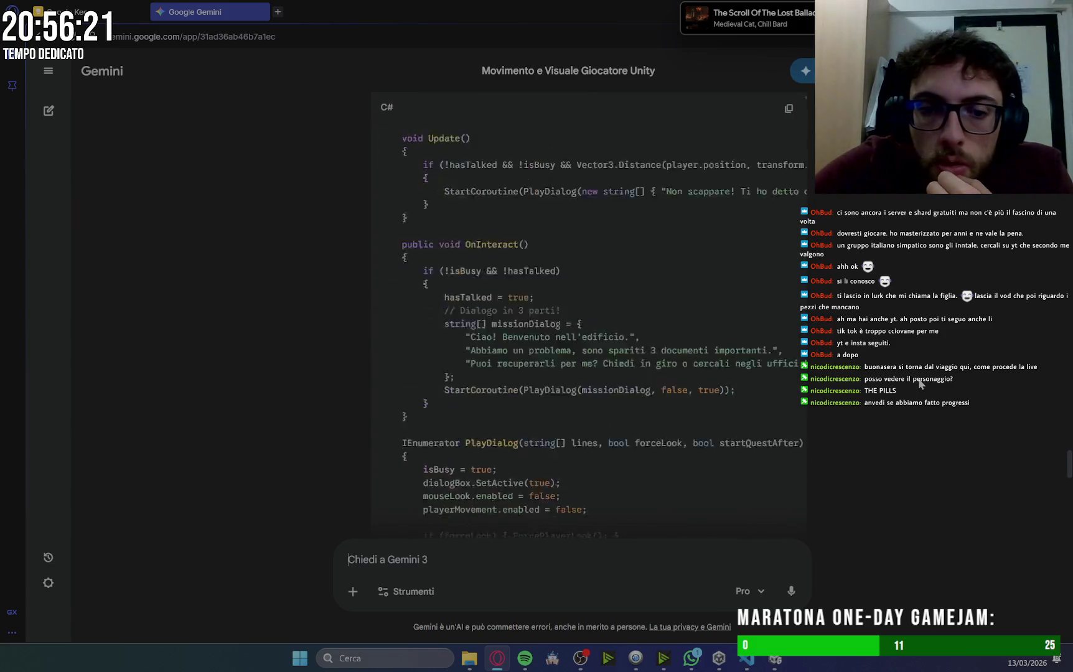
{"action": "scroll", "coordinate": [920, 384], "scroll_direction": "down", "scroll_amount": 7}
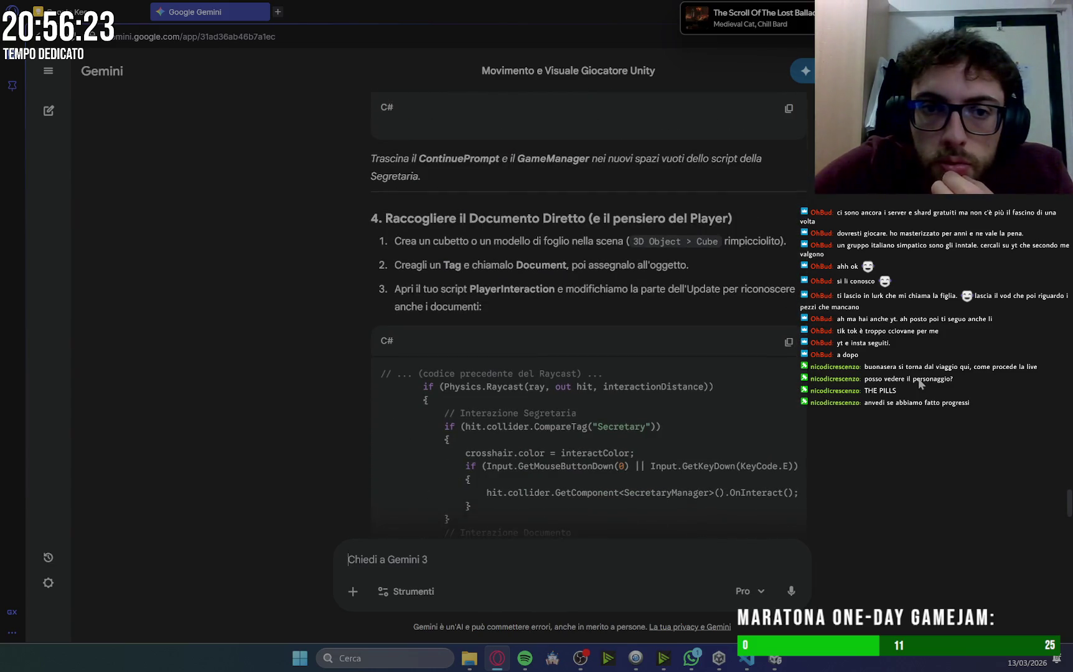
{"action": "scroll", "coordinate": [920, 384], "scroll_direction": "down", "scroll_amount": 12}
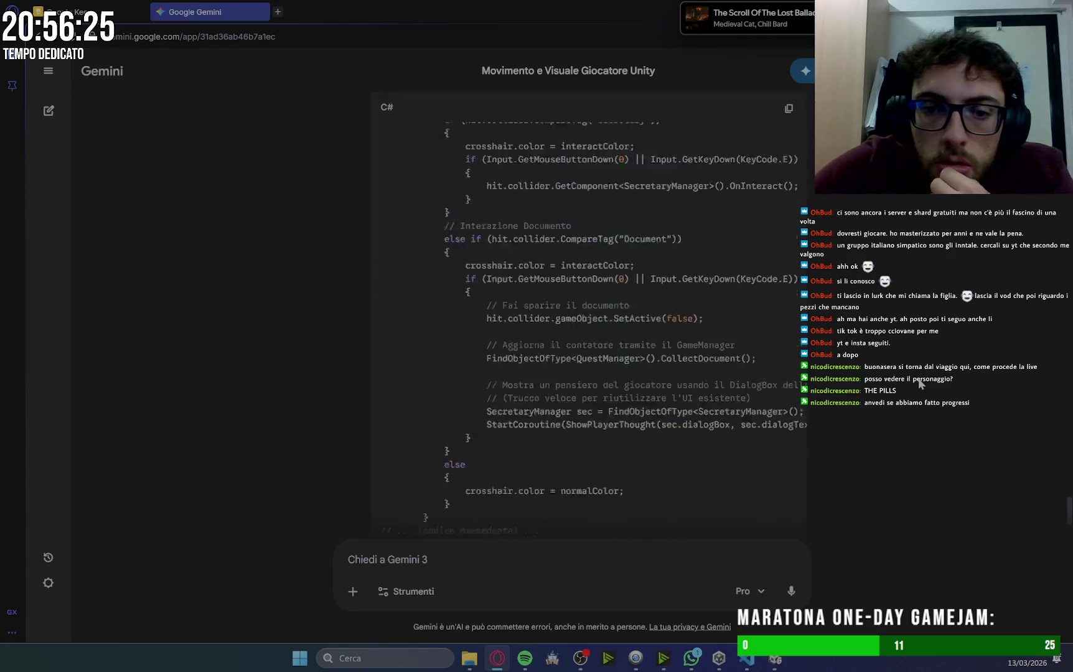